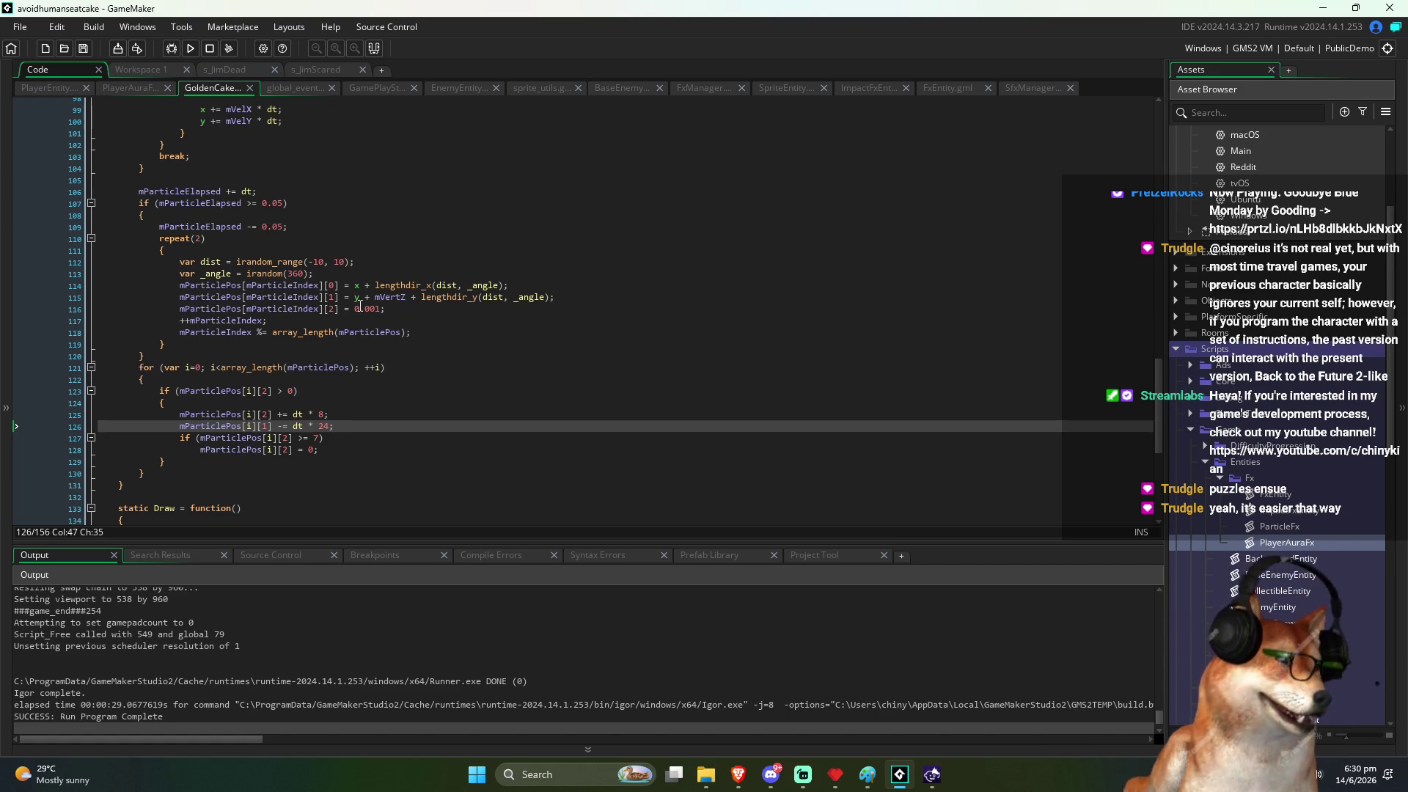
Step: Review and select GoldenCake's particle spawn and update lines 106–130, then switch to PlayerAuraFx
click(438, 440)
click(408, 446)
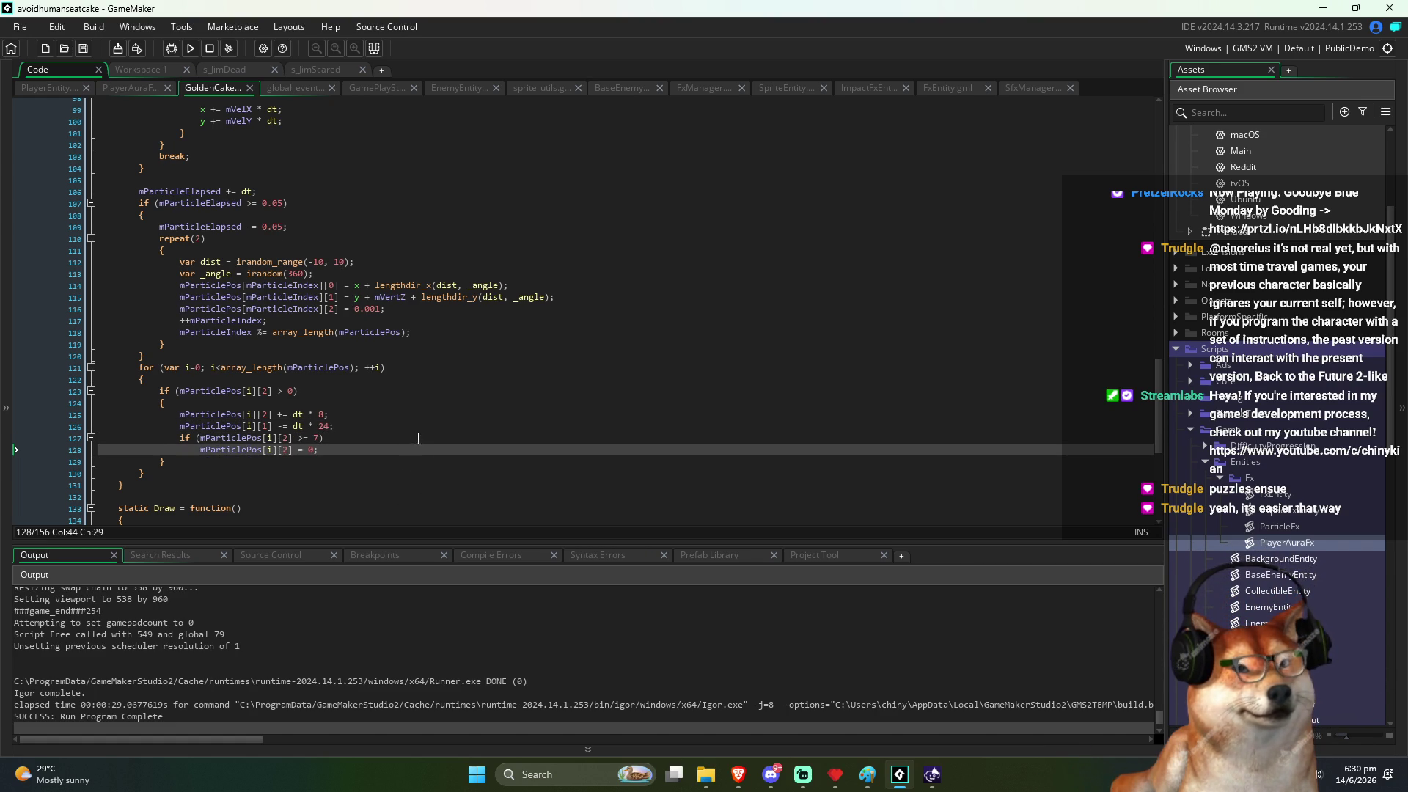
click(401, 382)
click(382, 412)
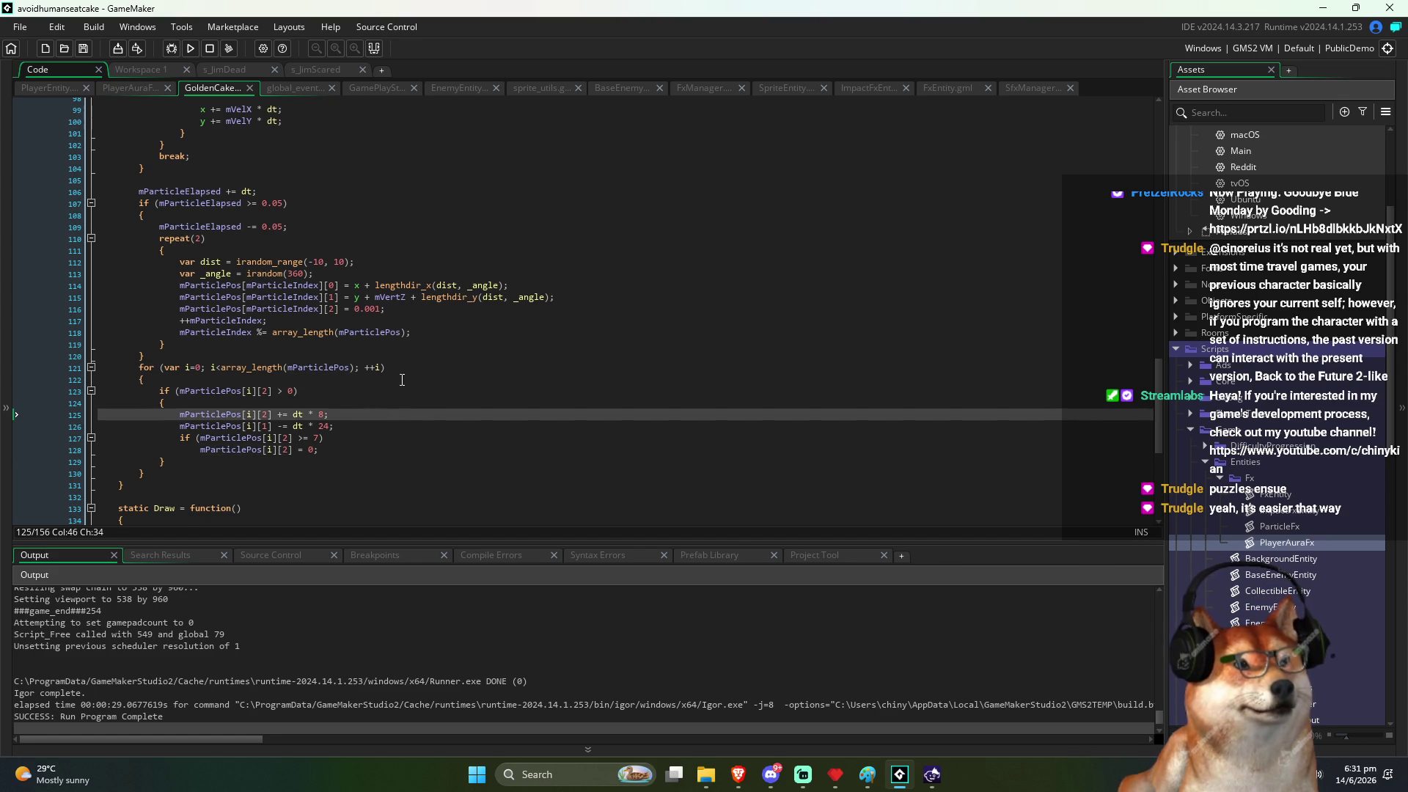
scroll(399, 382, up, 2)
click(405, 314)
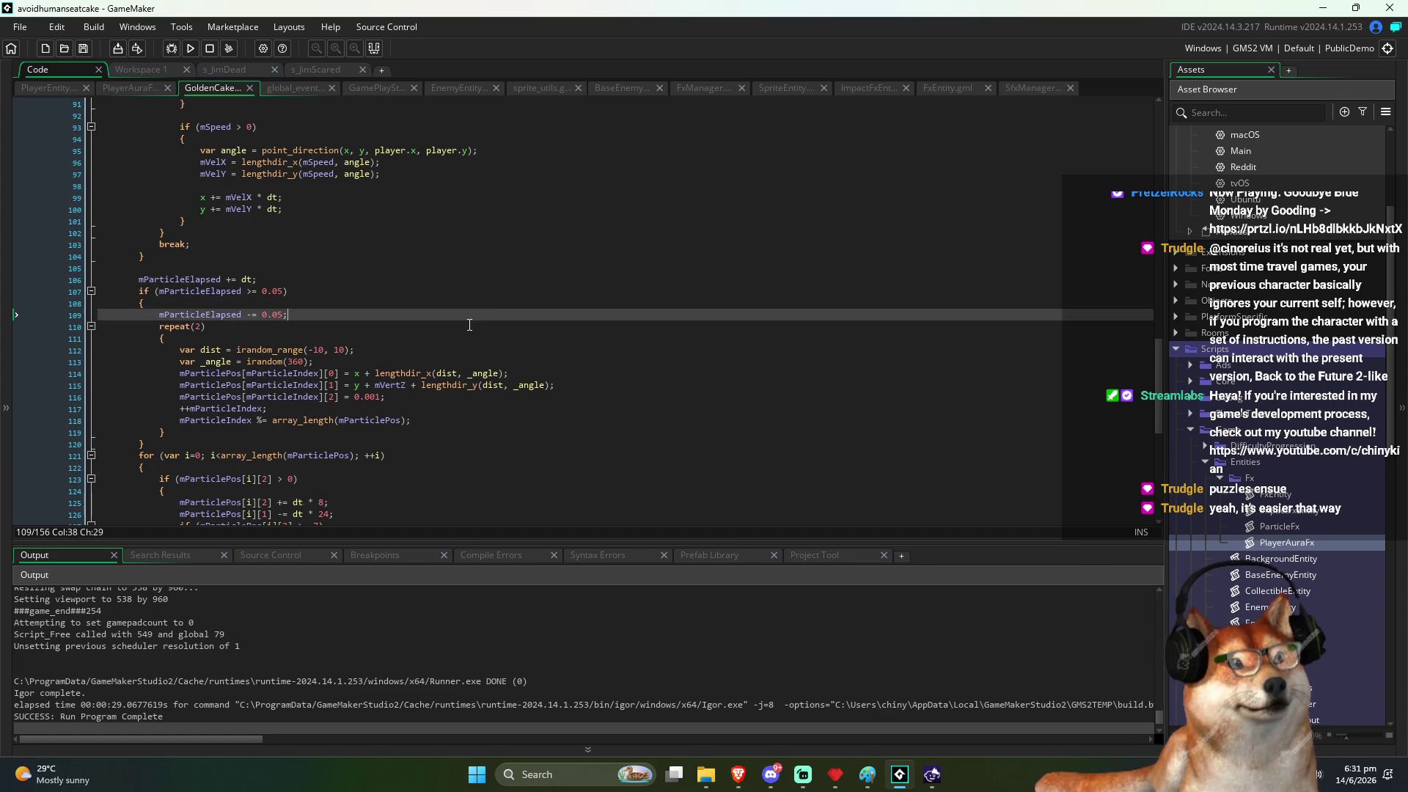
scroll(347, 331, down, 2)
drag(130, 222, 245, 504)
key(ctrl+Tab)
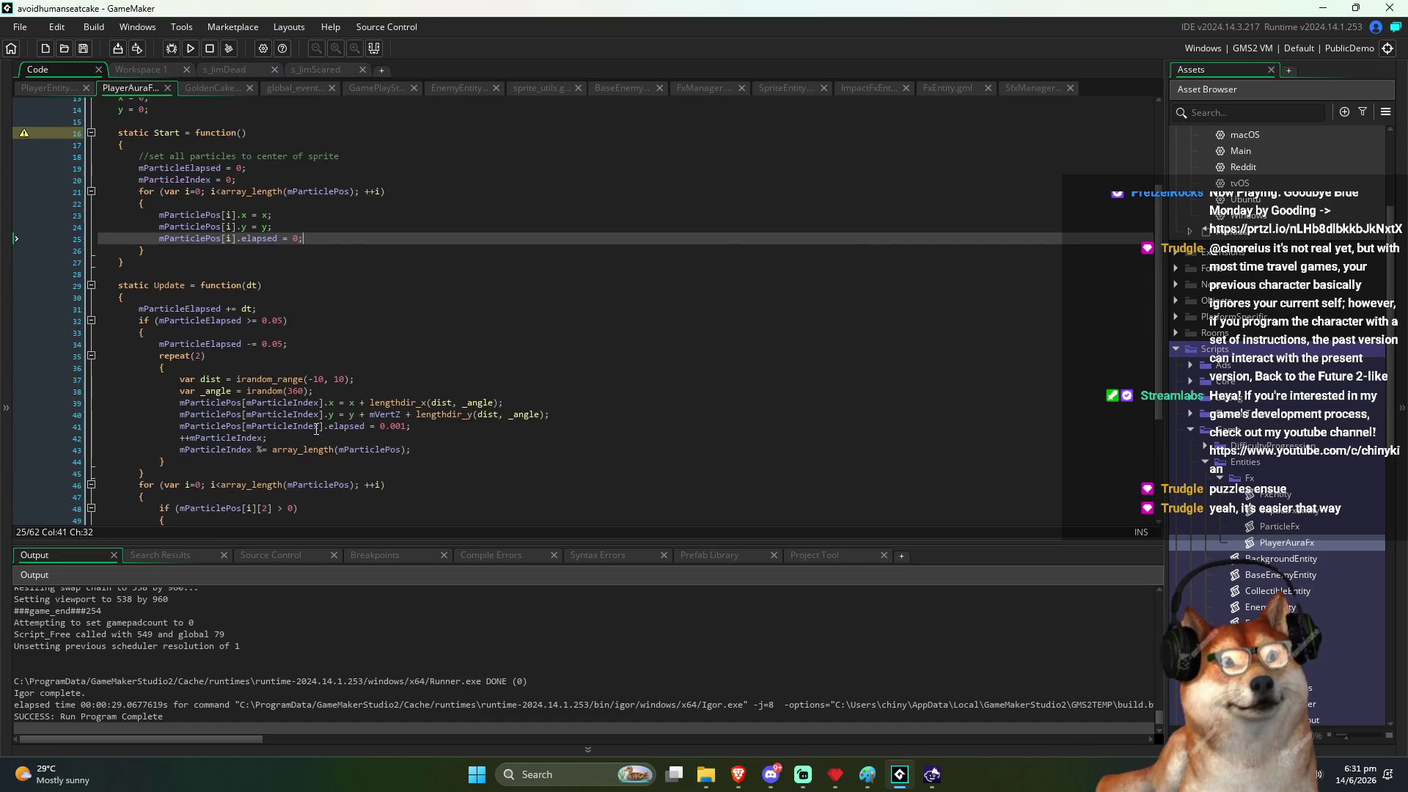
Step: Inspect PlayerAuraFx's Update spawn timer and the uses of mParticleElapsed and mParticleIndex
click(173, 212)
click(187, 233)
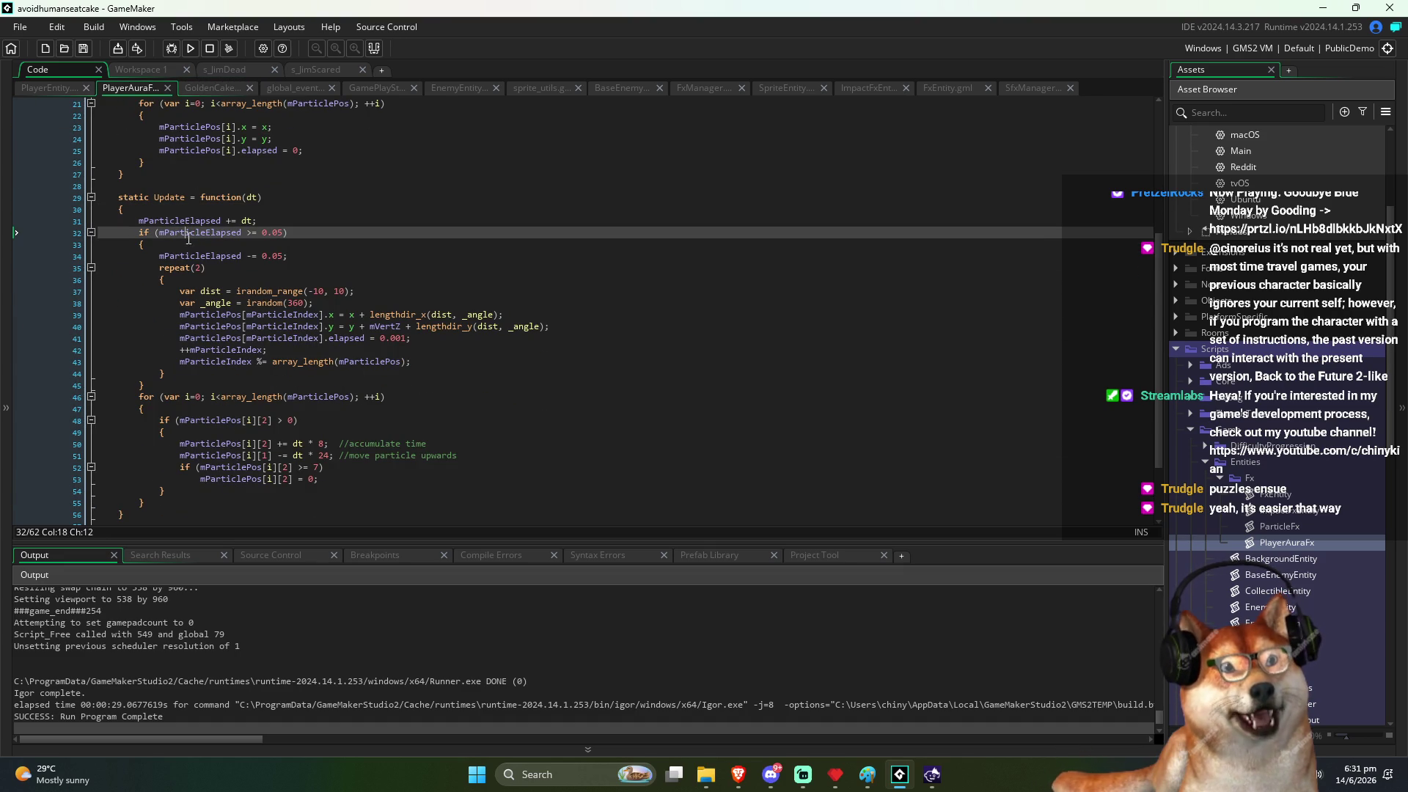
double_click(186, 256)
double_click(271, 315)
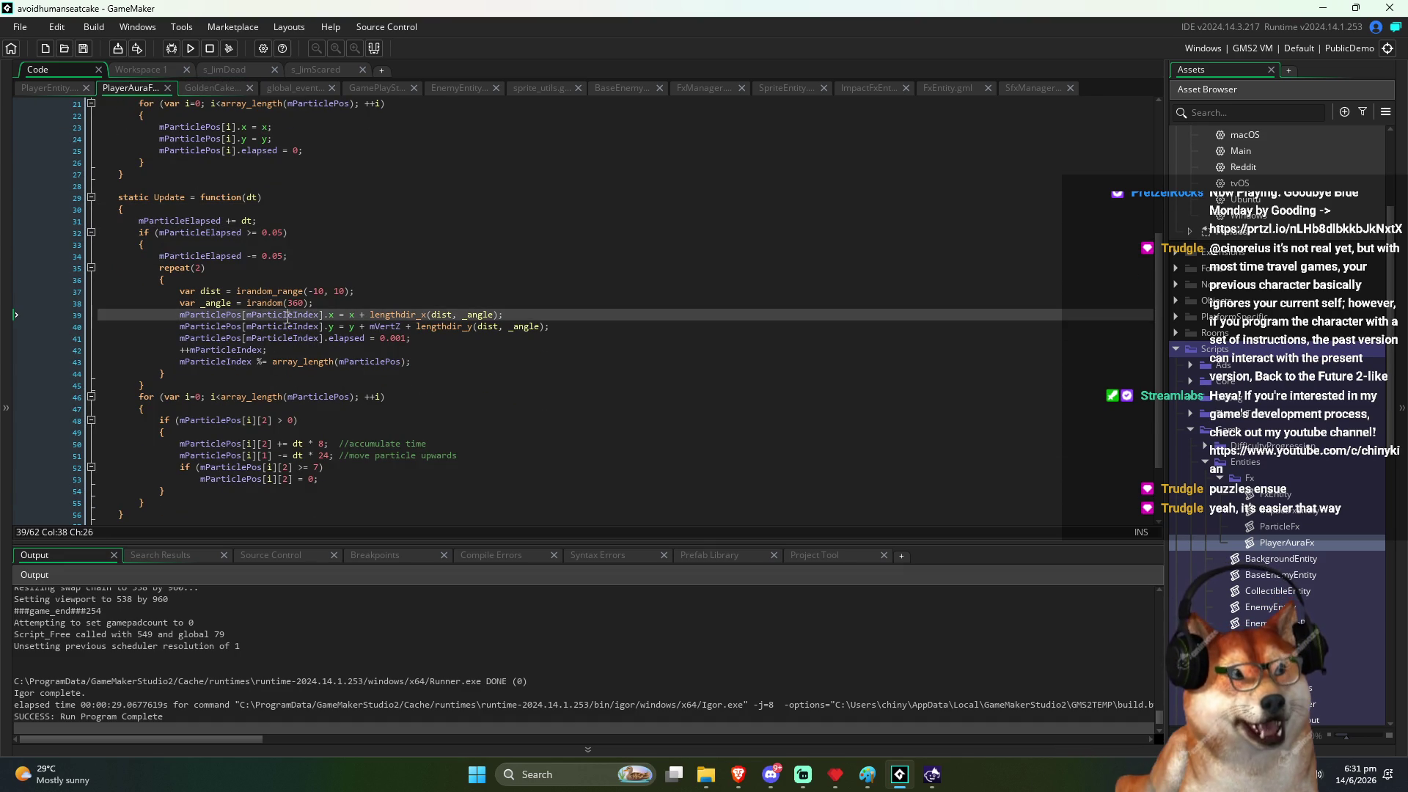
click(344, 338)
click(374, 338)
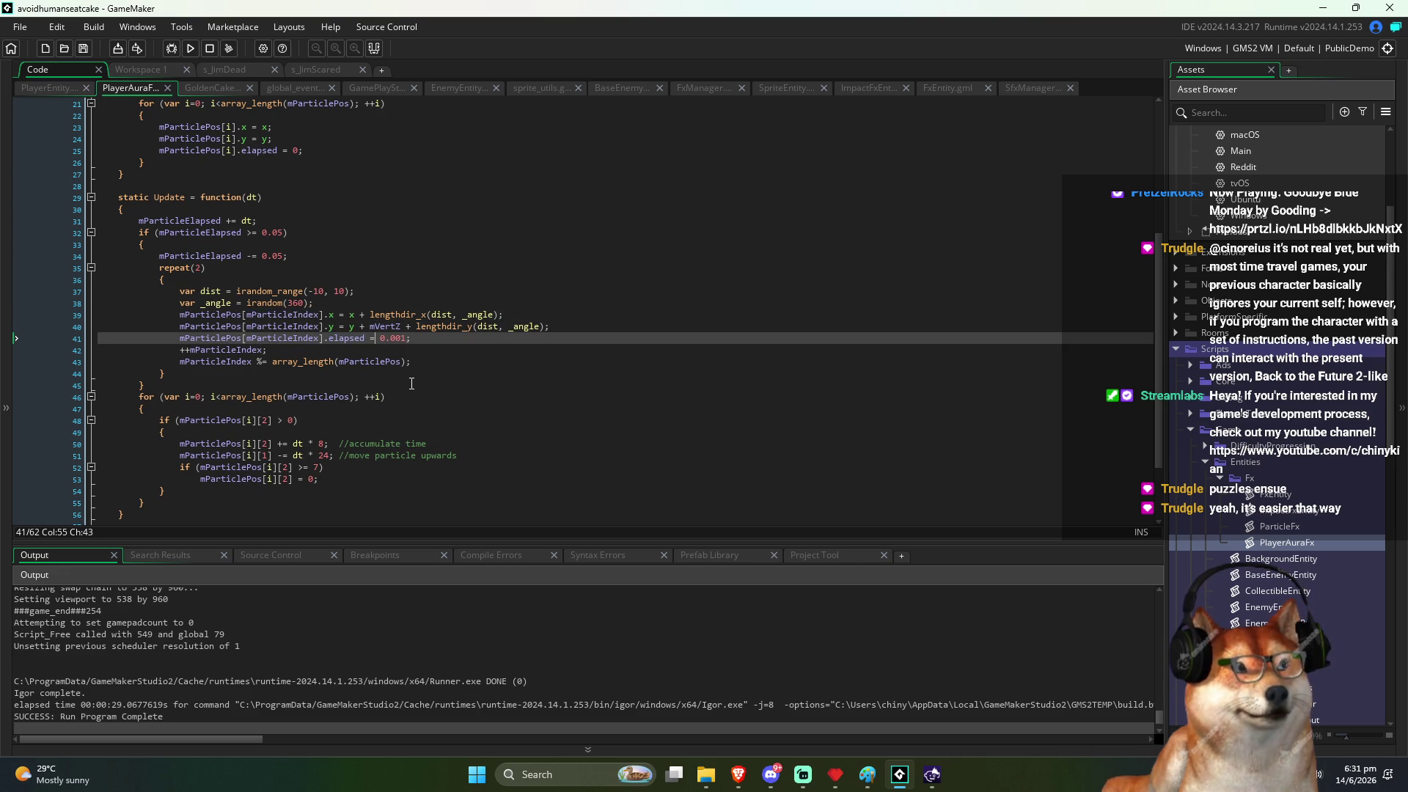
Step: Append the comment '//set to >0 to start particle' to the elapsed = 0.001 line and save
scroll(404, 374, up, 5)
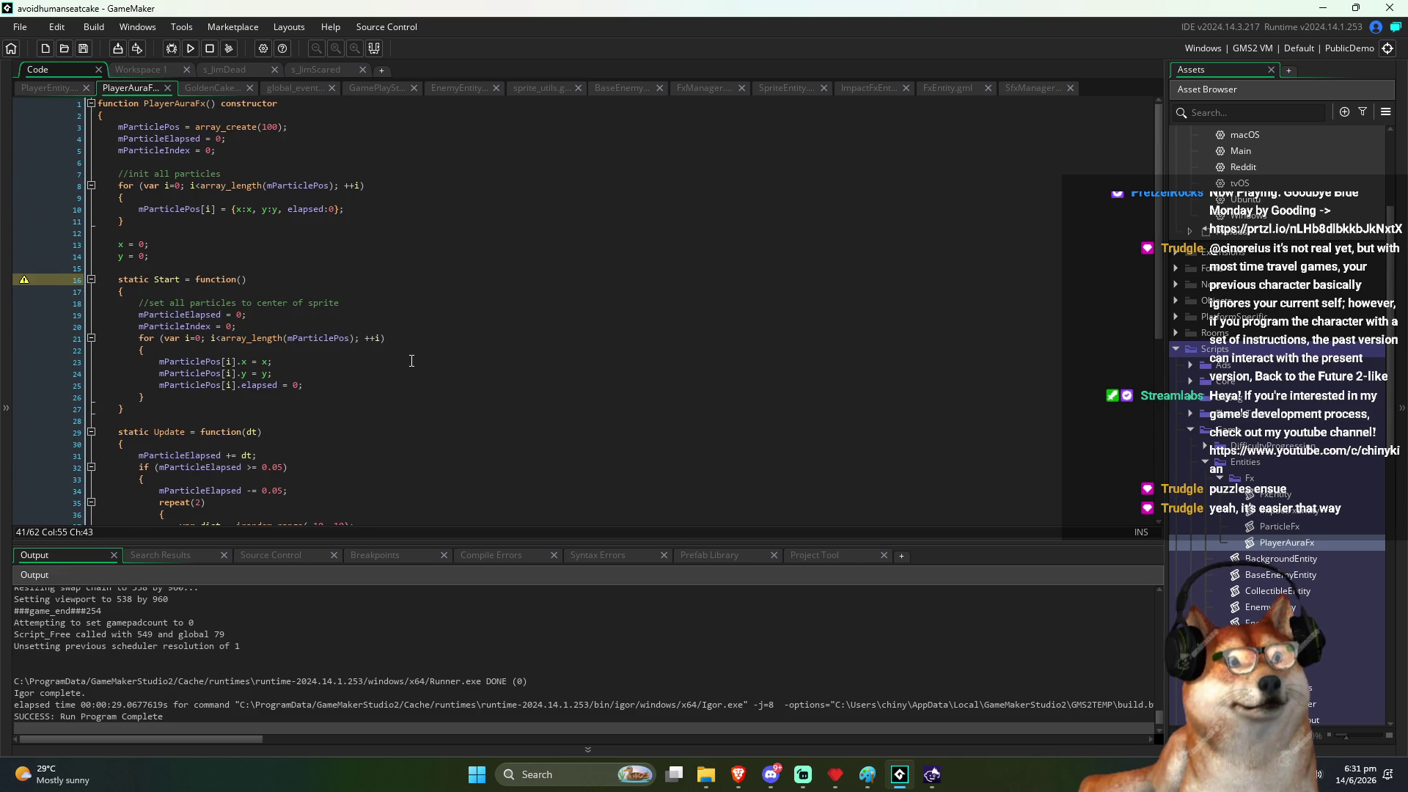
scroll(411, 361, down, 5)
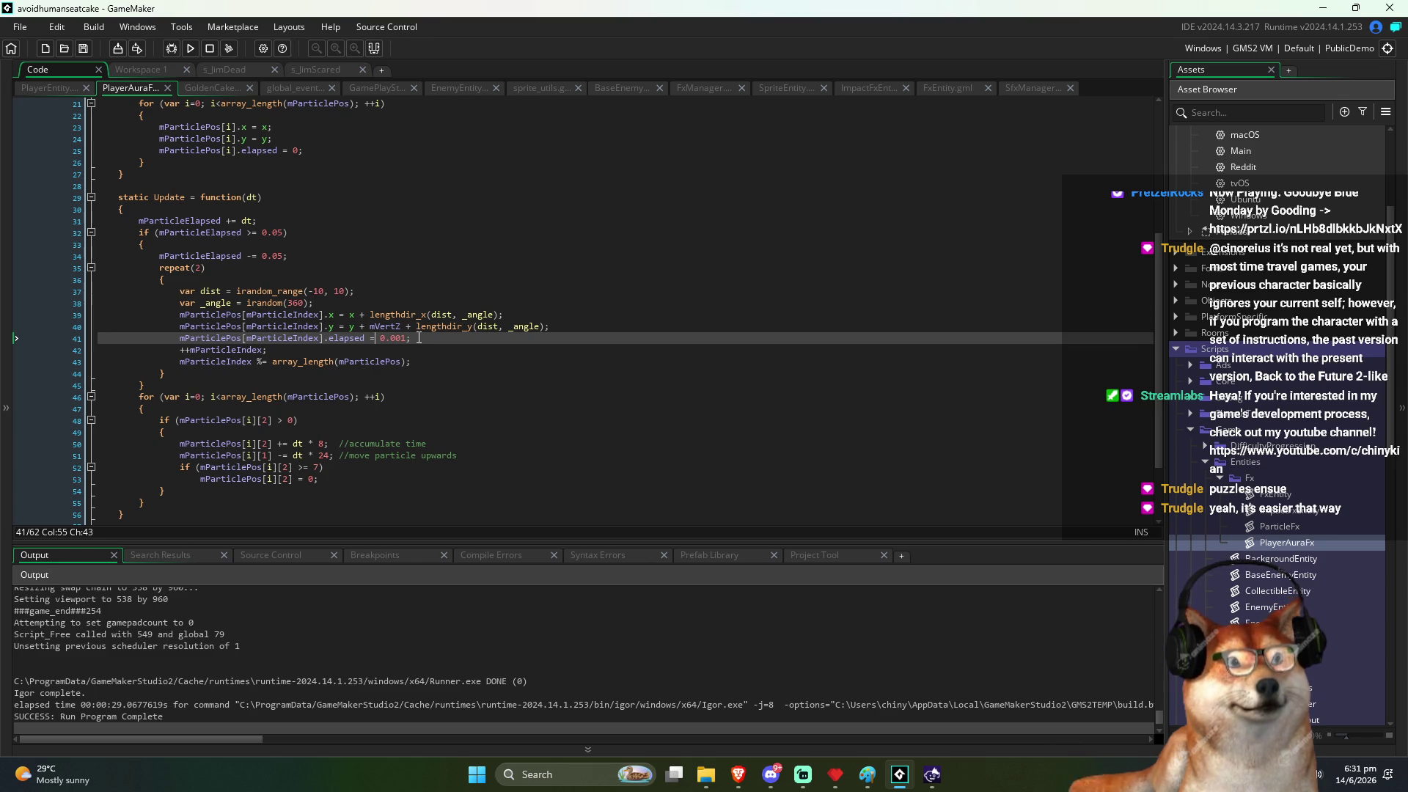
click(419, 338)
text(//set t)
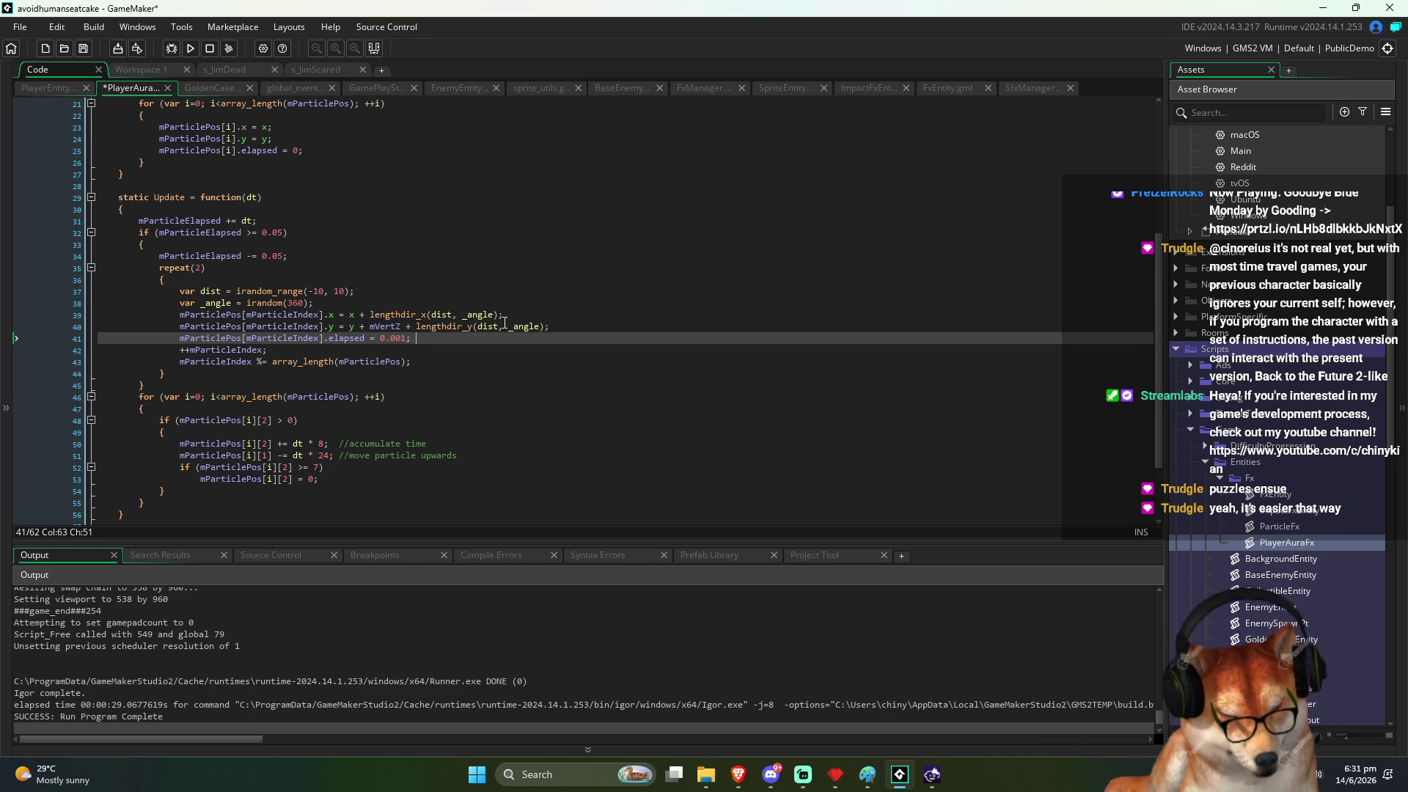
text(o )
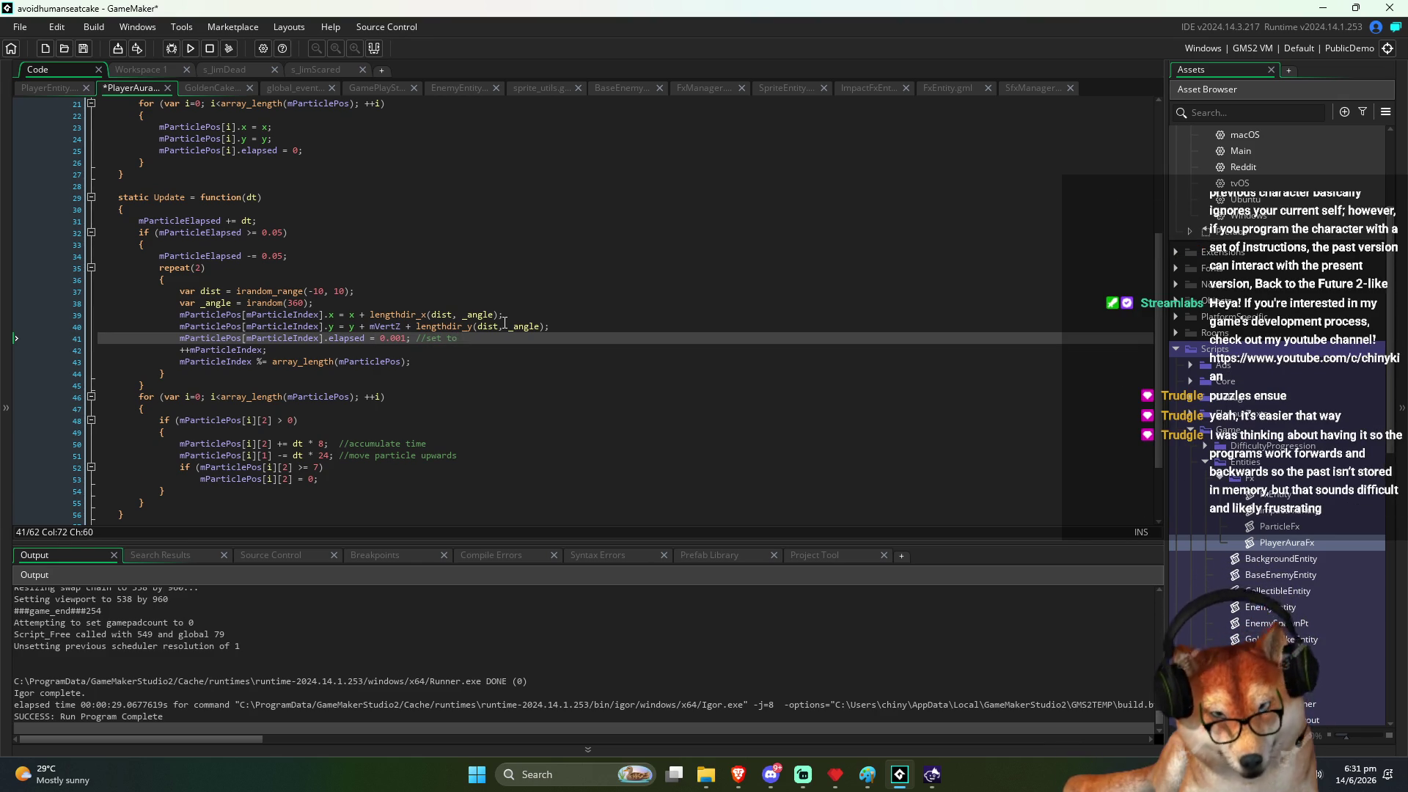
text(>0 to start particle)
key(ctrl+s)
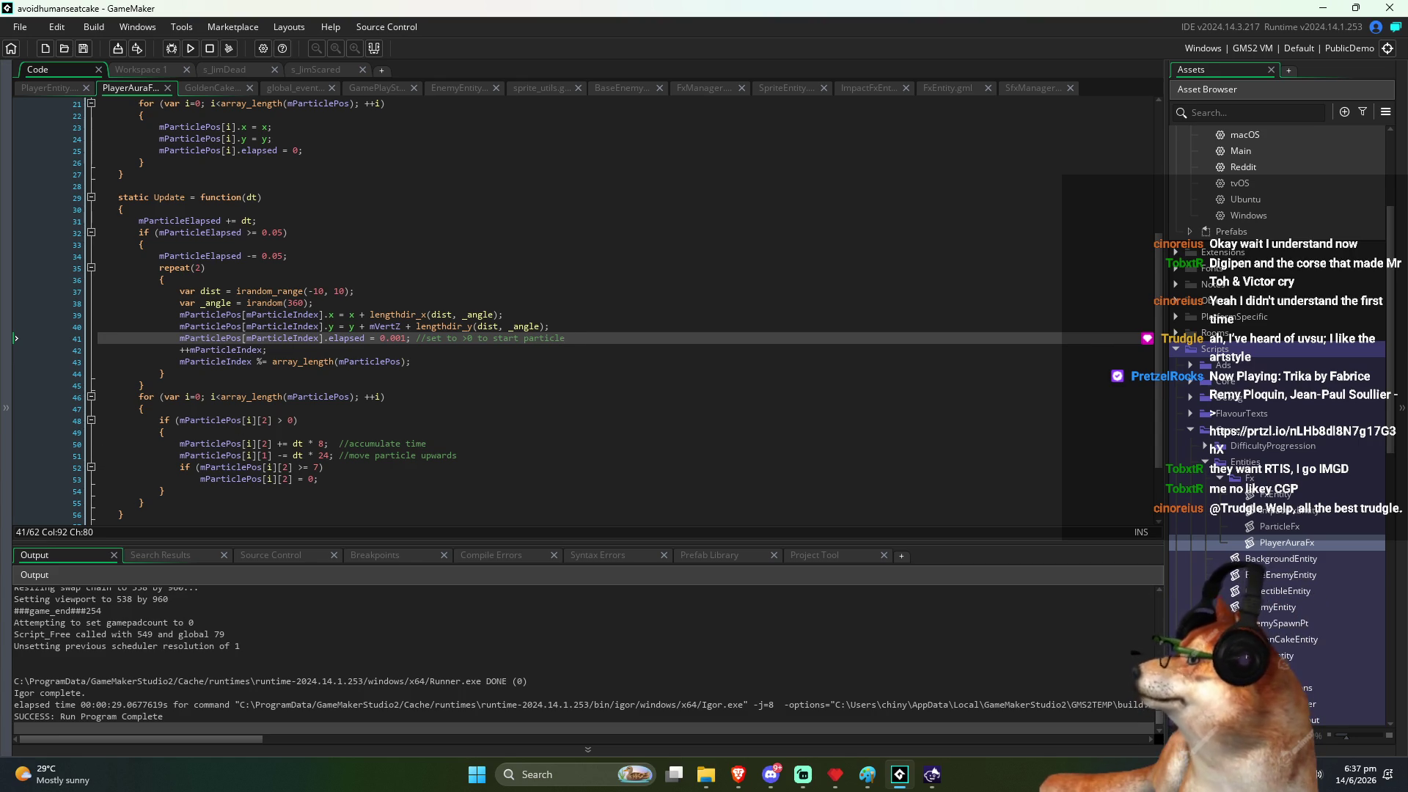
Step: Switch from GameMaker to the browser showing the DigiPen degree page
key(alt+Tab)
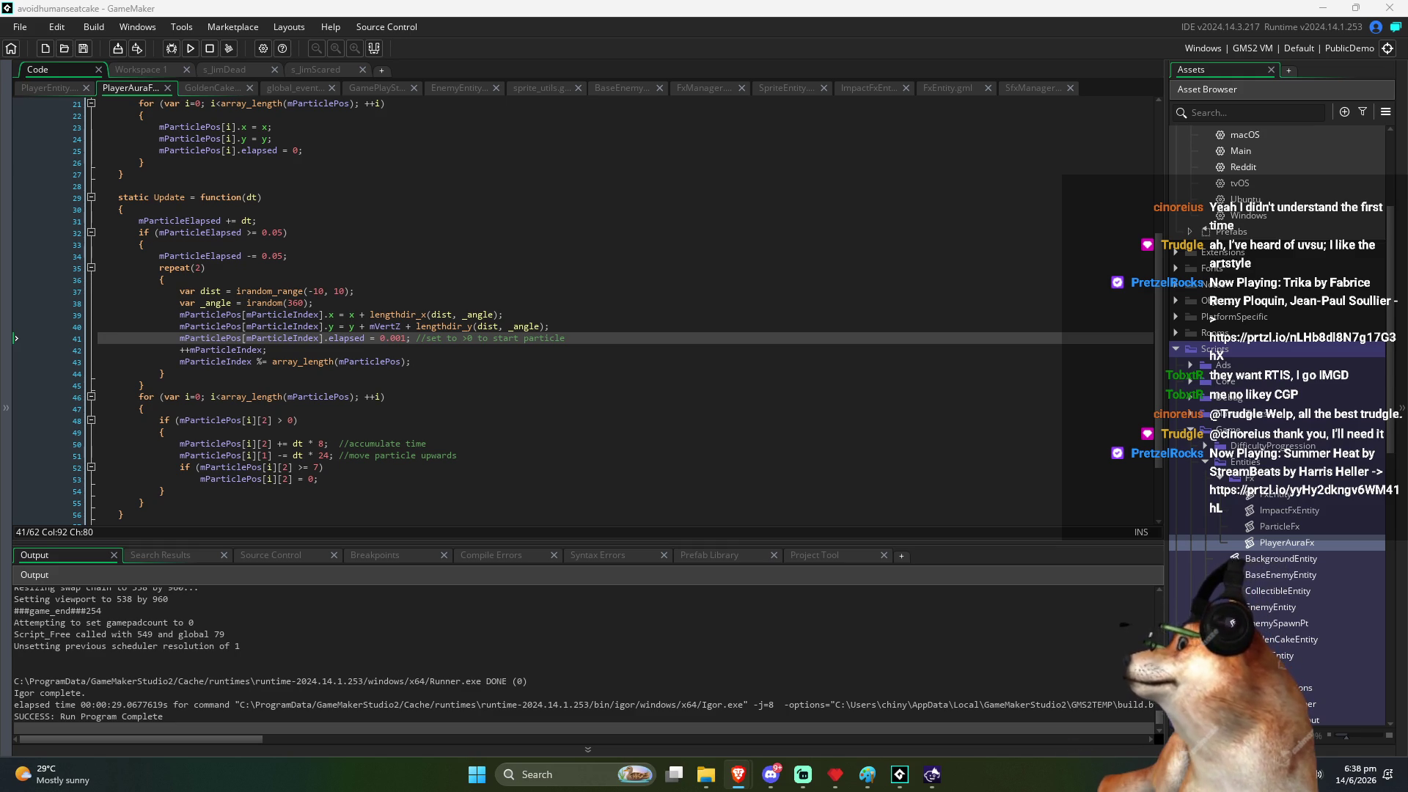
key(alt+Tab)
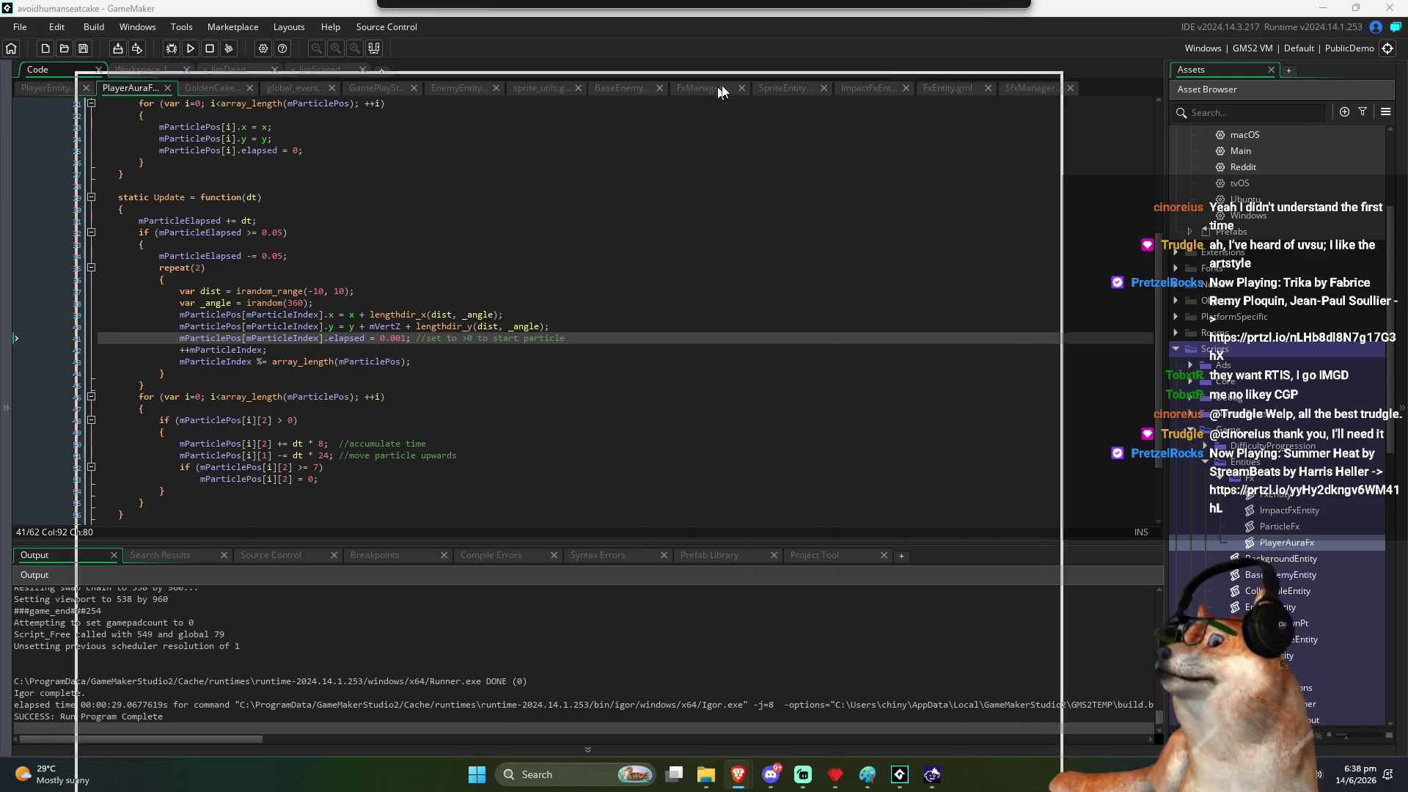
Step: Scroll through DigiPen's Interactive Media and Game Development degree page and back to the top
scroll(753, 330, up, 4)
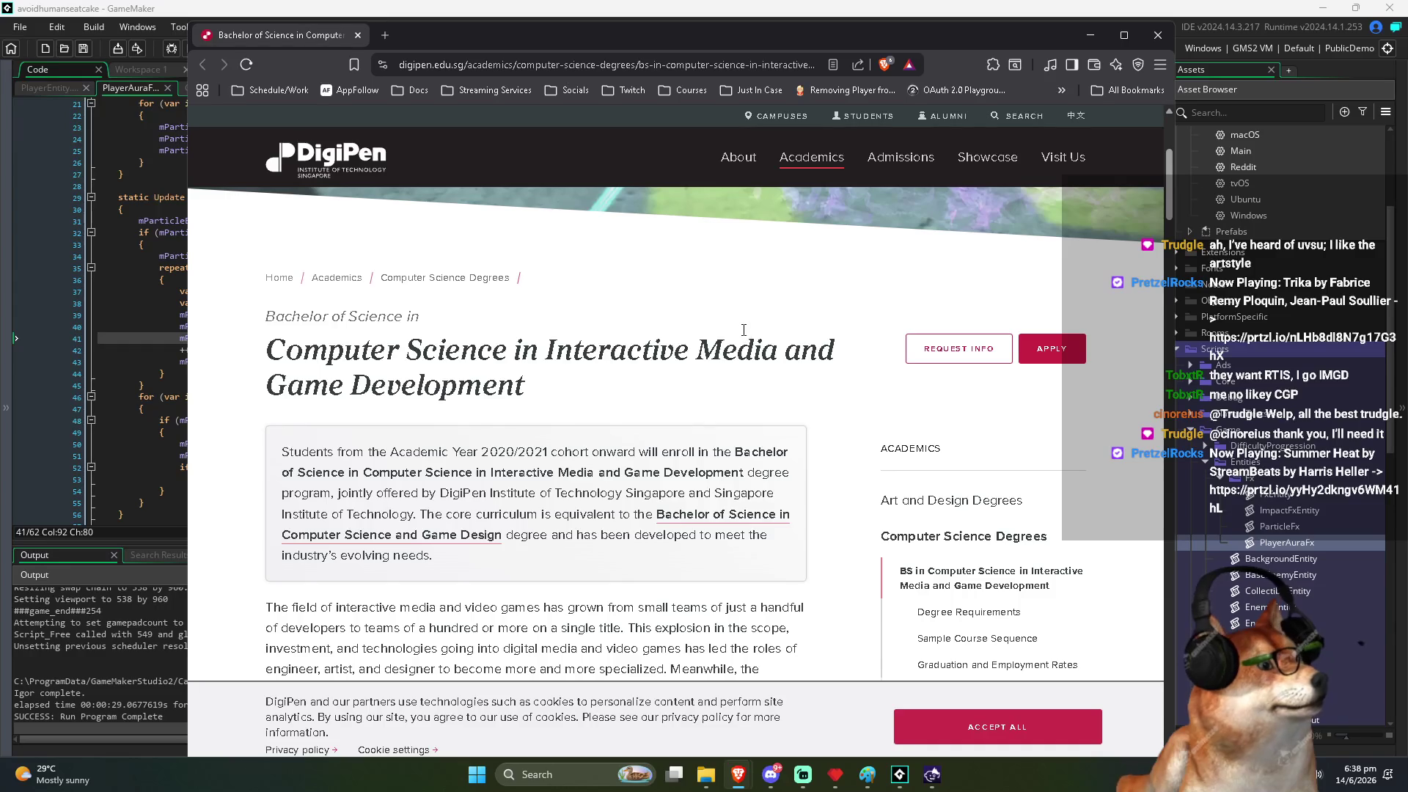
scroll(738, 337, down, 10)
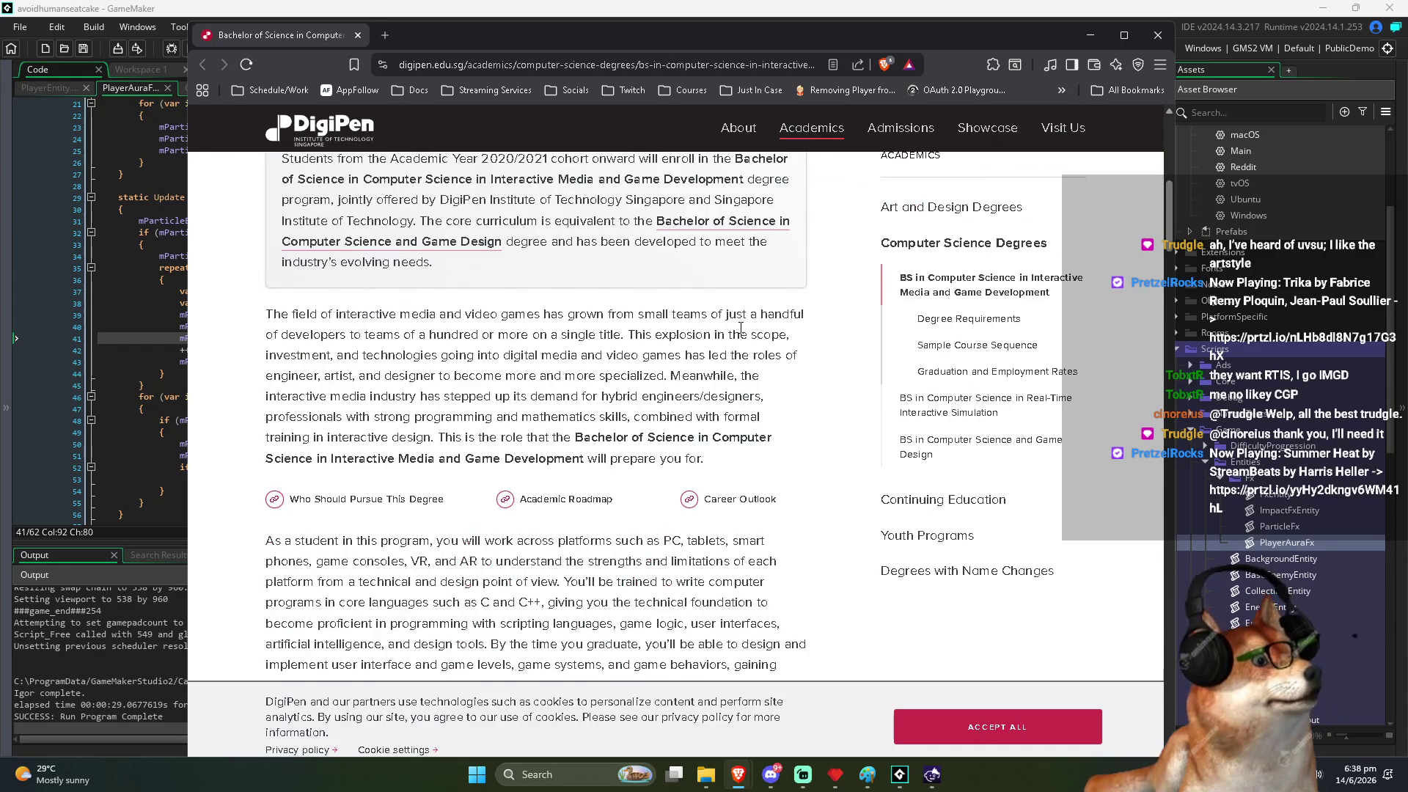
scroll(718, 347, down, 10)
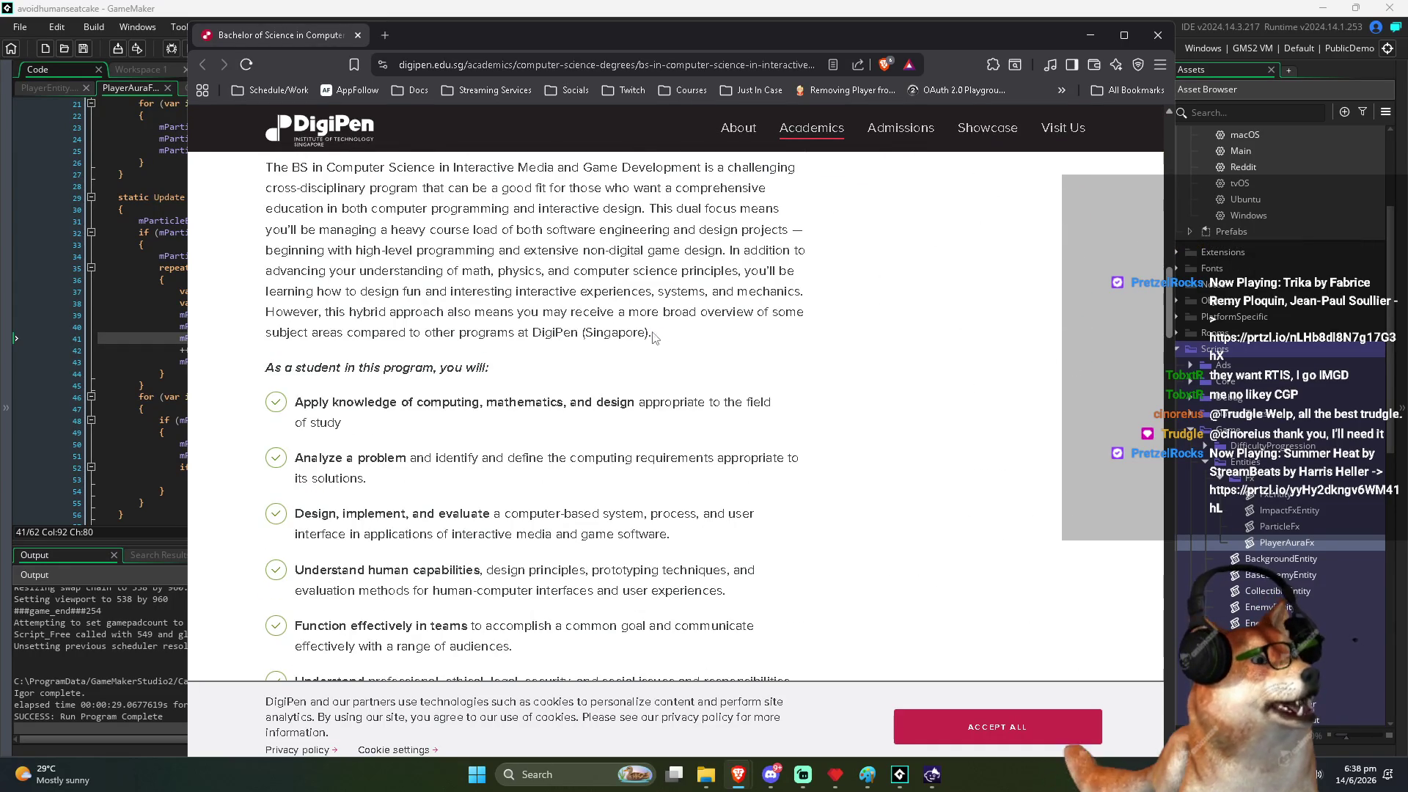
scroll(644, 339, down, 5)
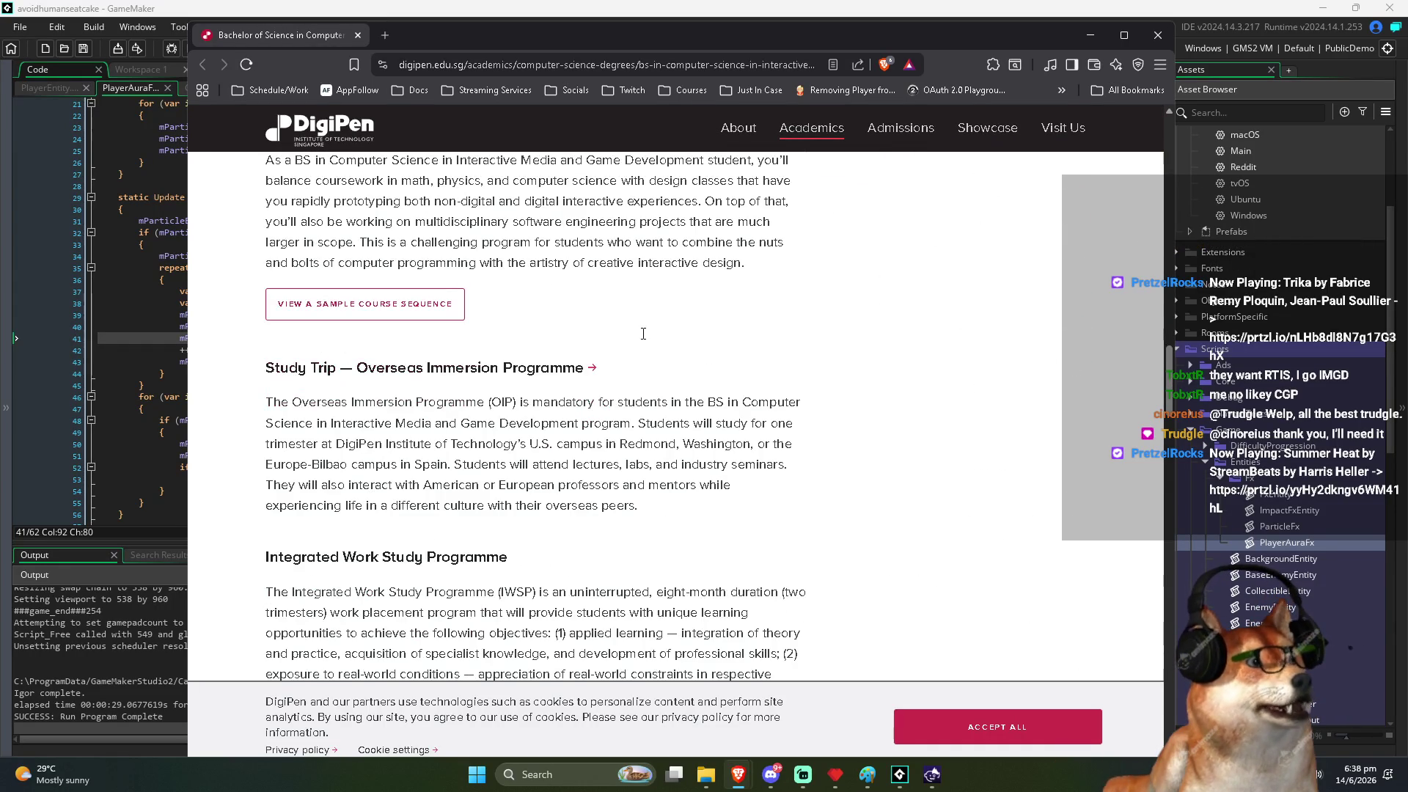
scroll(640, 330, down, 4)
scroll(639, 329, down, 12)
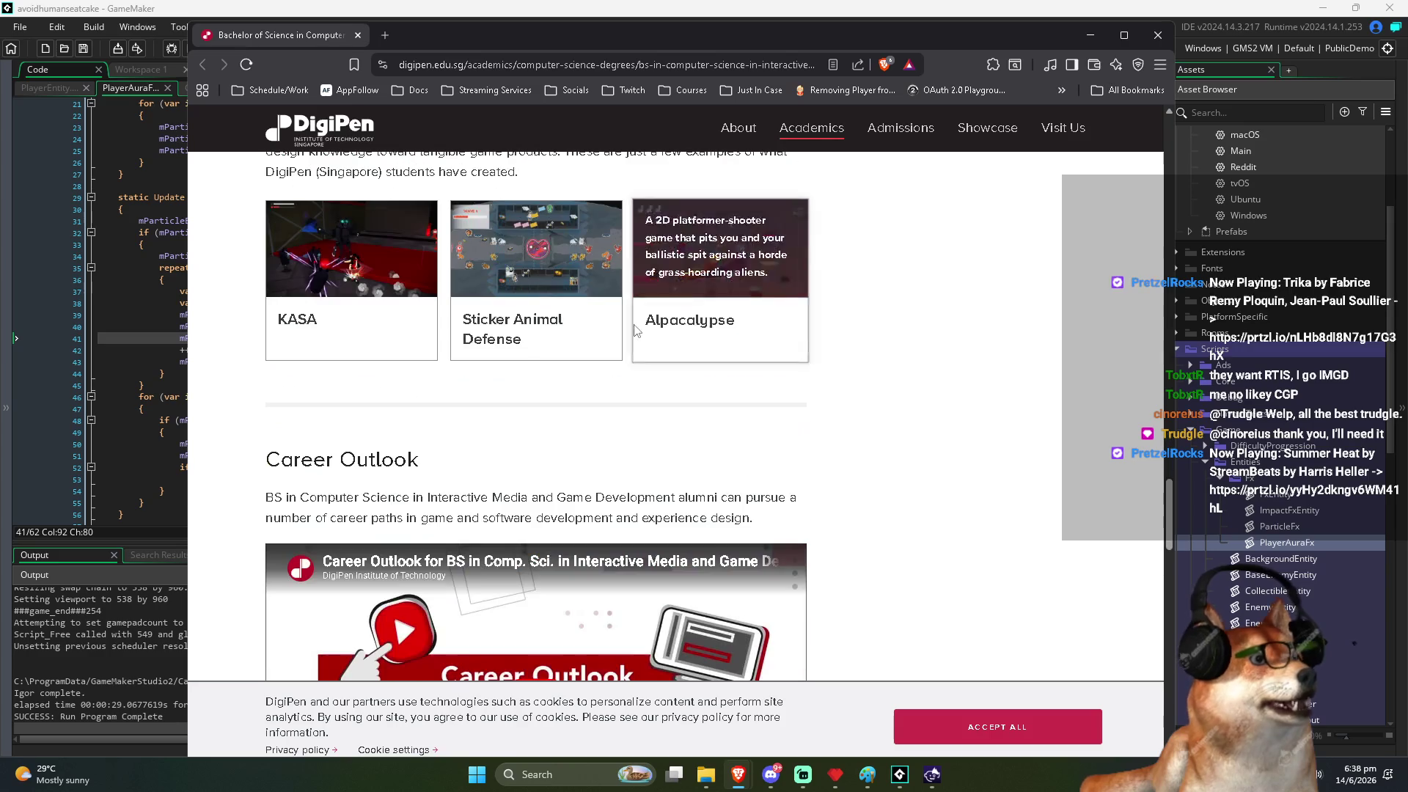
scroll(635, 330, up, 3)
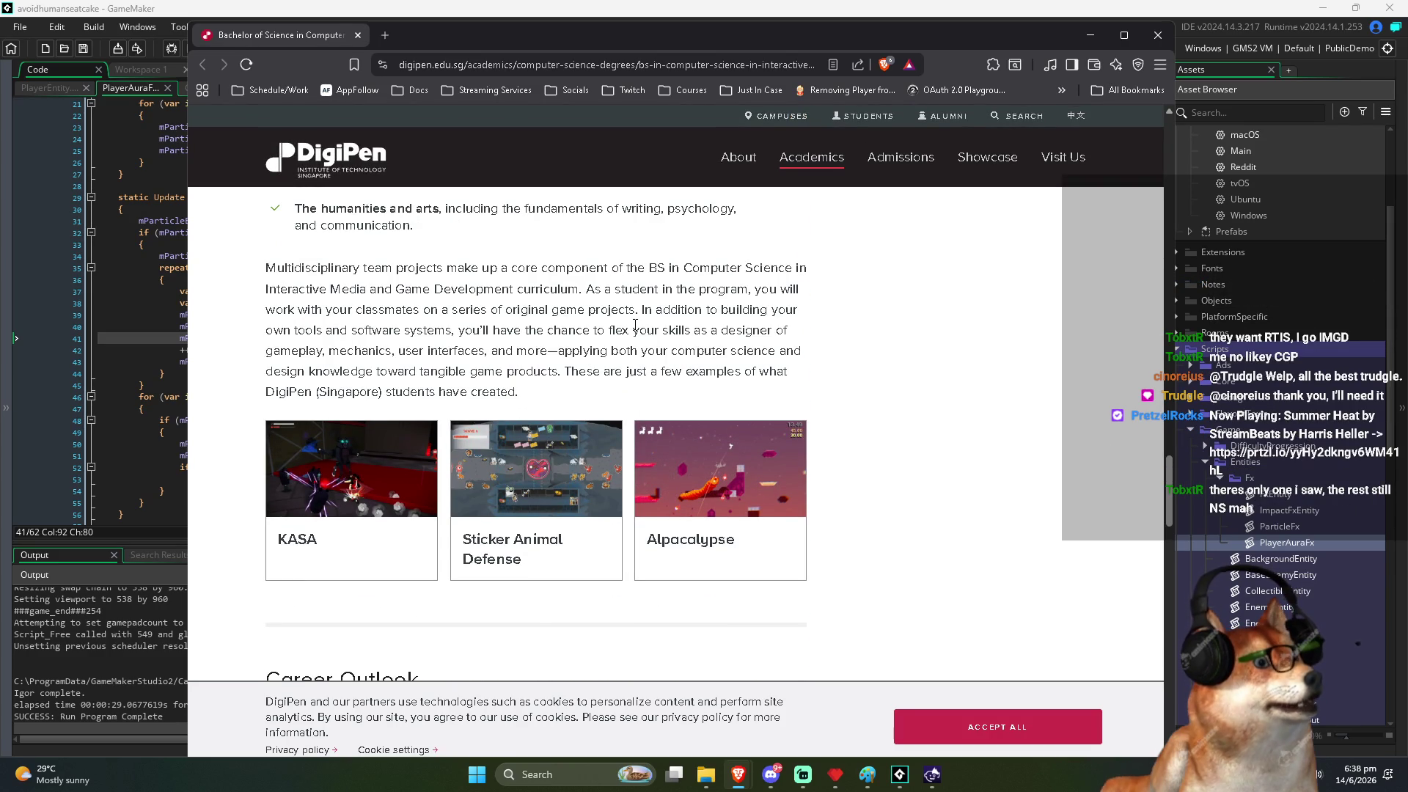
scroll(635, 324, down, 12)
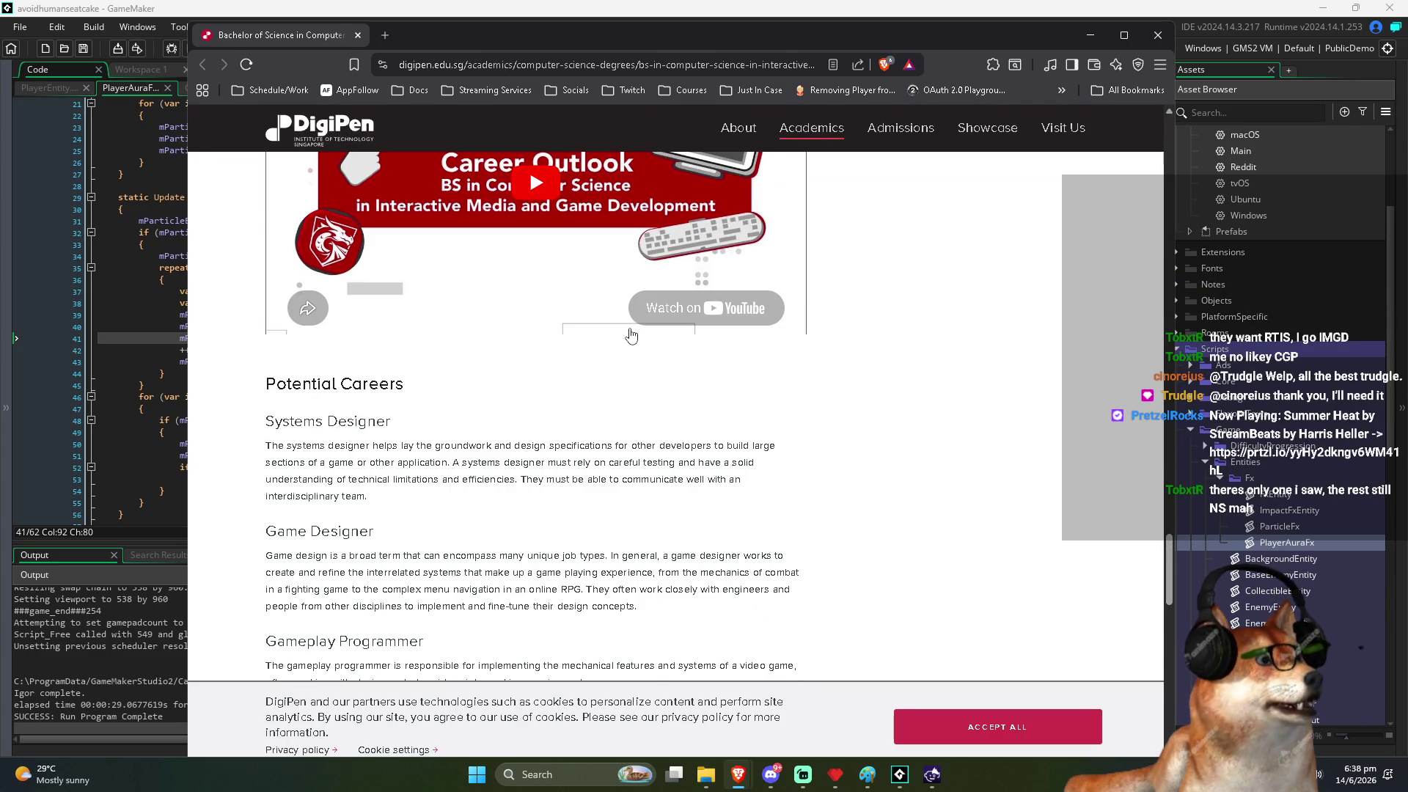
scroll(630, 336, down, 3)
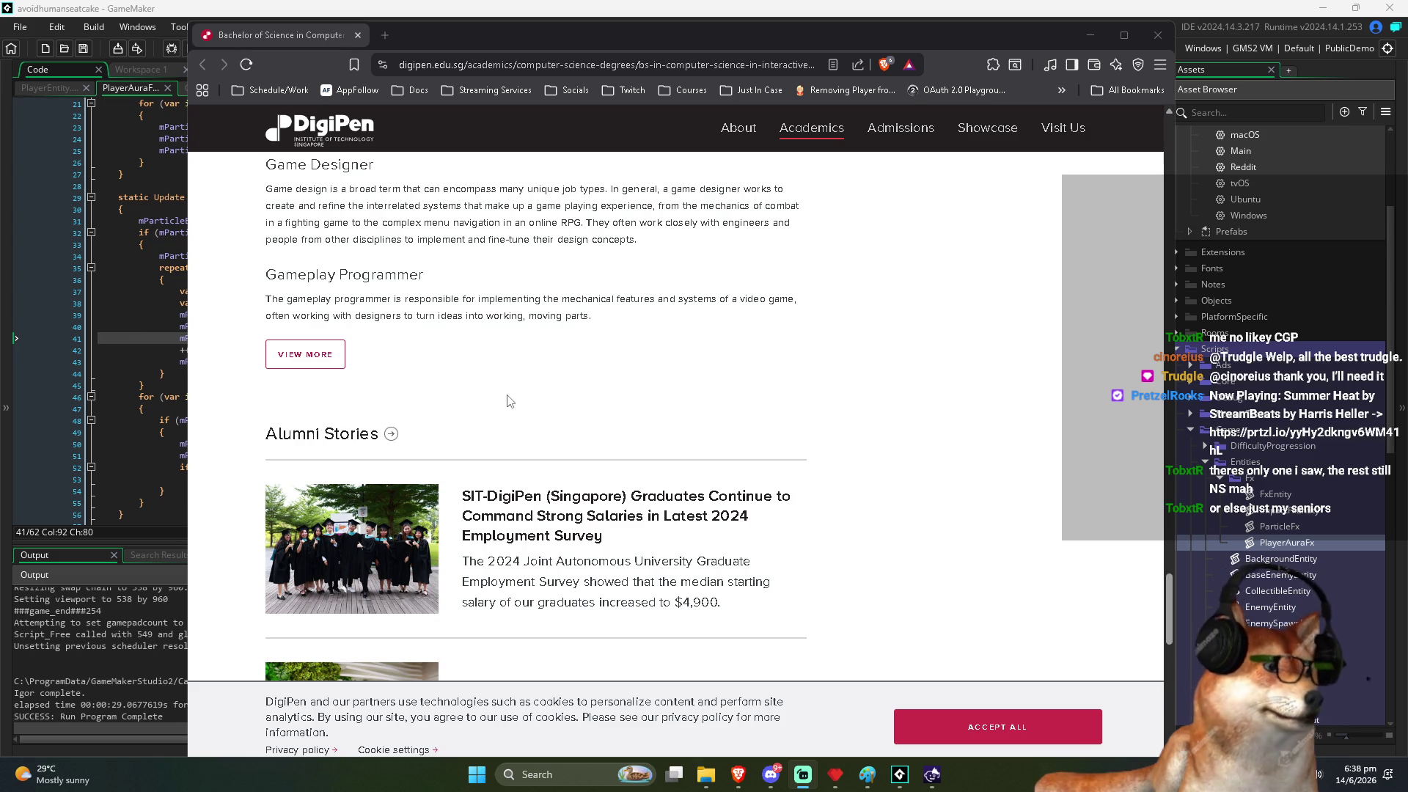
scroll(557, 385, up, 7)
scroll(601, 375, up, 10)
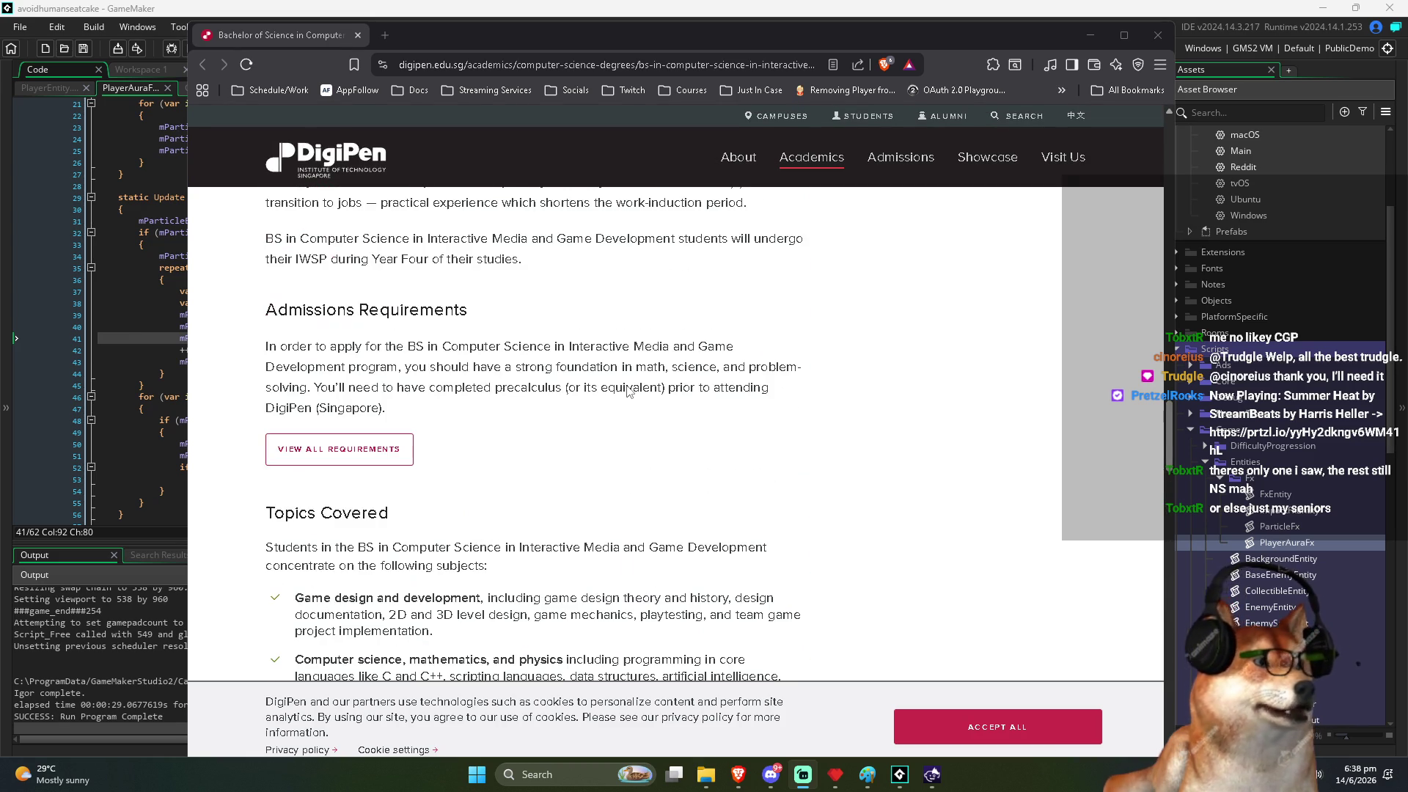
scroll(630, 392, up, 4)
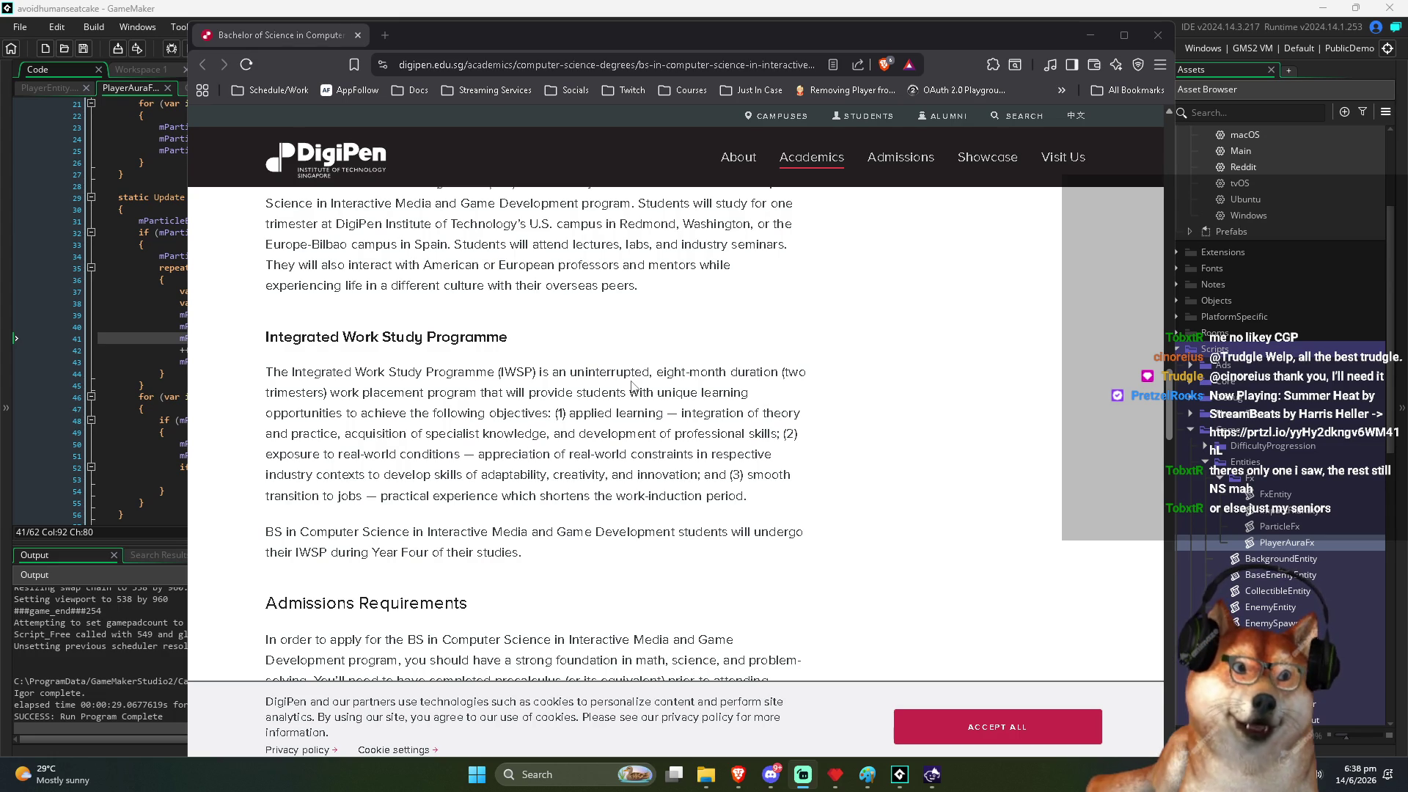
scroll(632, 386, up, 15)
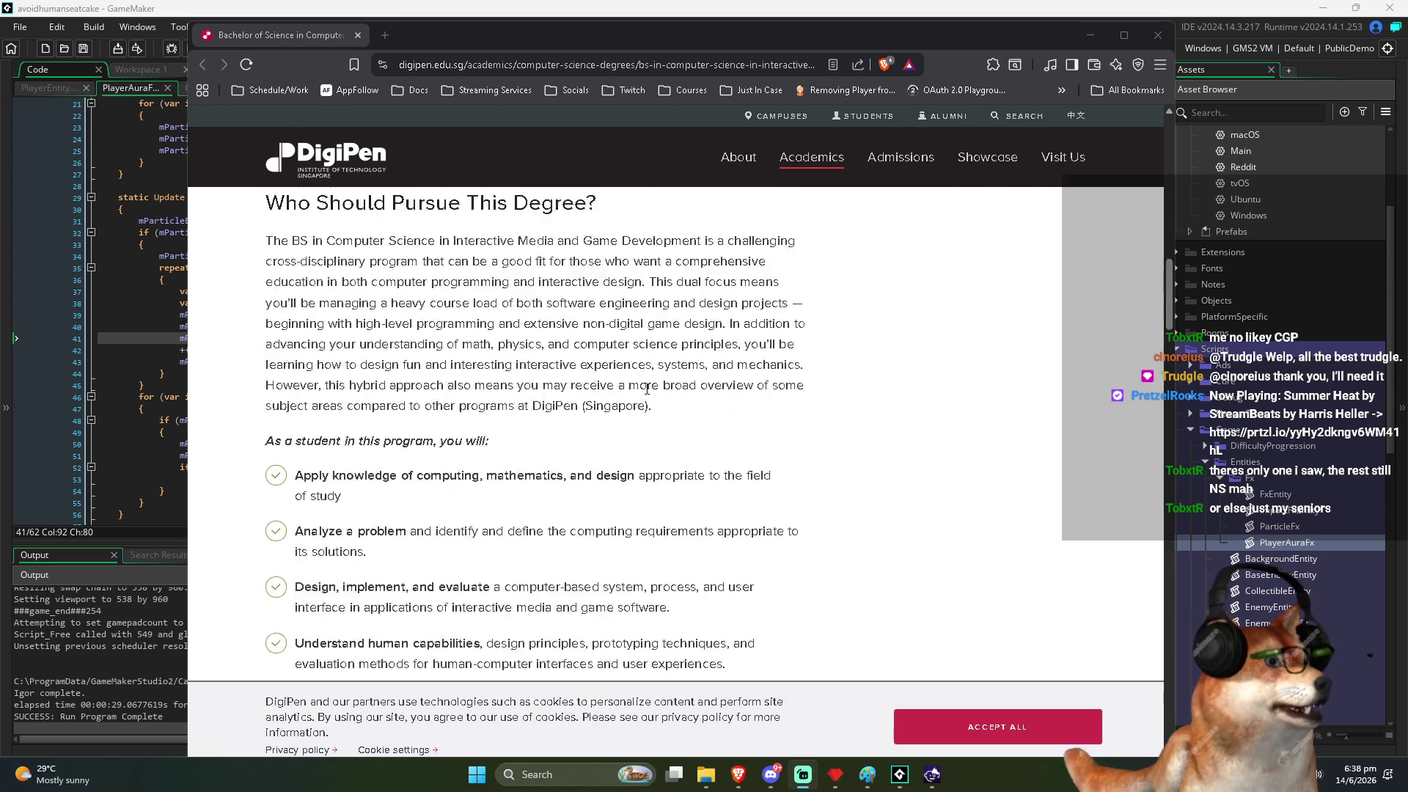
scroll(650, 388, up, 6)
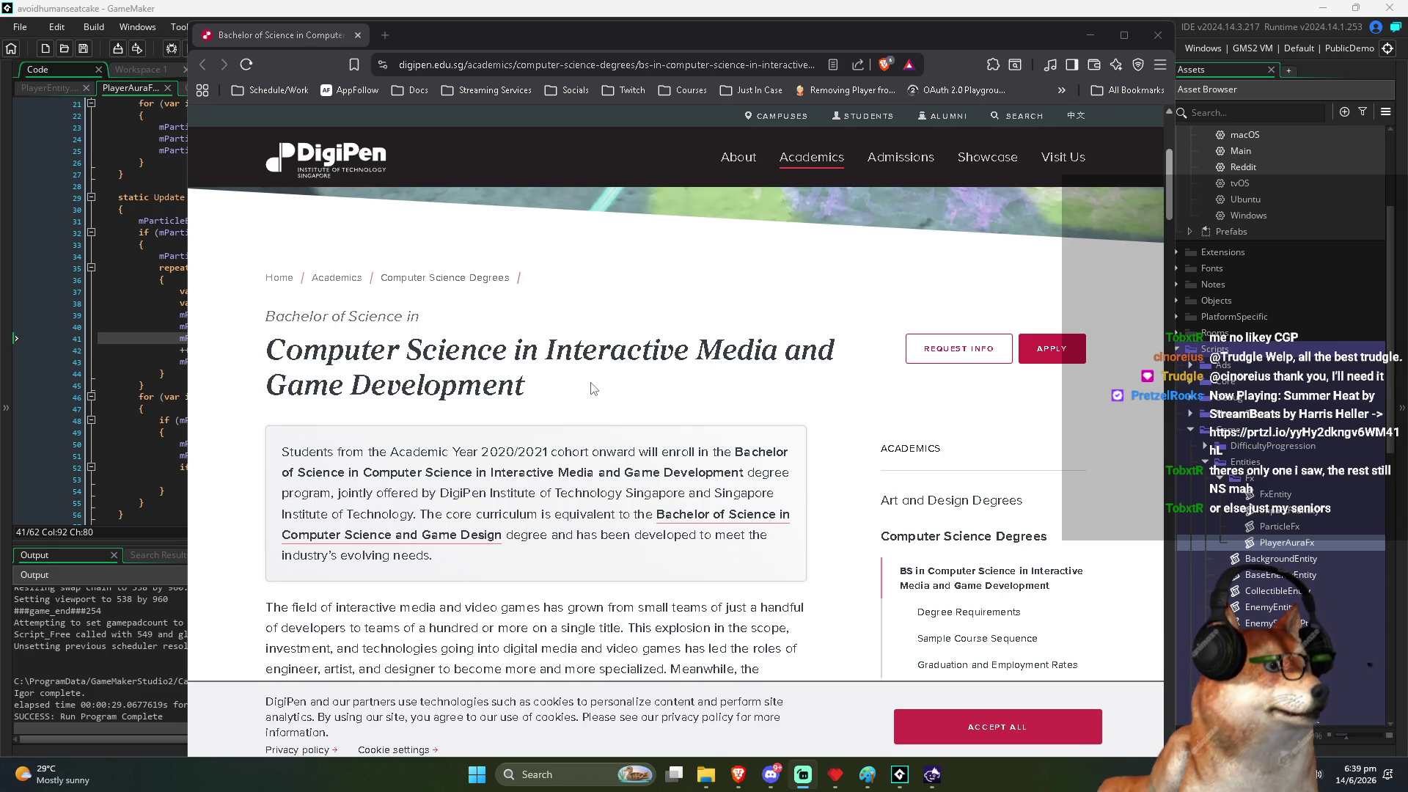
Step: Jump to the degree page's Academic Roadmap section and open the sample course sequence
scroll(593, 388, down, 4)
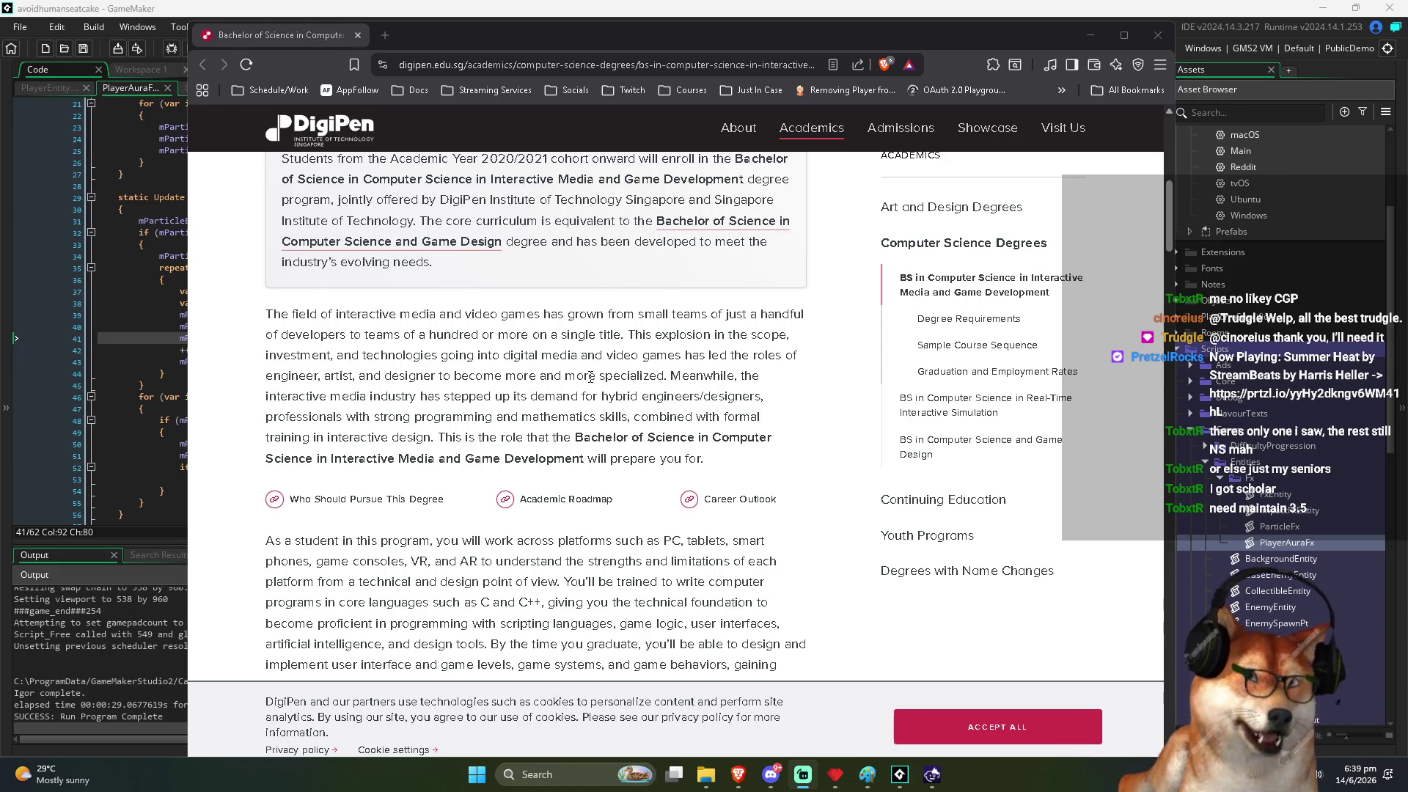
scroll(590, 376, down, 2)
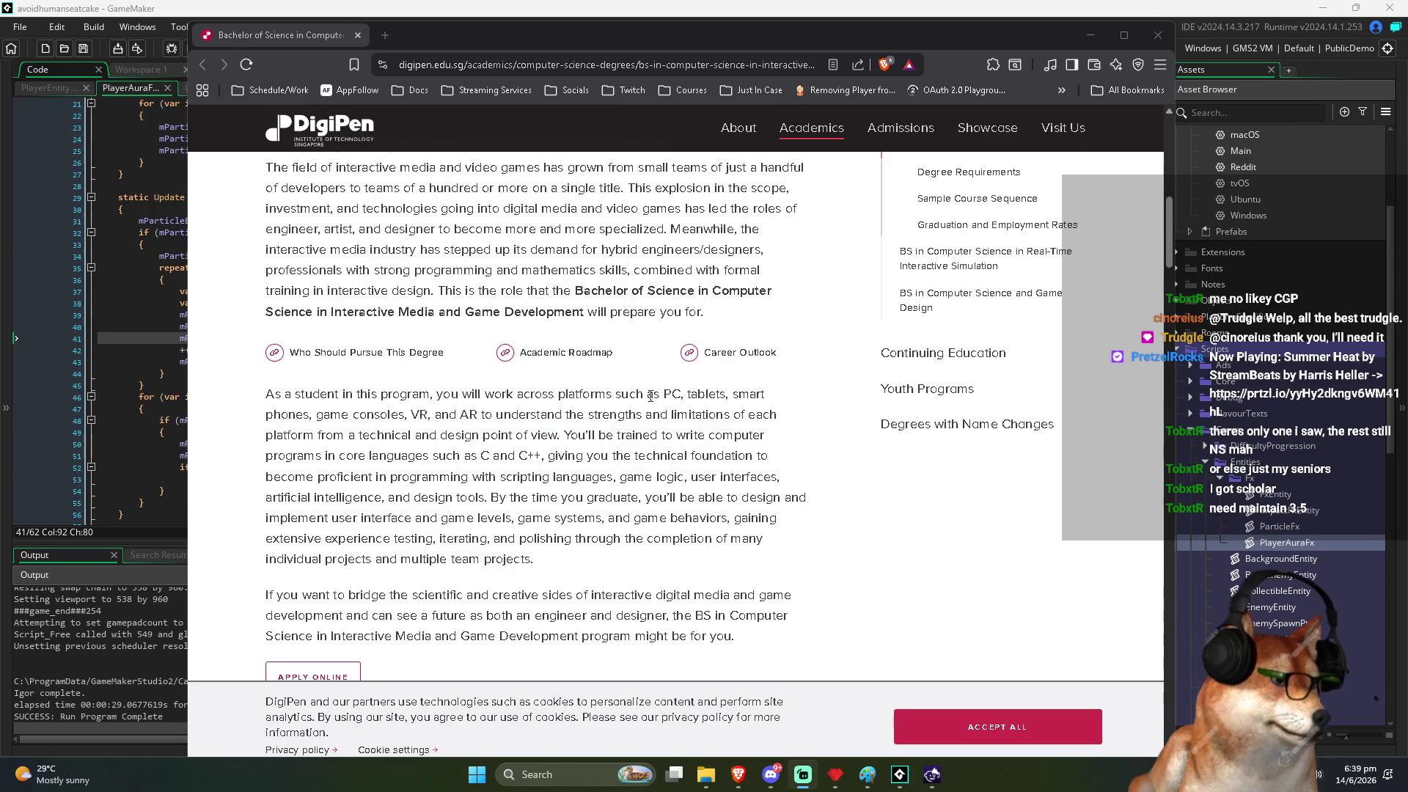
scroll(650, 396, down, 2)
scroll(651, 397, up, 4)
scroll(648, 395, down, 5)
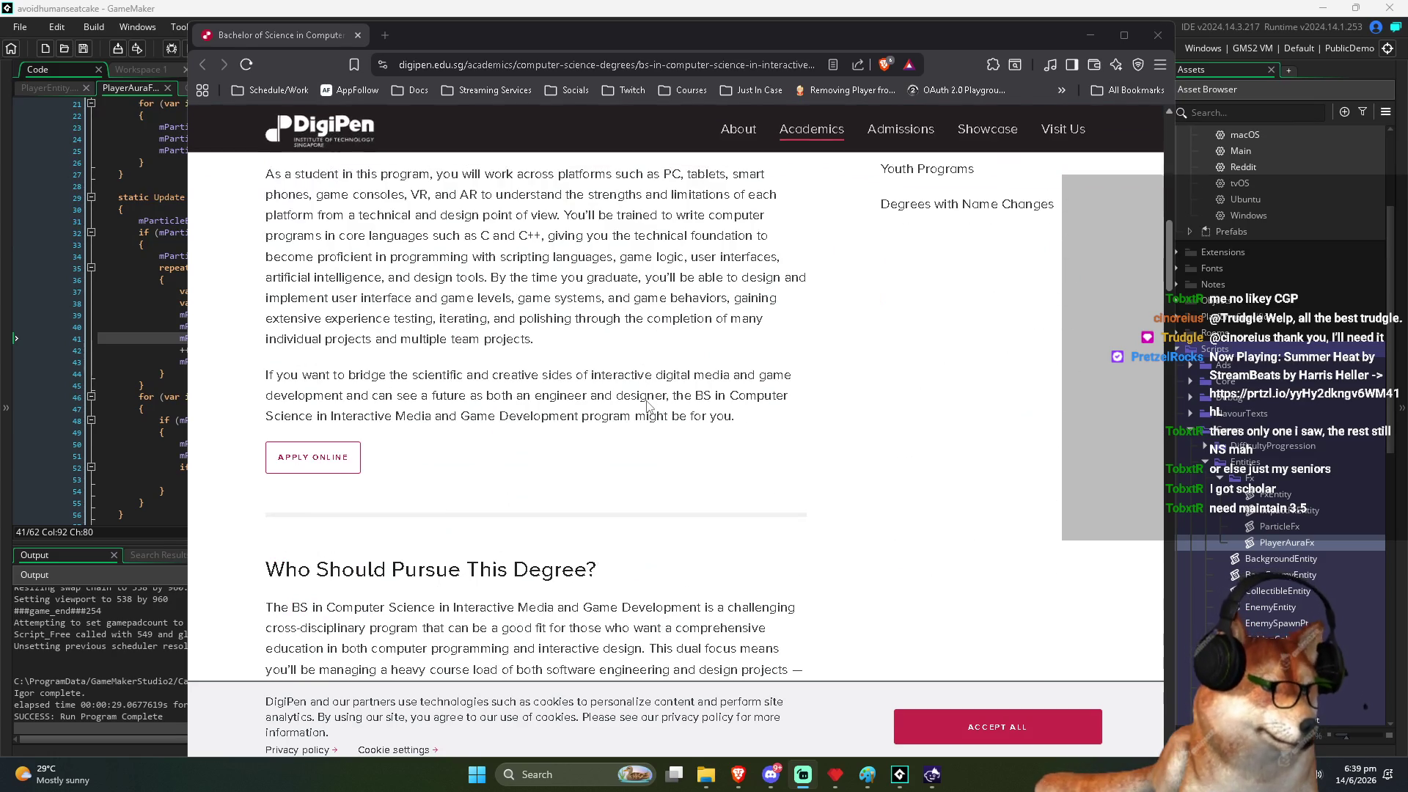
scroll(648, 400, up, 3)
scroll(647, 402, up, 3)
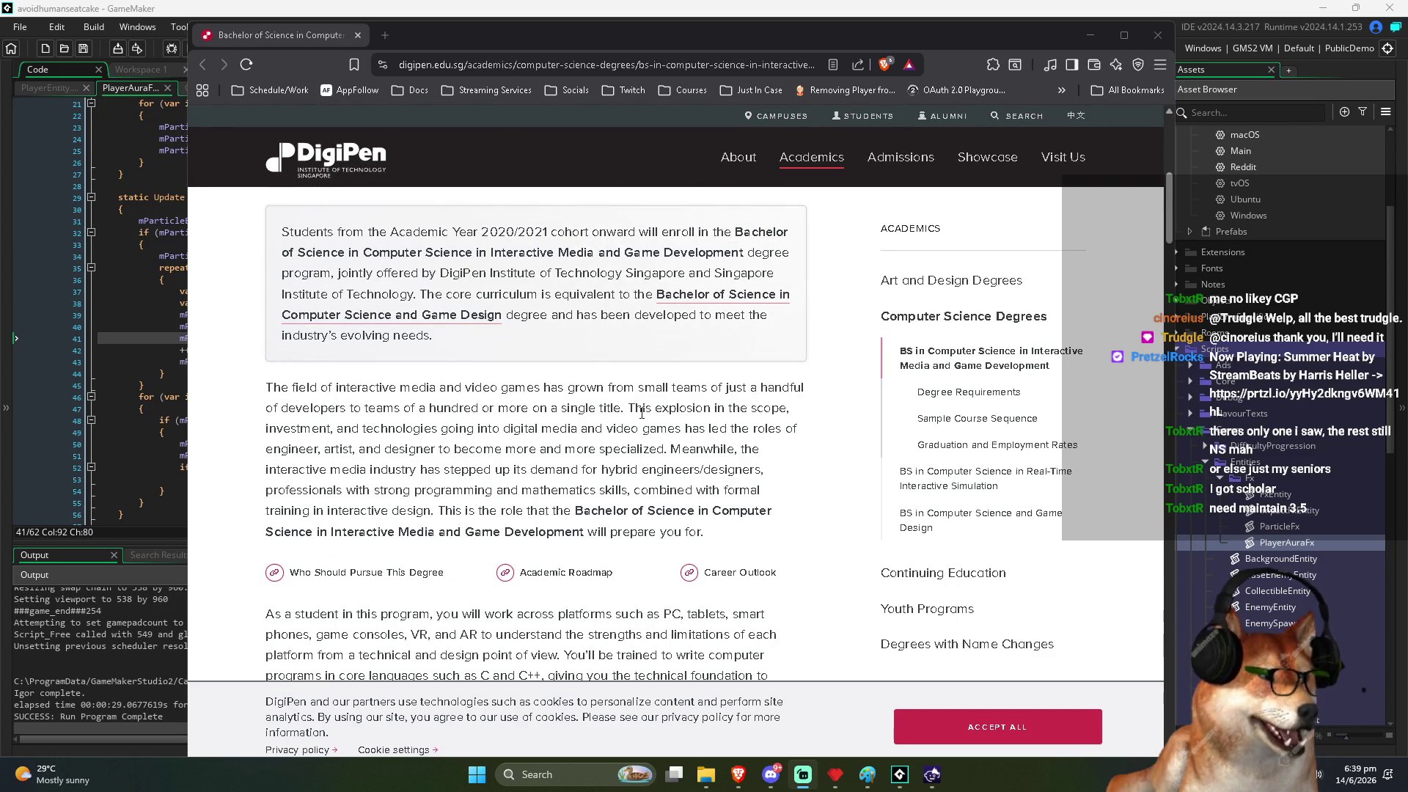
click(540, 573)
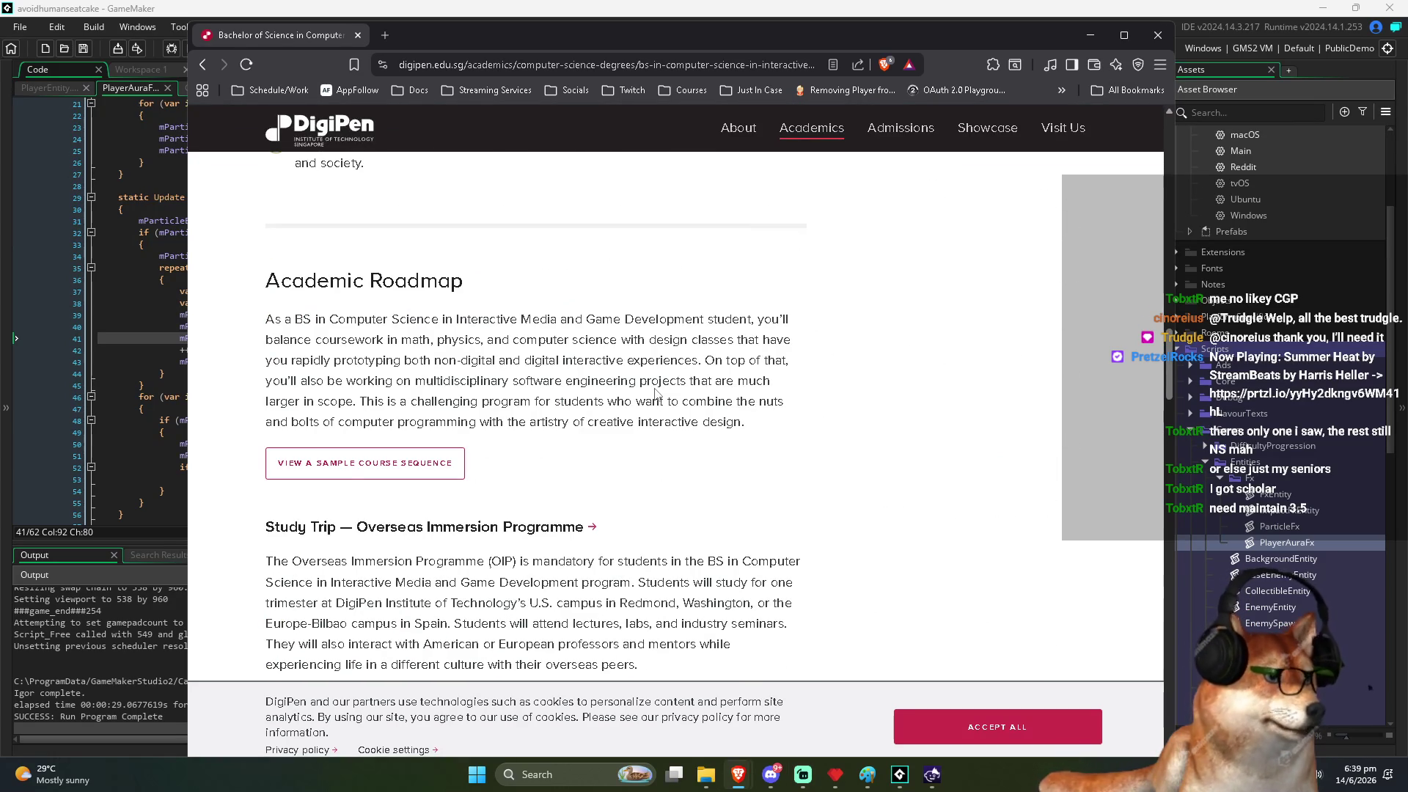
click(336, 468)
Step: Highlight Year 1 Trimester 1 module titles such as Calculus and Analytic Geometry
scroll(896, 448, down, 3)
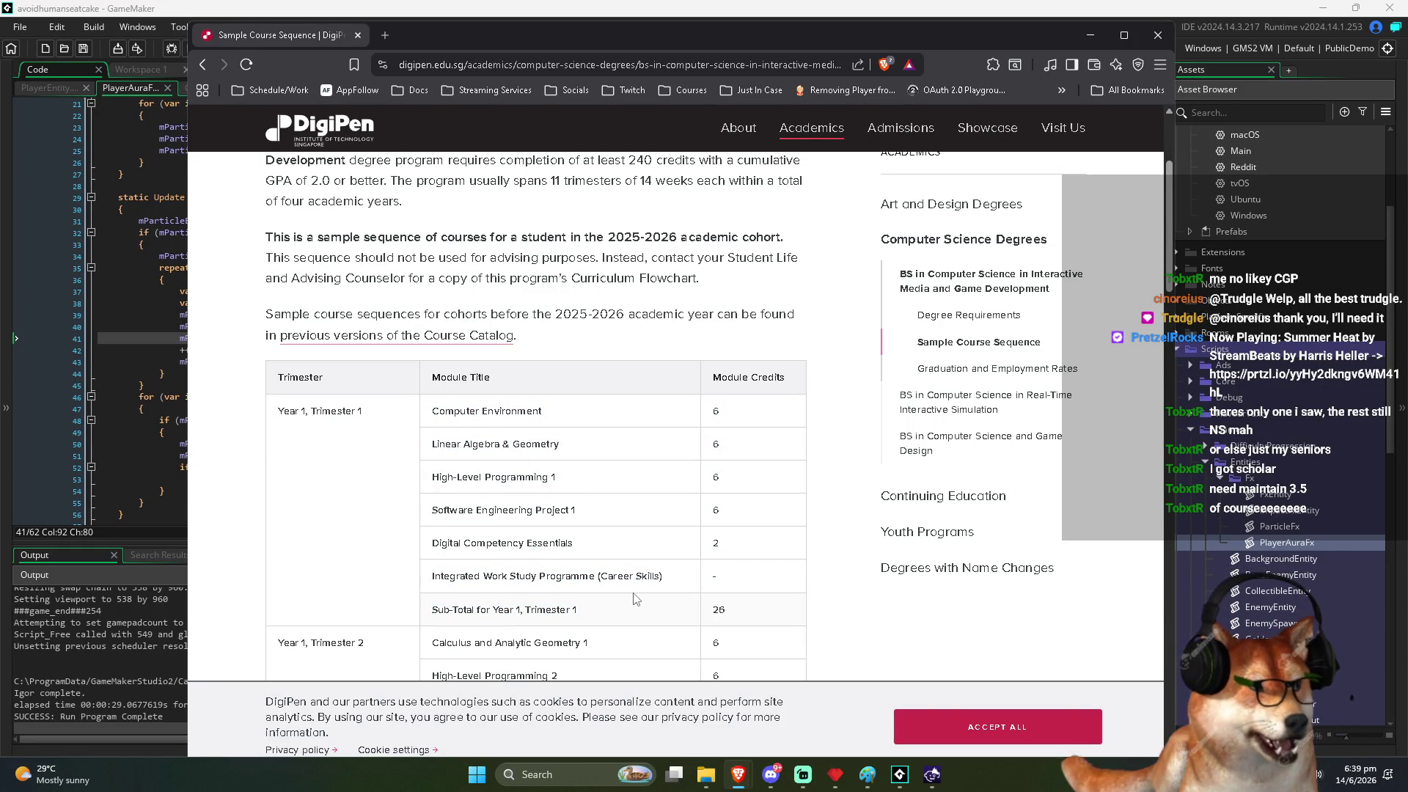
mouse_move(432, 410)
mouse_down()
mouse_move(678, 594)
mouse_move(733, 616)
mouse_up()
click(733, 616)
scroll(439, 415, down, 2)
scroll(440, 458, down, 1)
drag(431, 423, 510, 424)
click(509, 424)
mouse_move(424, 425)
mouse_down()
mouse_move(586, 438)
mouse_move(385, 423)
mouse_up()
click(581, 434)
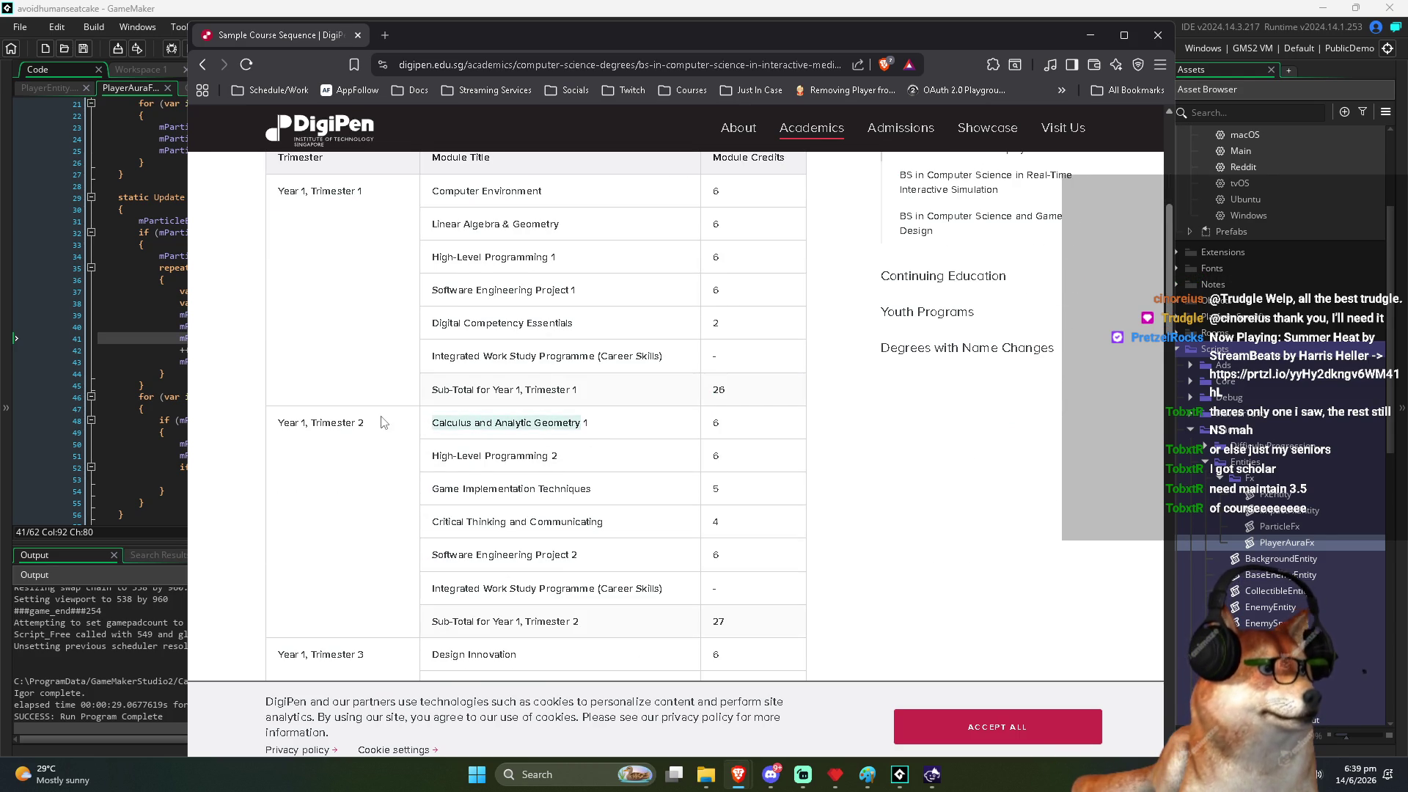
scroll(426, 428, up, 2)
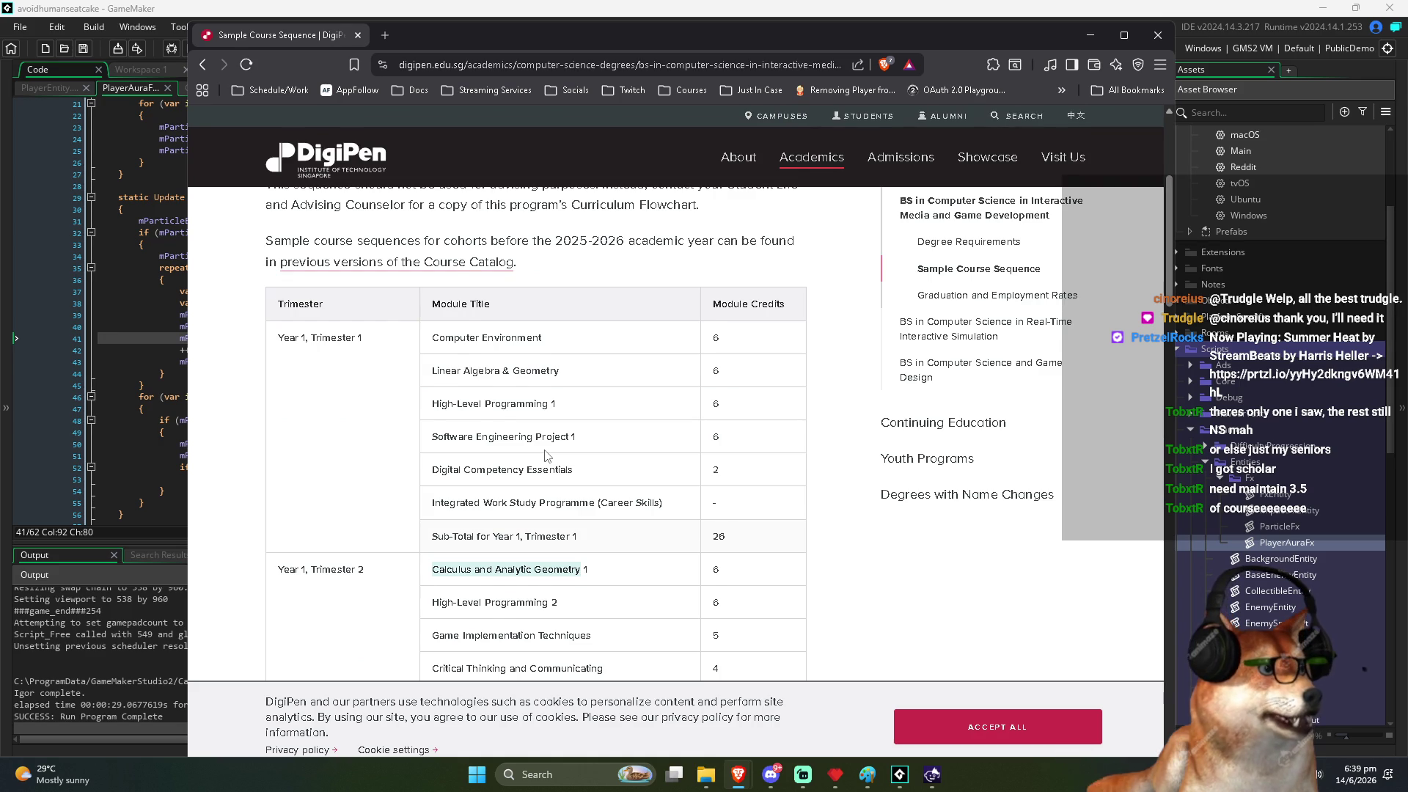
scroll(545, 455, down, 1)
mouse_move(430, 499)
mouse_down()
mouse_move(584, 494)
mouse_move(618, 509)
mouse_up()
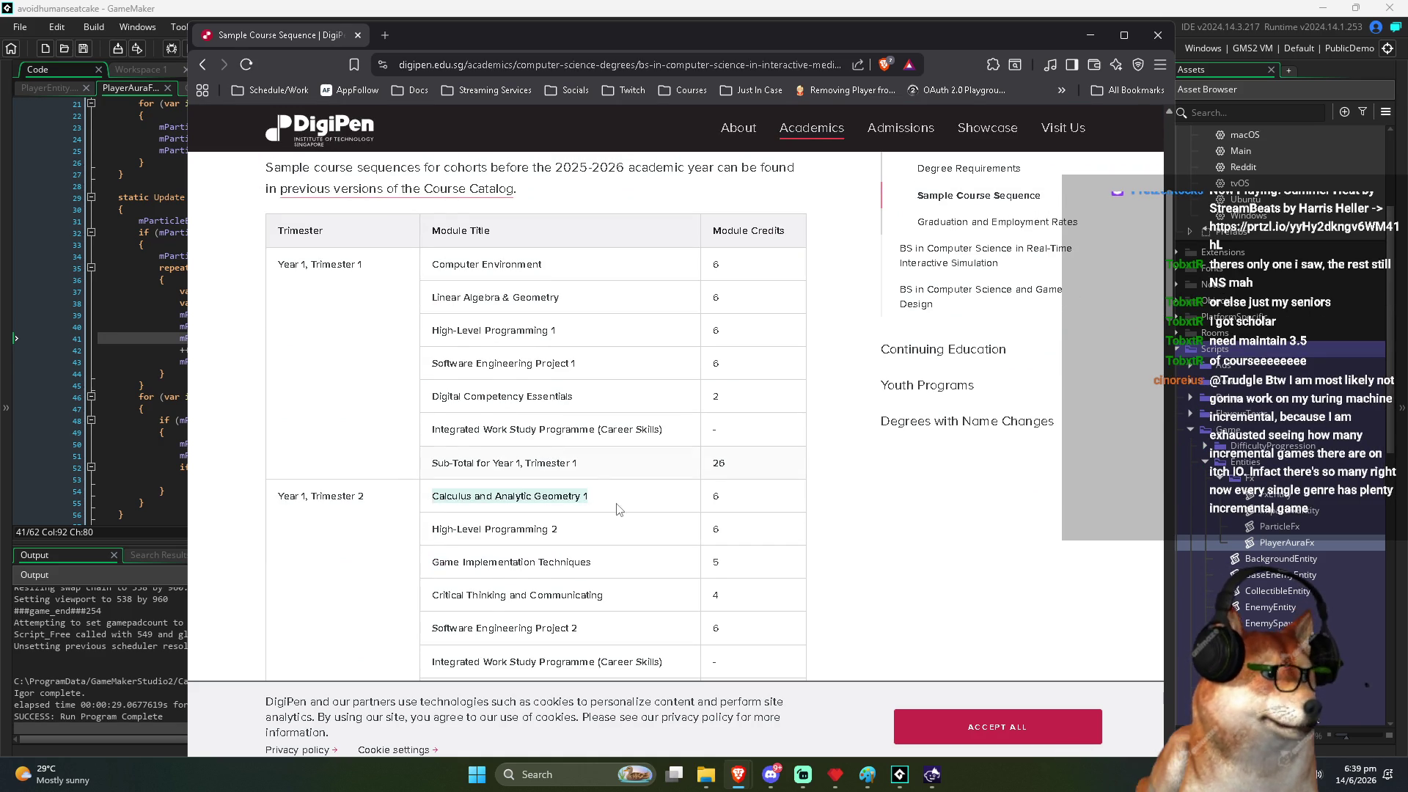
click(618, 509)
Step: Highlight Linear Algebra & Geometry and Modern C++ Design Patterns further down the table
drag(431, 297, 581, 305)
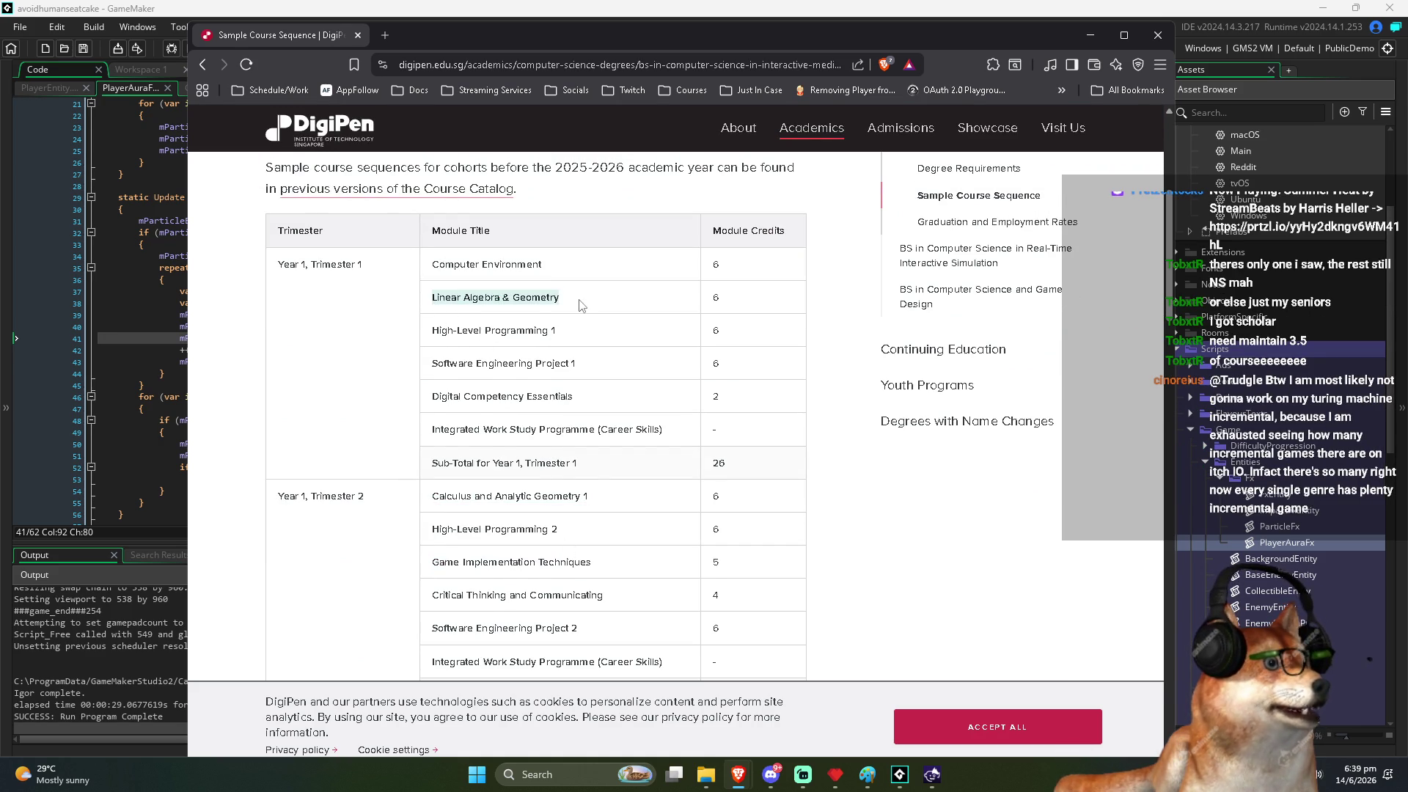
mouse_move(415, 305)
mouse_down()
mouse_move(574, 306)
mouse_move(429, 268)
mouse_move(428, 301)
mouse_up()
click(574, 306)
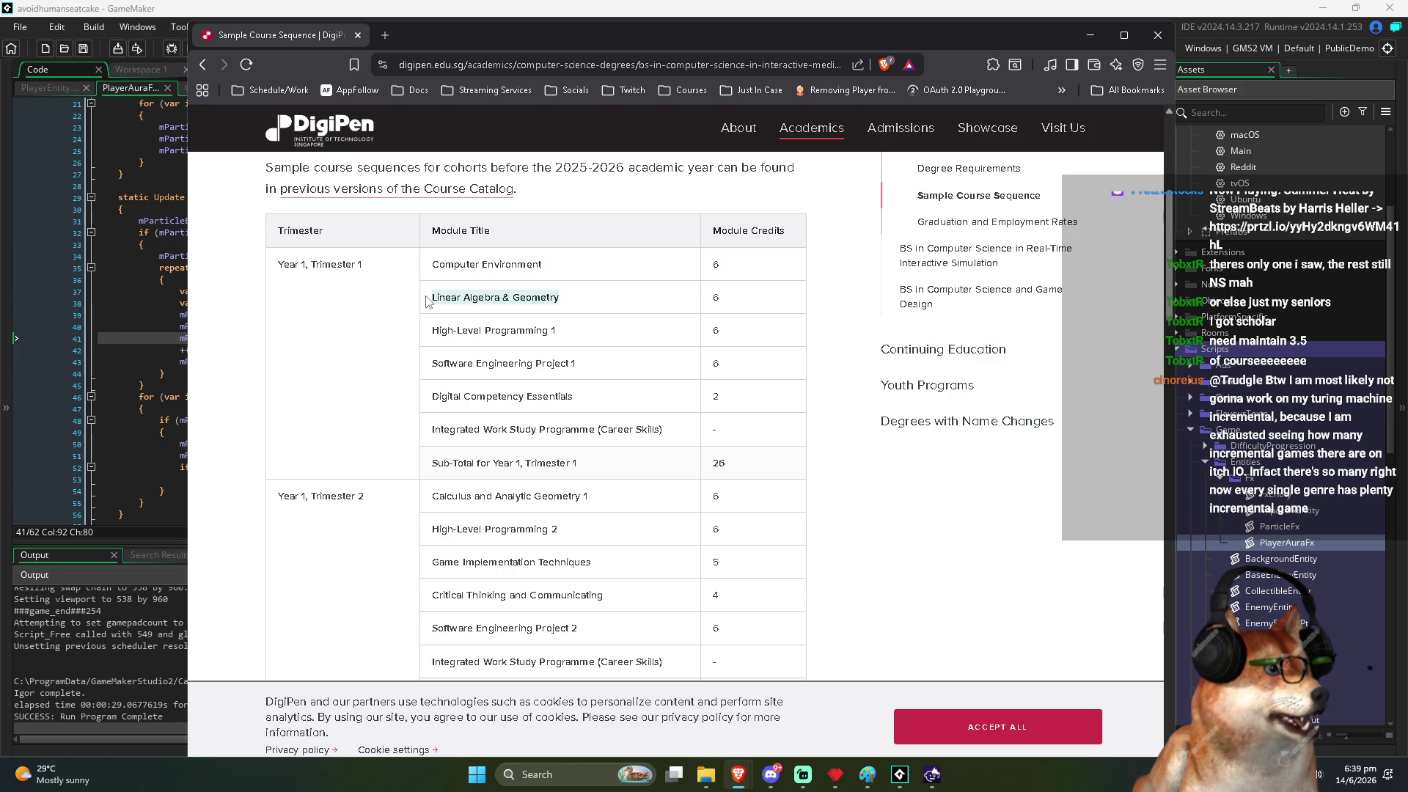
scroll(442, 309, down, 1)
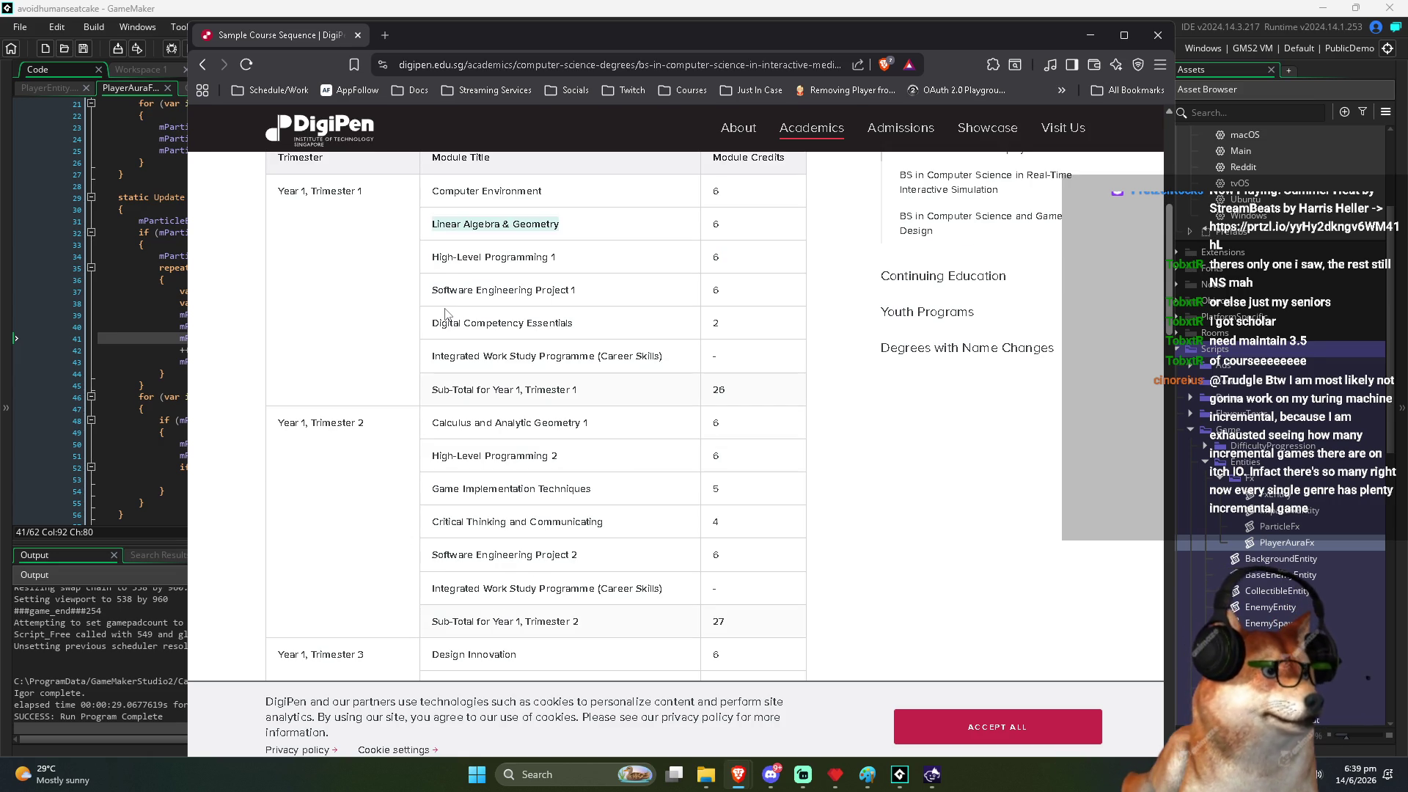
scroll(445, 314, down, 2)
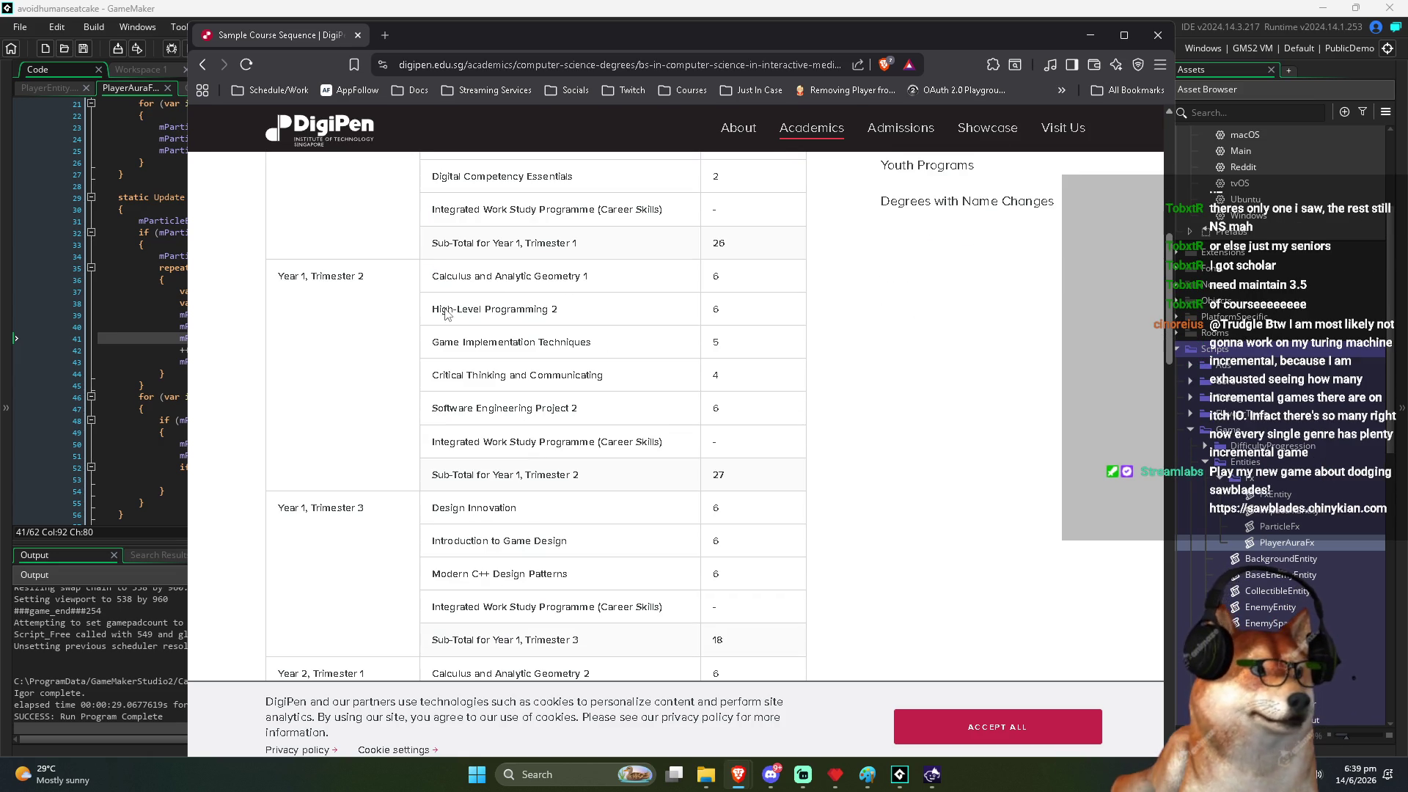
drag(425, 501, 594, 503)
click(594, 503)
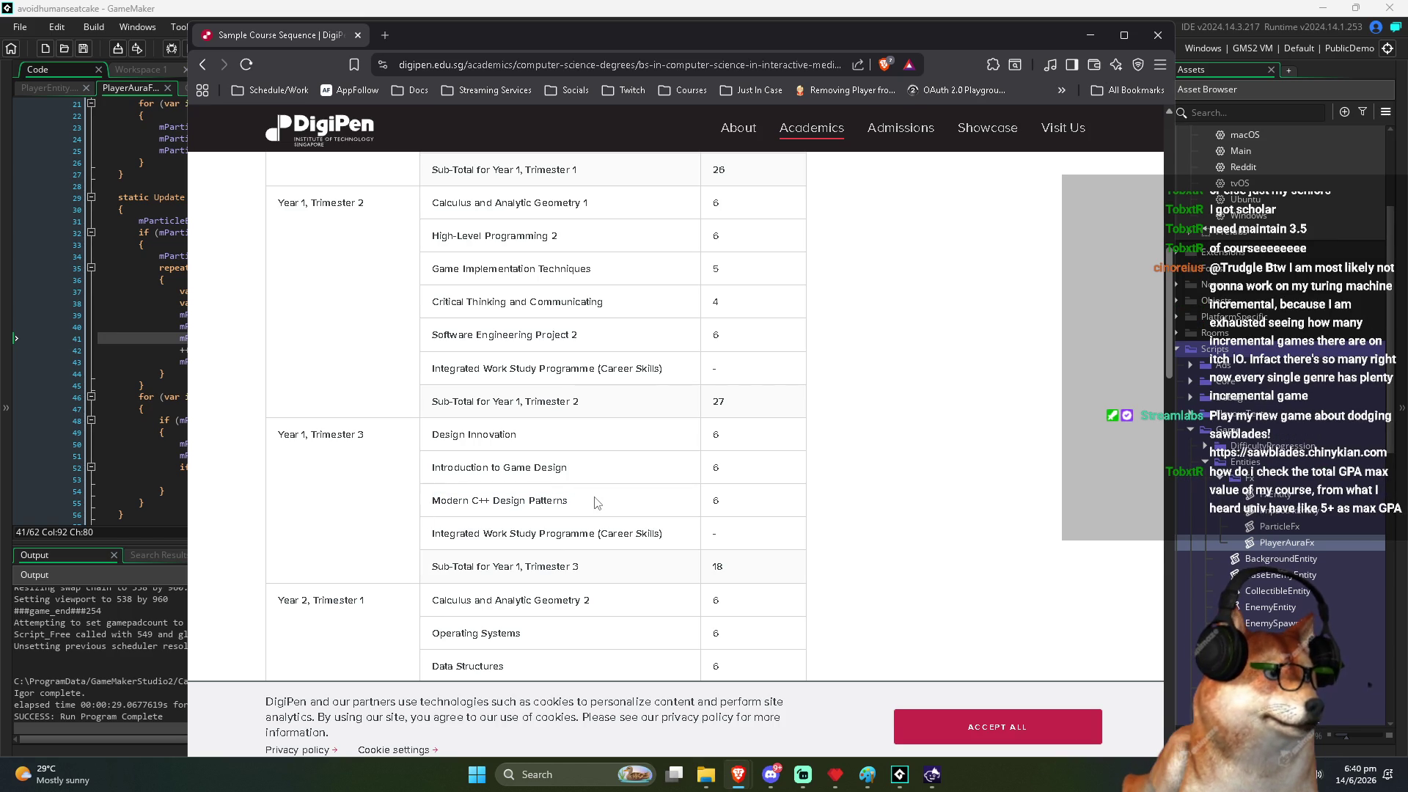
scroll(595, 503, down, 1)
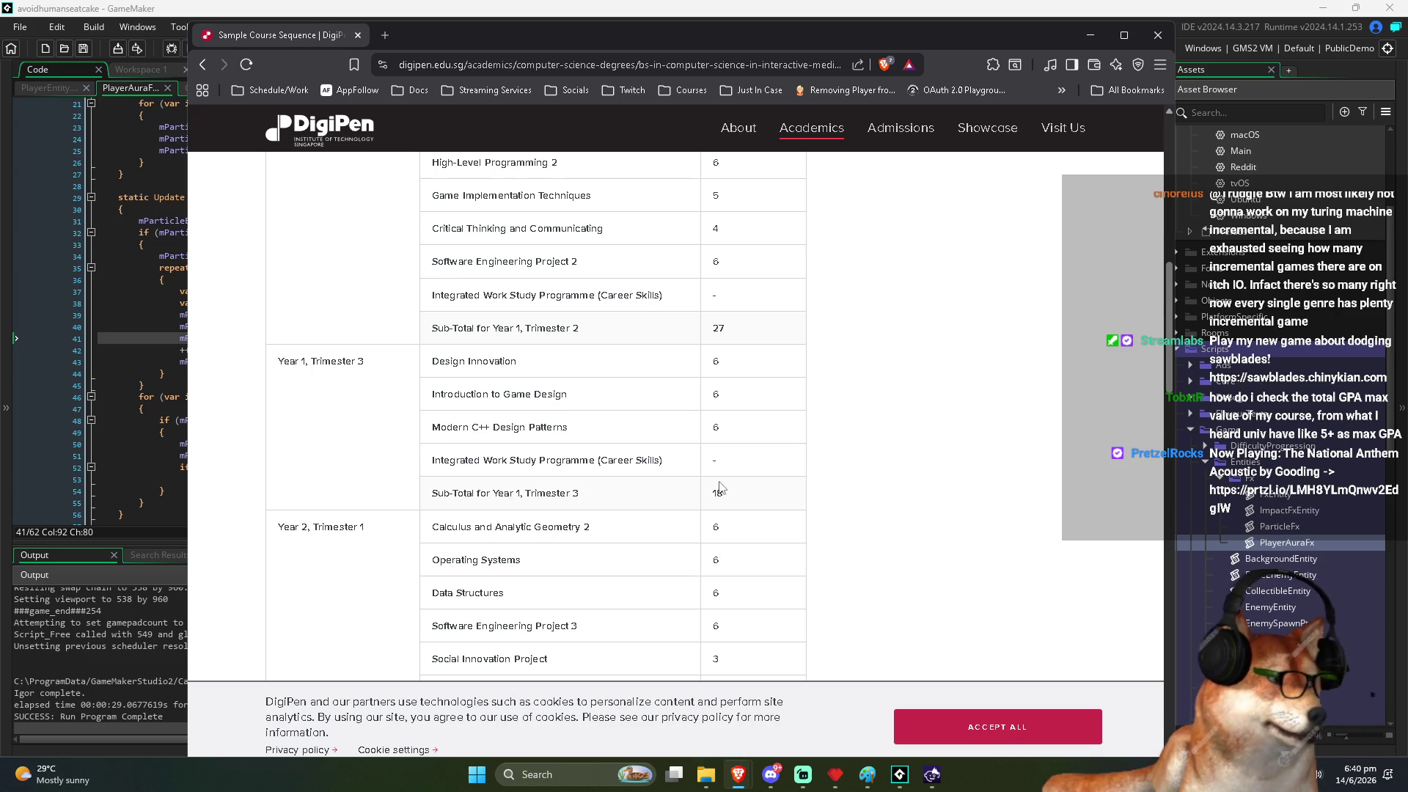
scroll(722, 484, down, 5)
scroll(726, 482, down, 3)
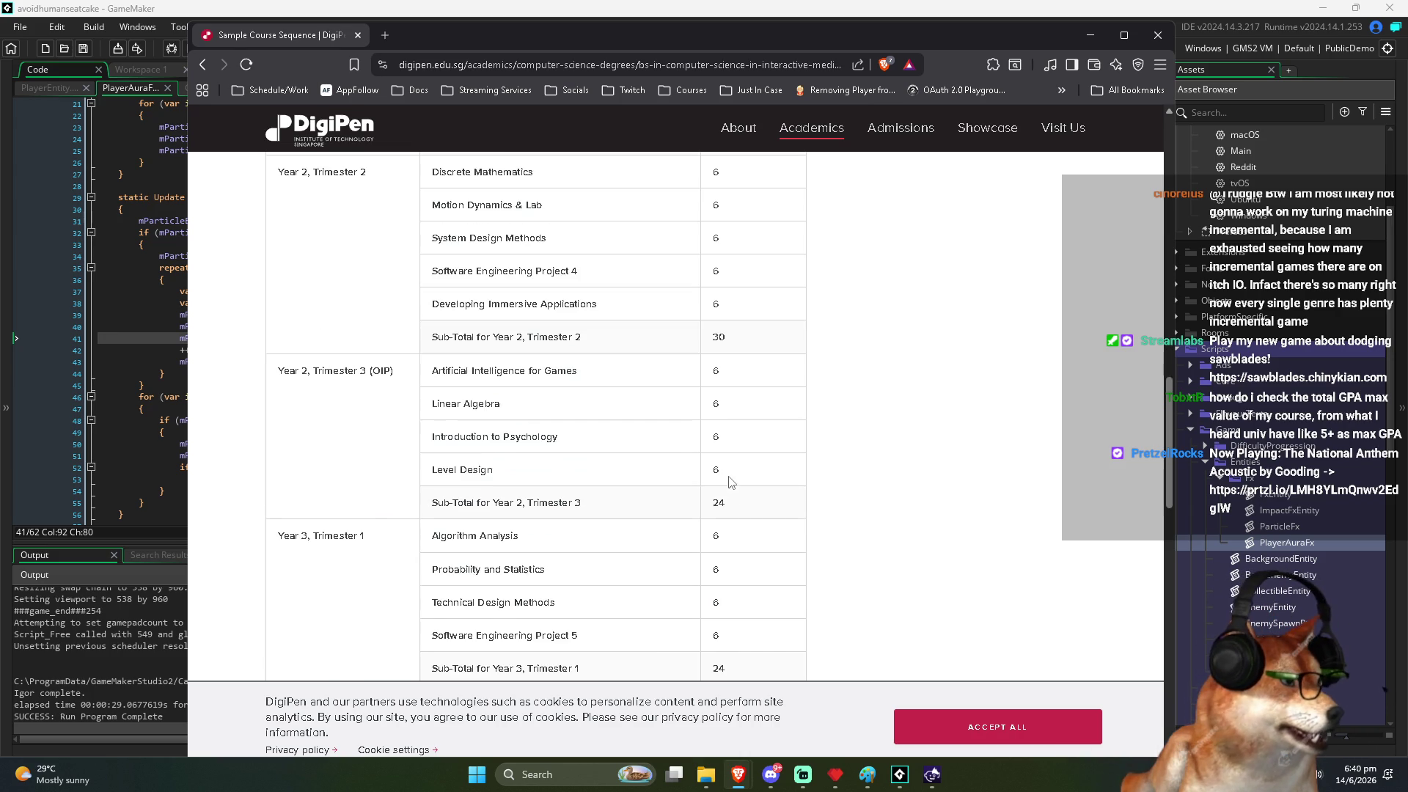
scroll(747, 477, down, 1)
scroll(748, 475, down, 1)
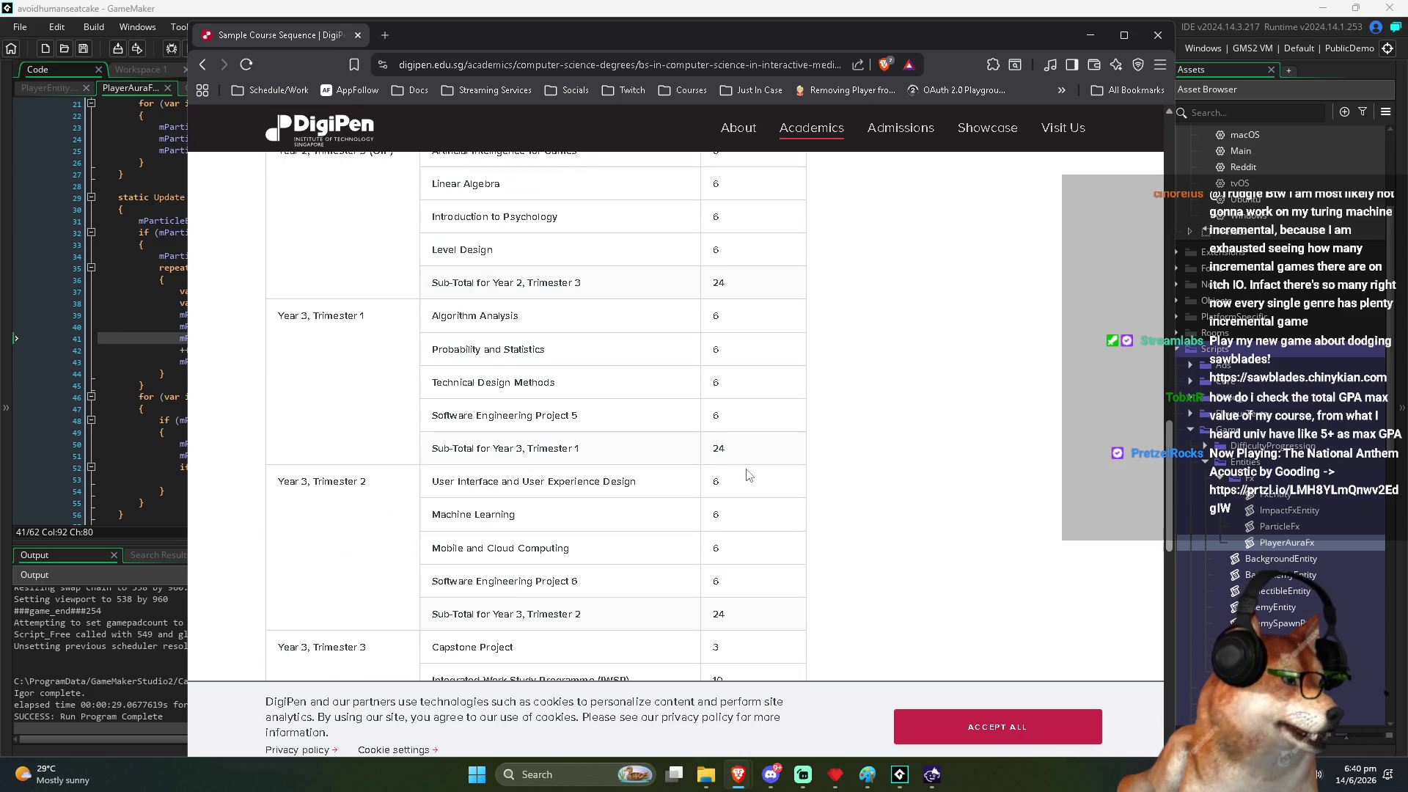
scroll(747, 476, down, 1)
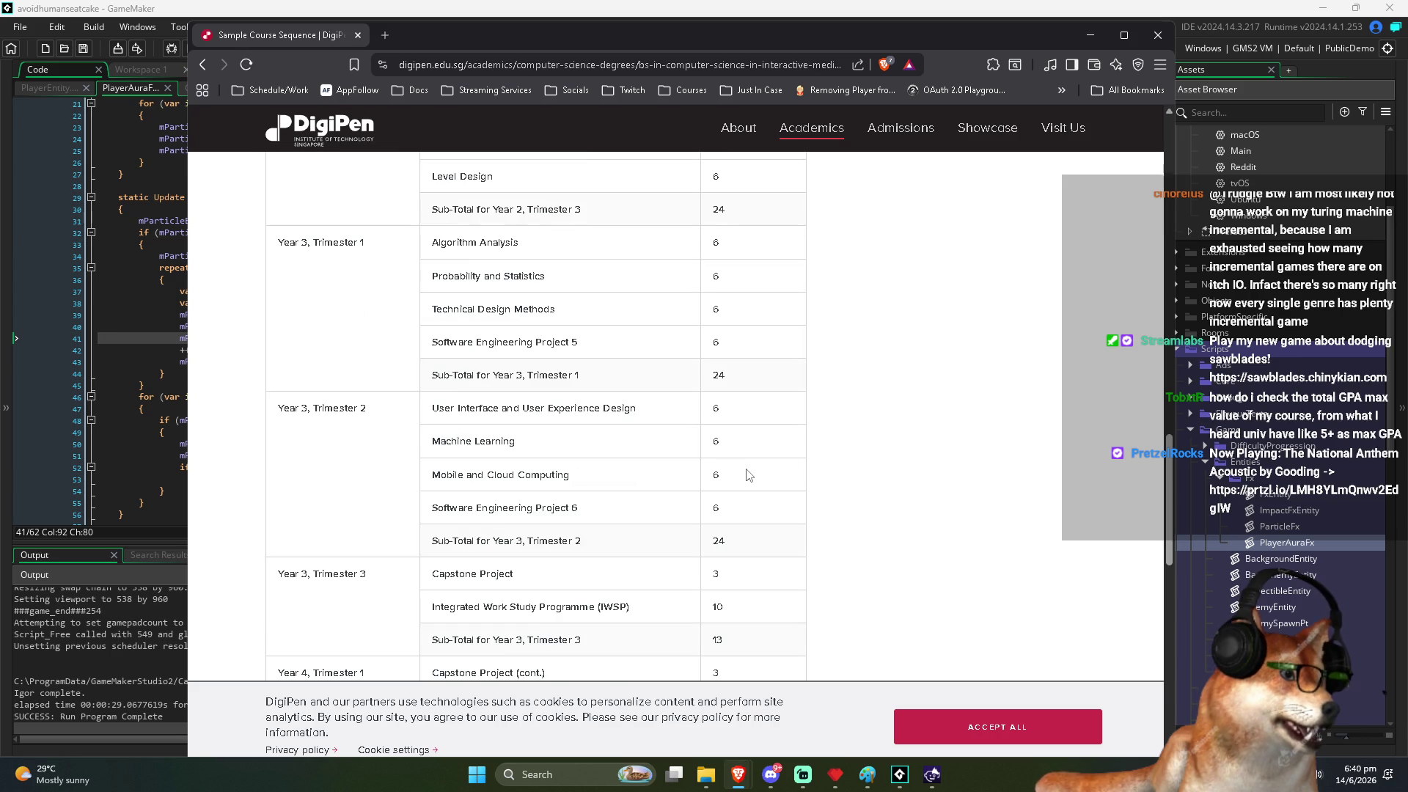
scroll(439, 431, down, 1)
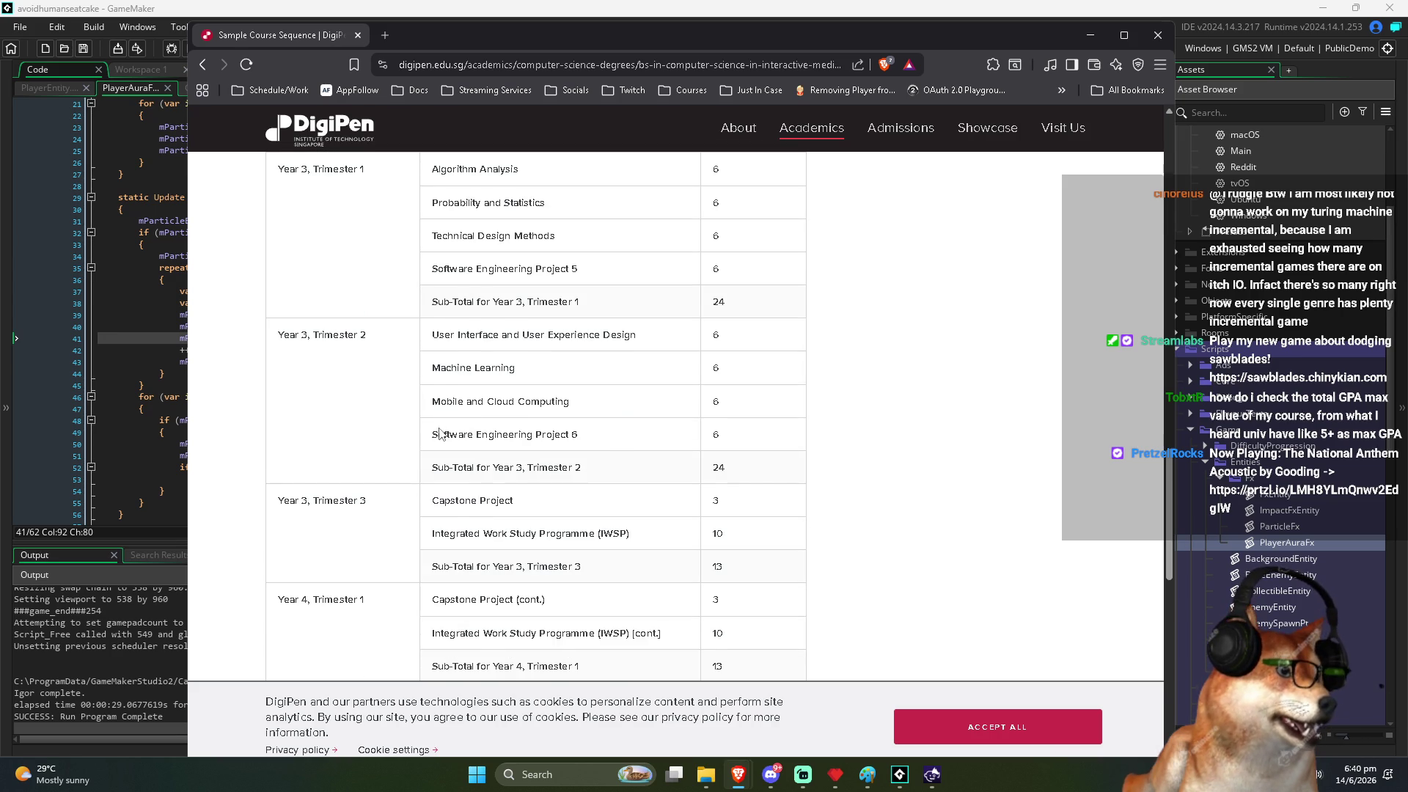
scroll(439, 431, down, 2)
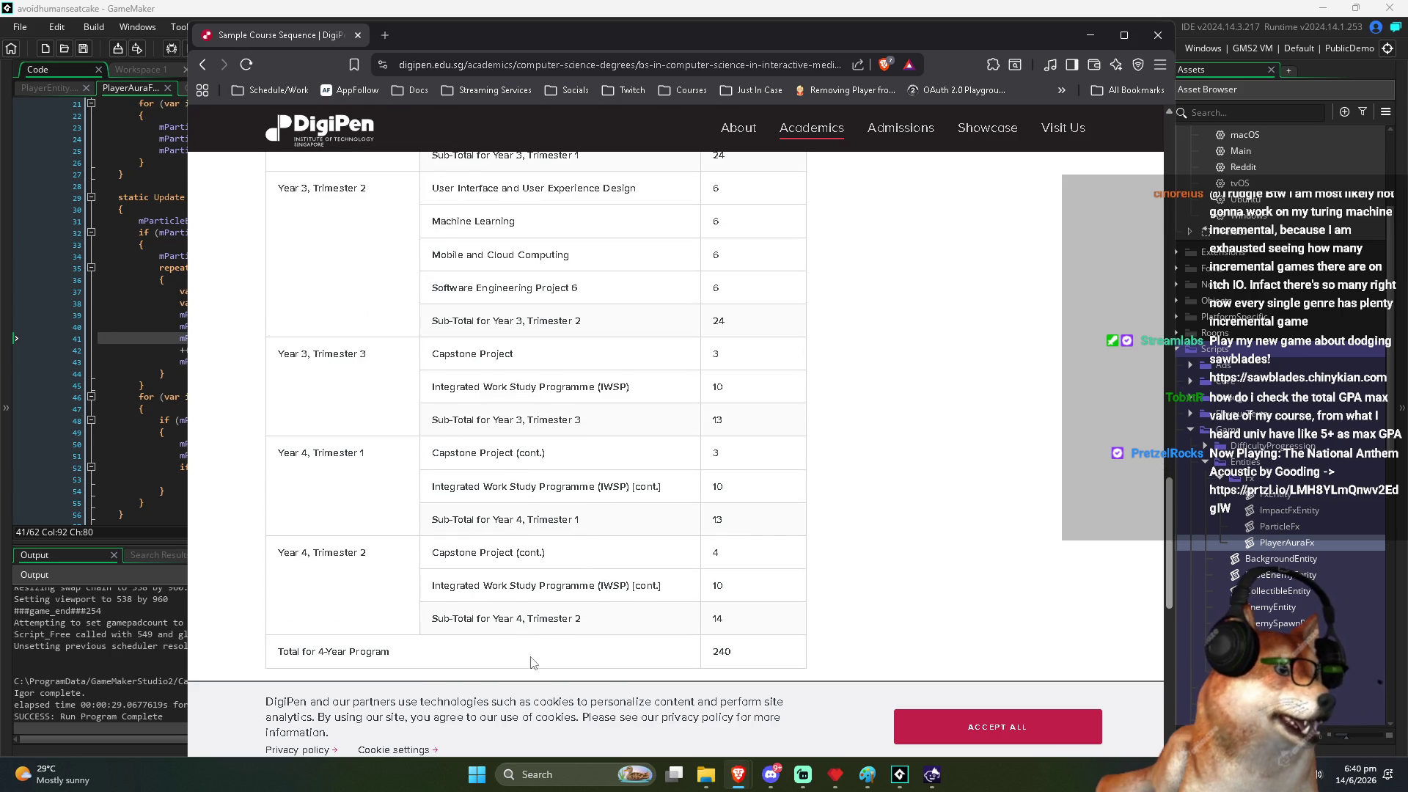
scroll(539, 584, up, 15)
scroll(543, 522, up, 6)
scroll(543, 529, up, 5)
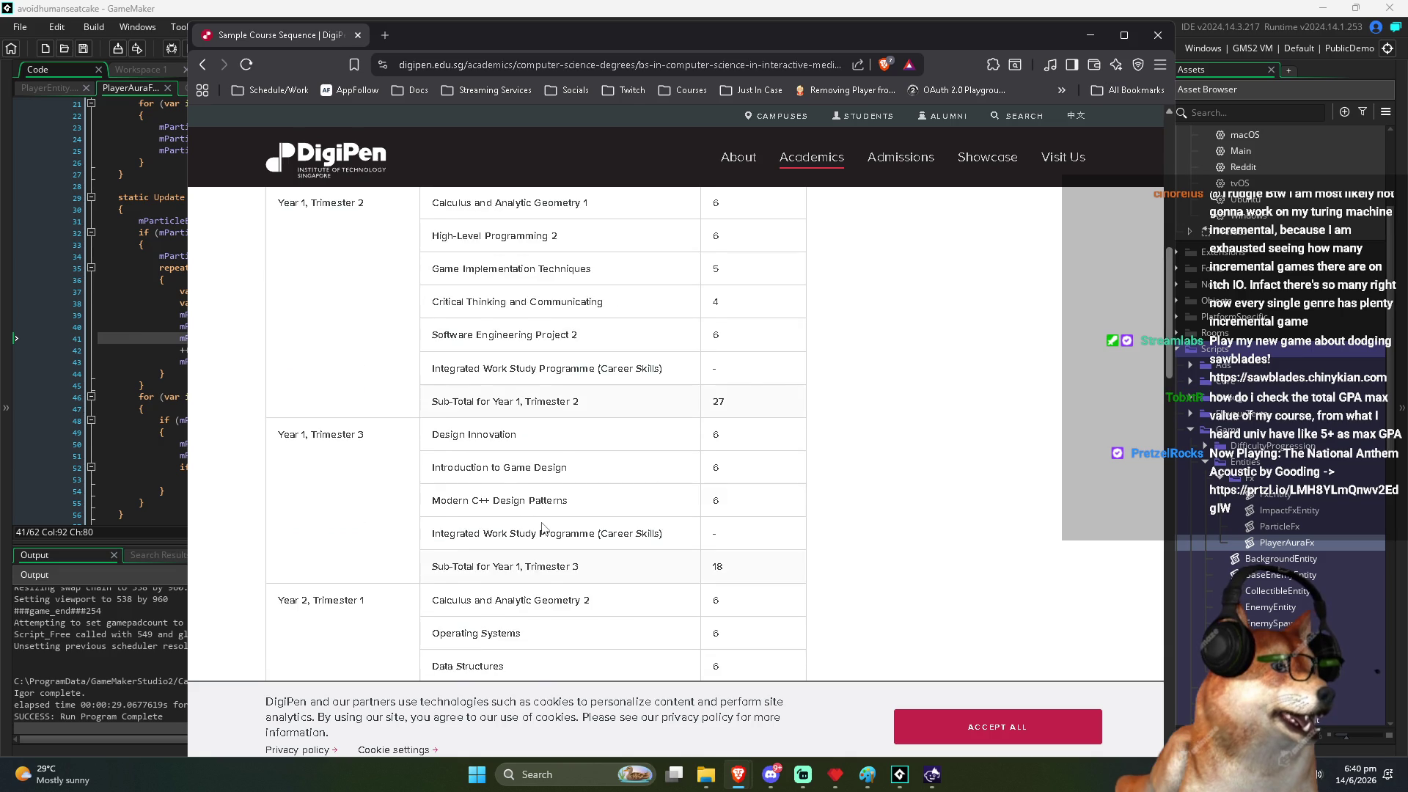
scroll(543, 528, down, 5)
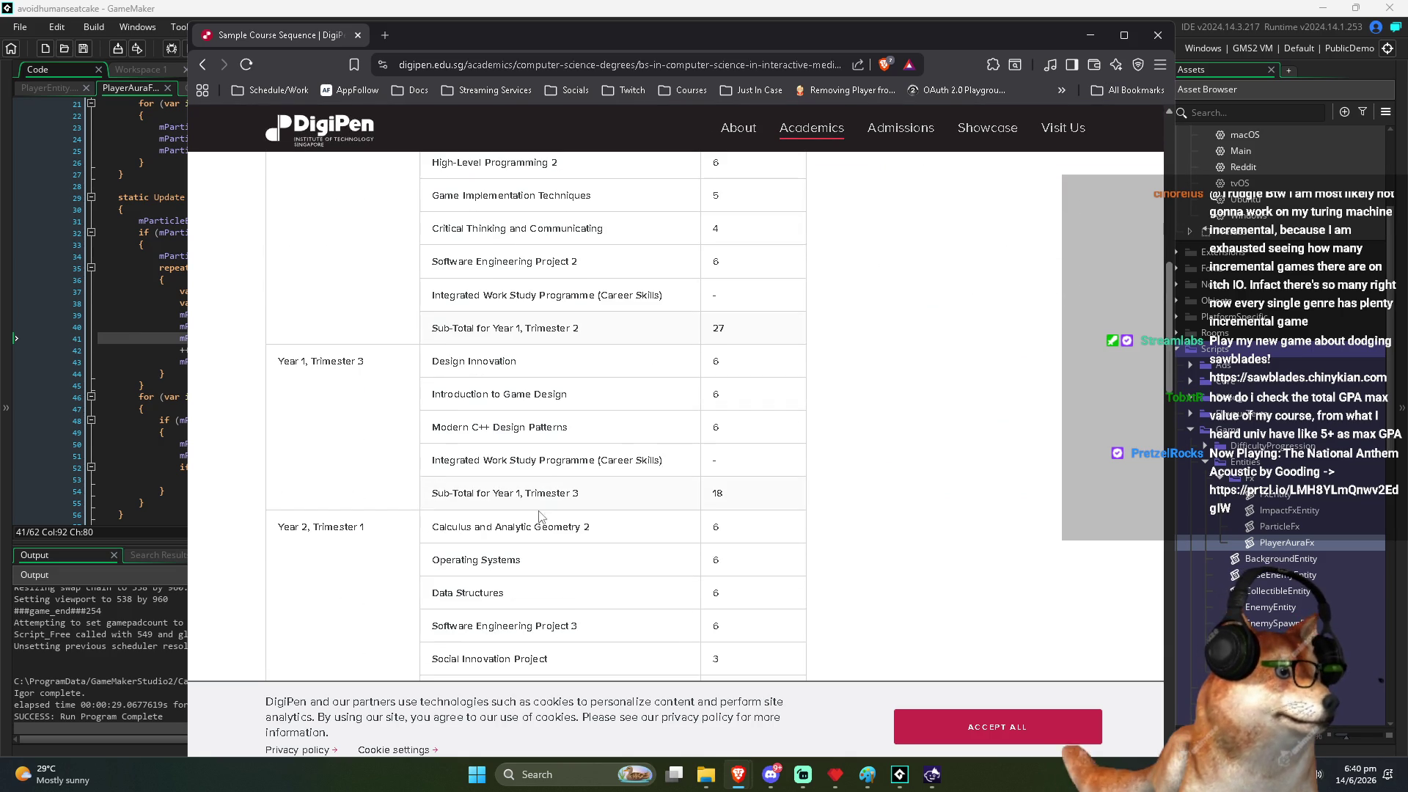
drag(431, 360, 605, 481)
scroll(606, 480, down, 2)
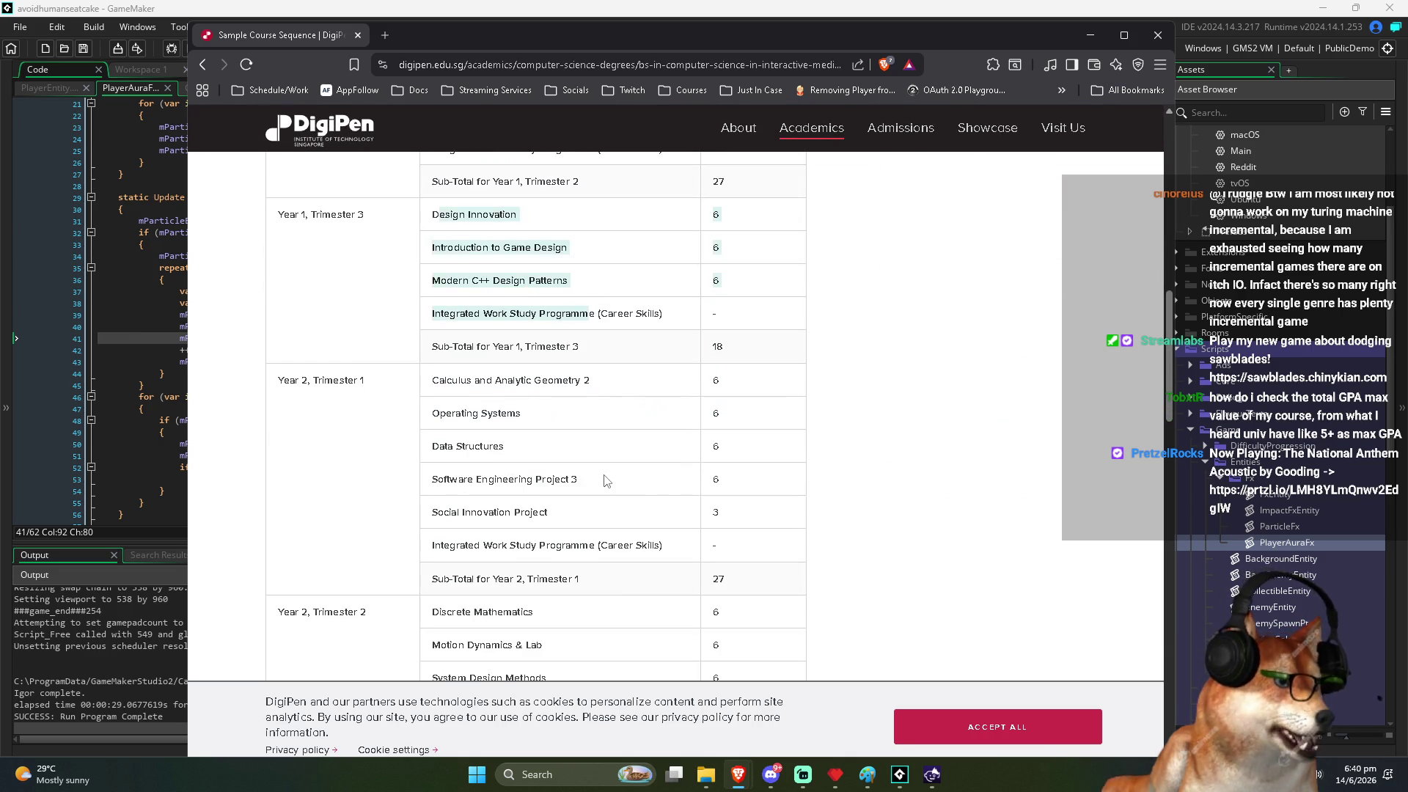
mouse_move(453, 544)
mouse_down()
mouse_move(668, 546)
mouse_move(412, 551)
mouse_move(429, 550)
mouse_up()
triple_click(438, 543)
triple_click(439, 542)
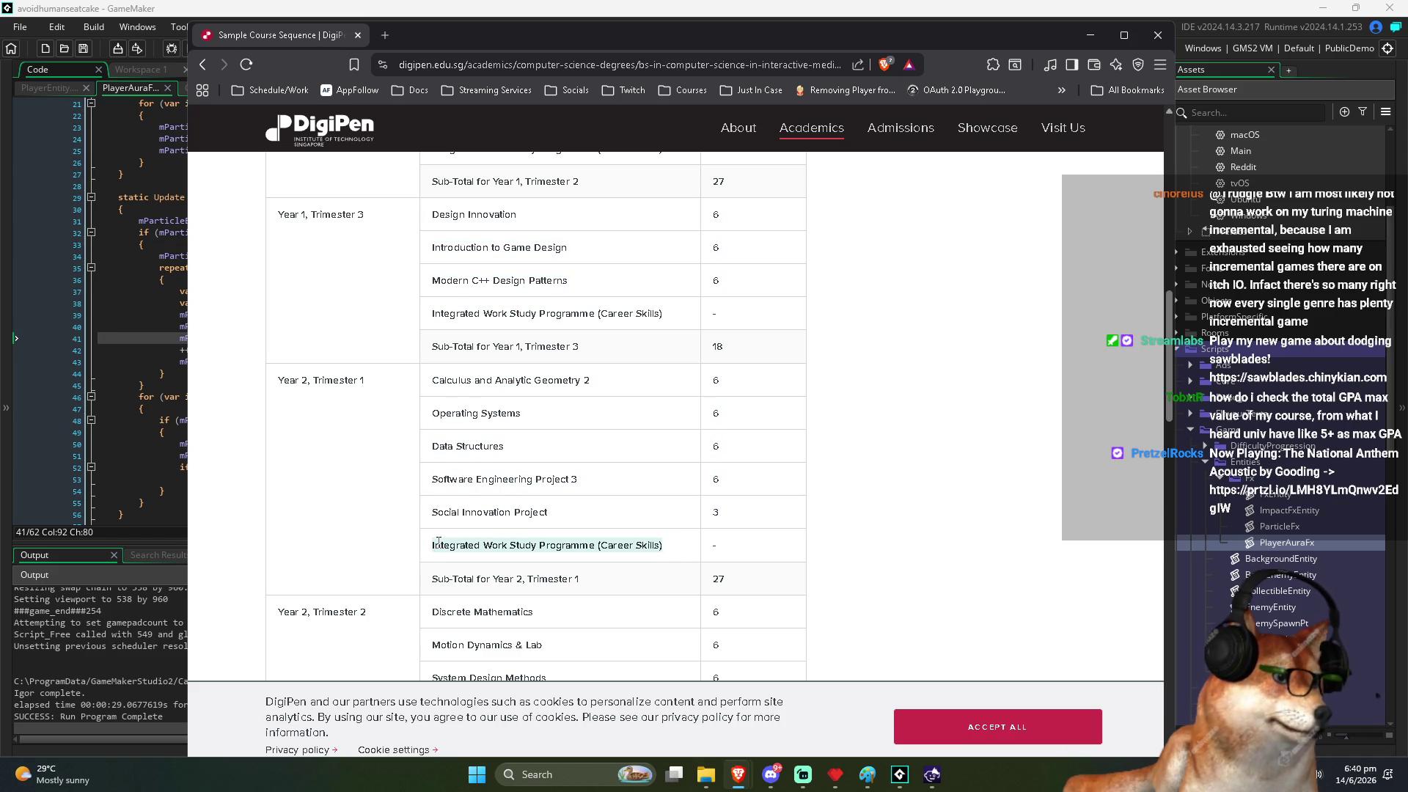
click(438, 543)
scroll(440, 539, down, 2)
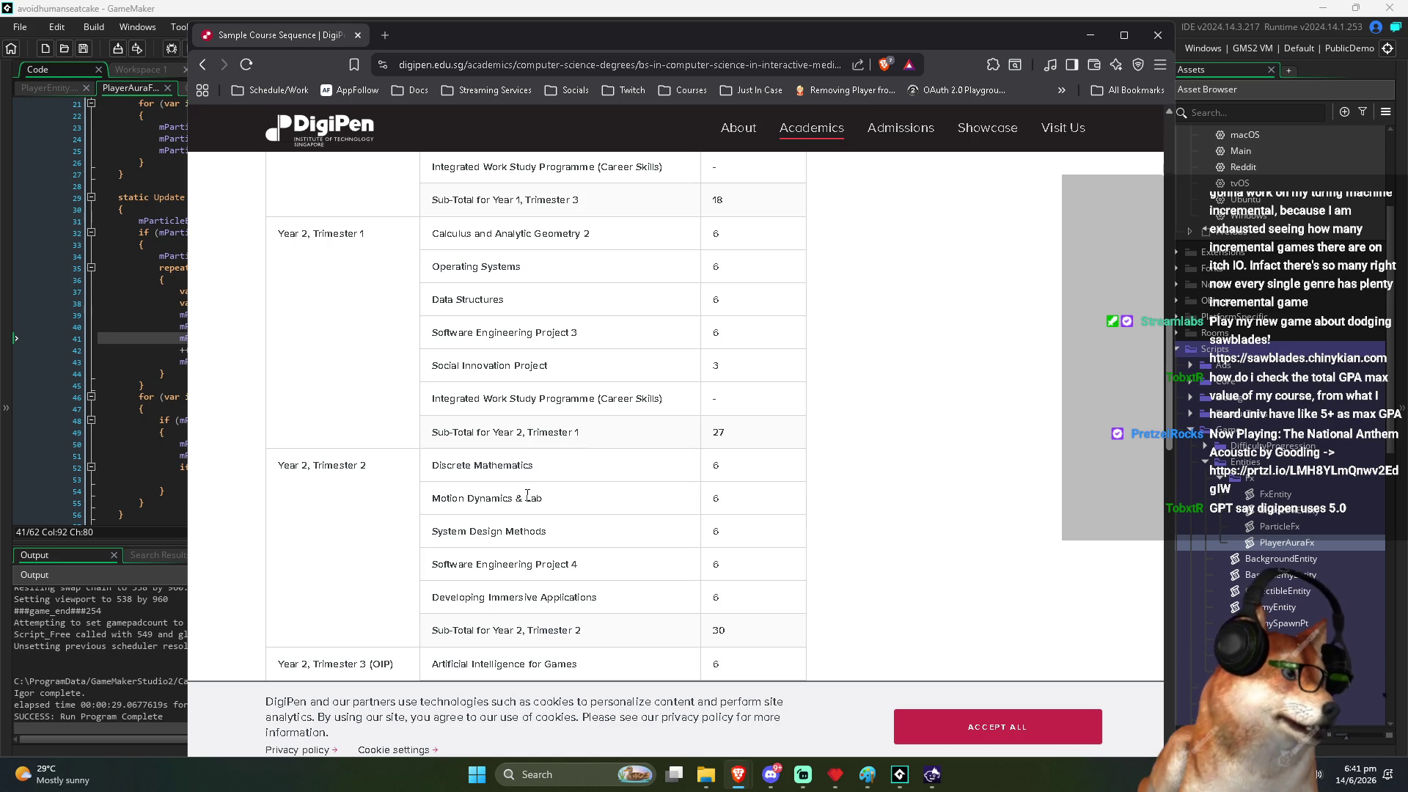
scroll(528, 495, down, 5)
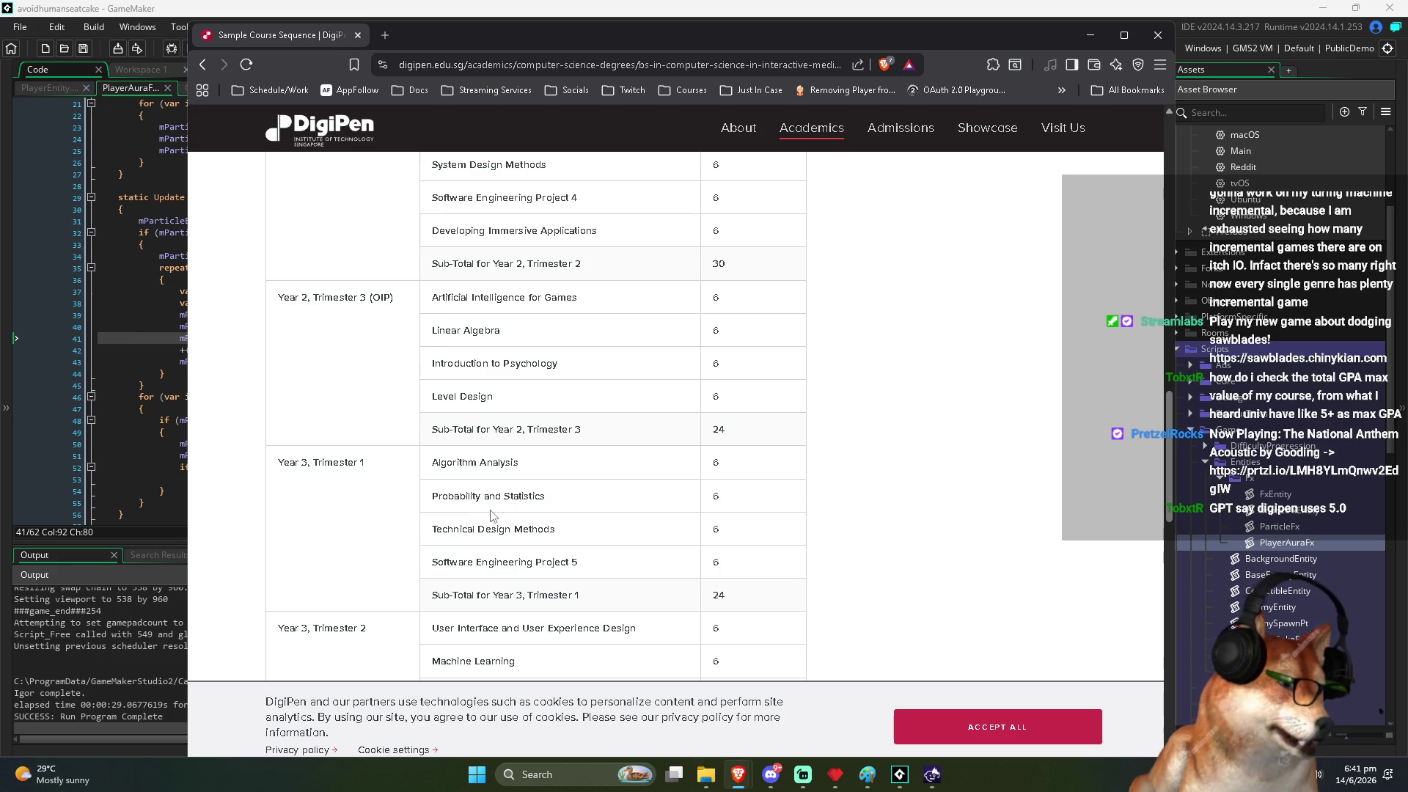
scroll(495, 513, down, 9)
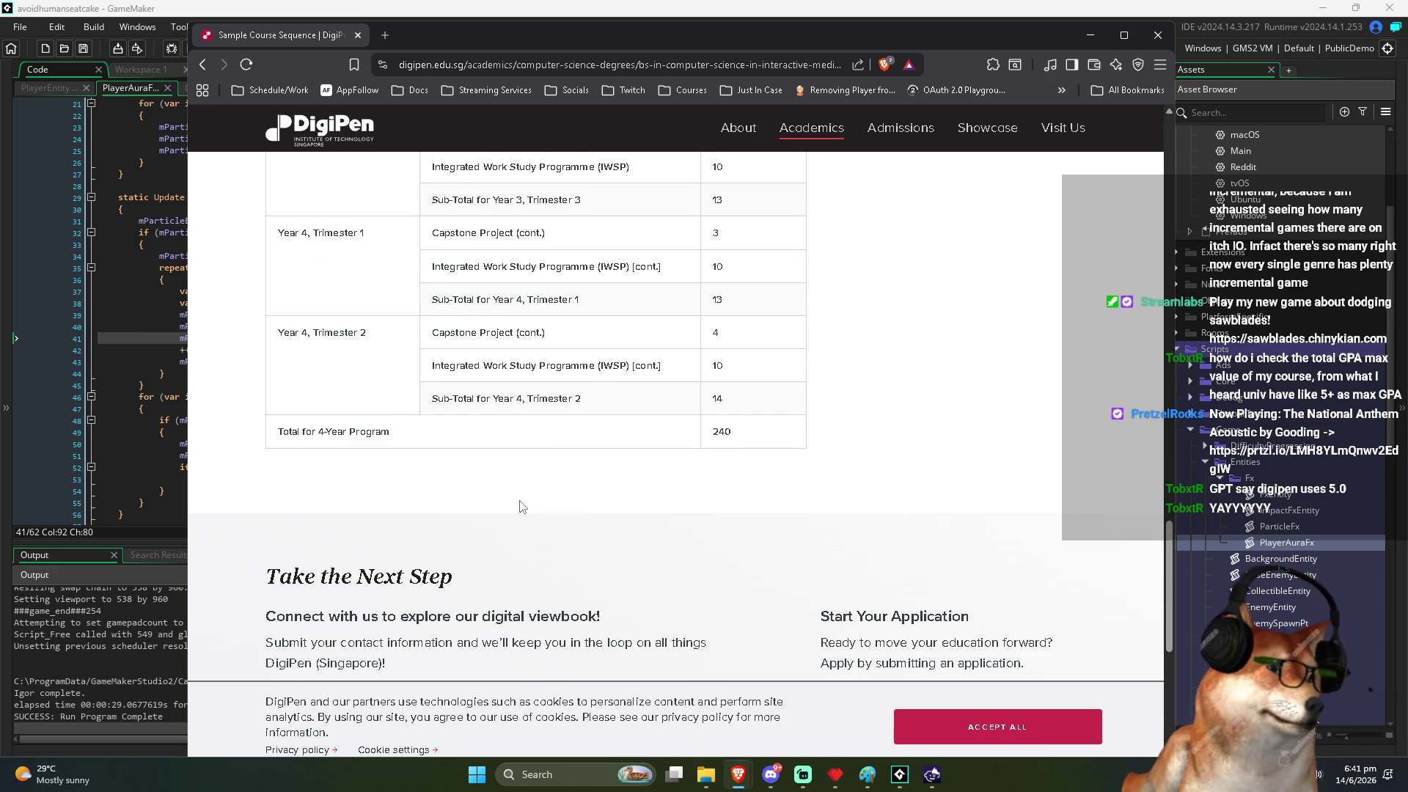
scroll(522, 506, up, 5)
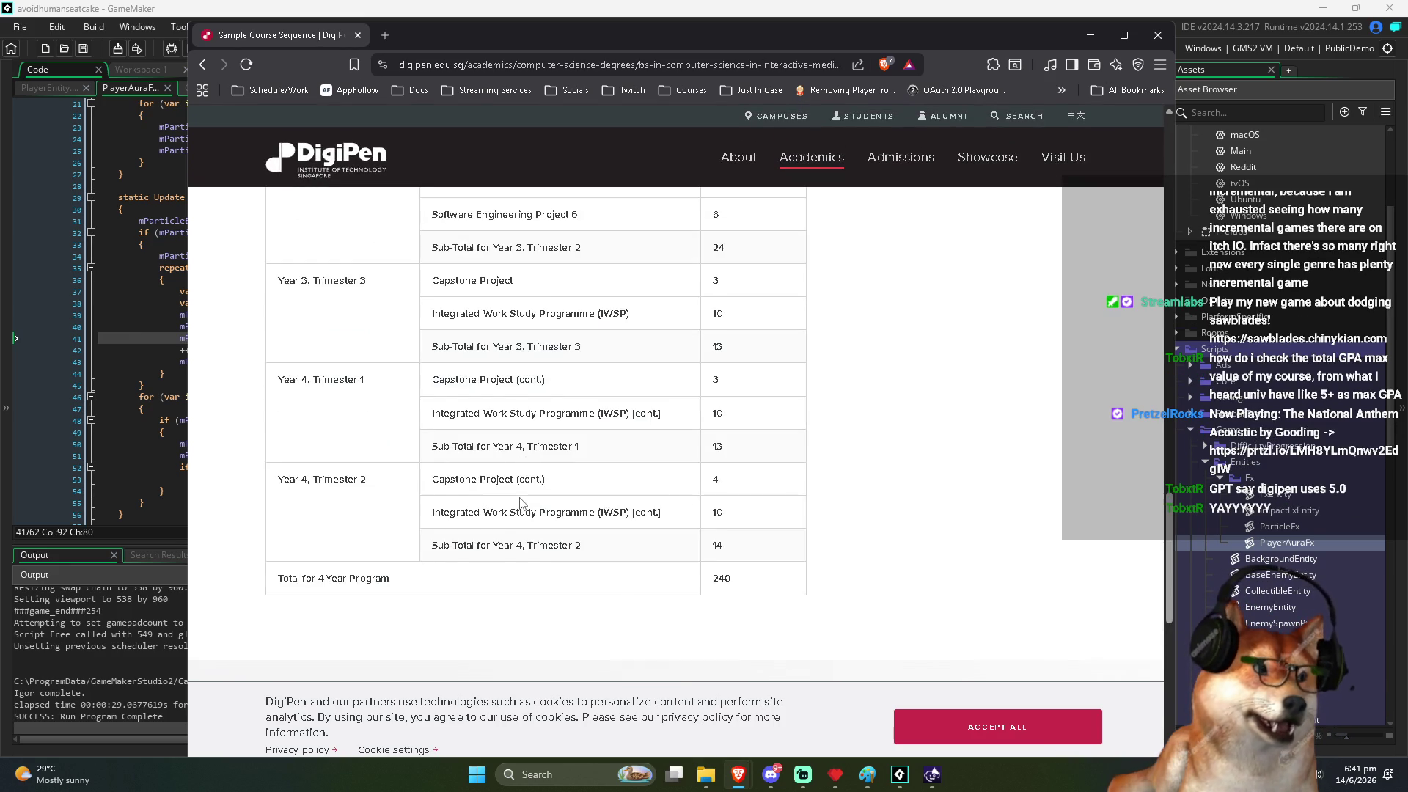
scroll(521, 501, up, 5)
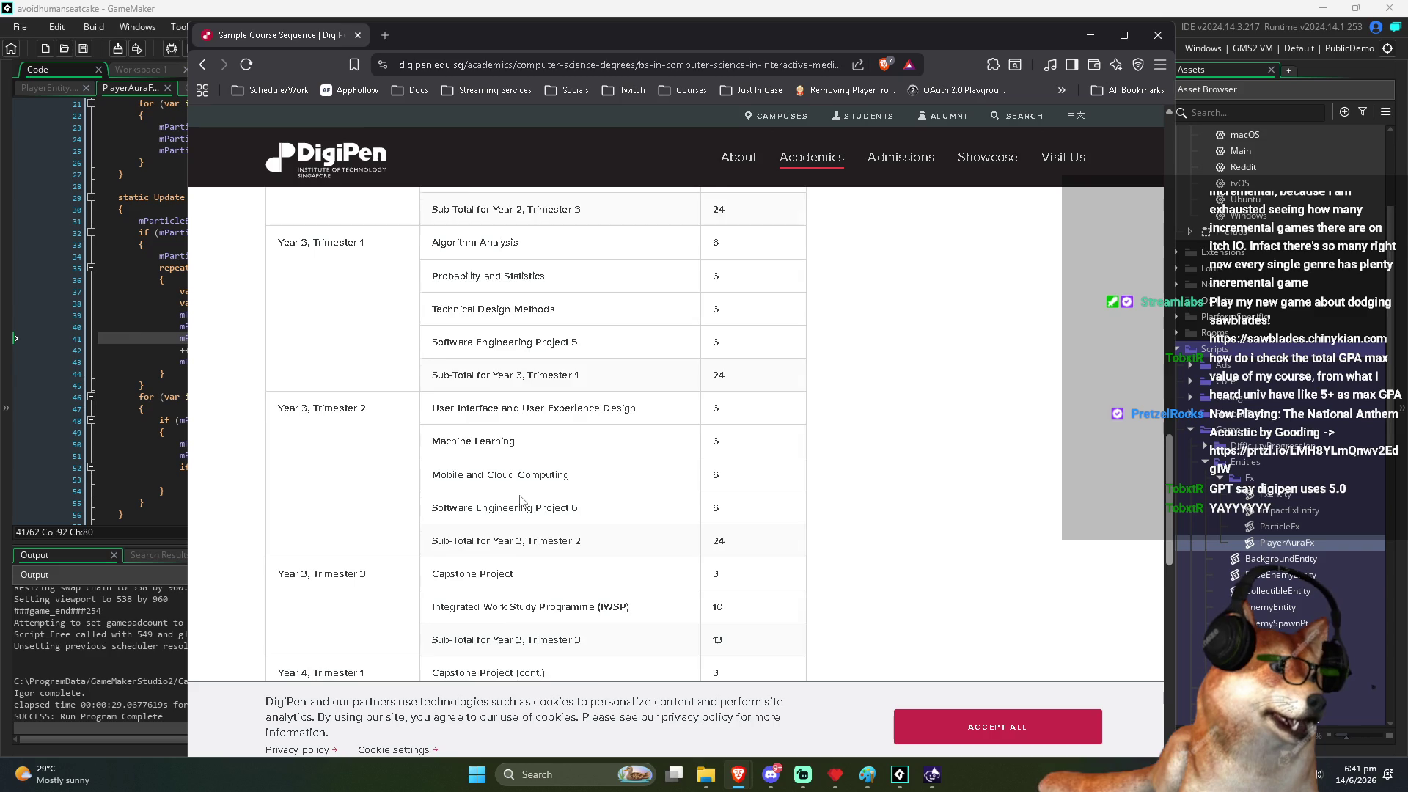
scroll(521, 499, up, 4)
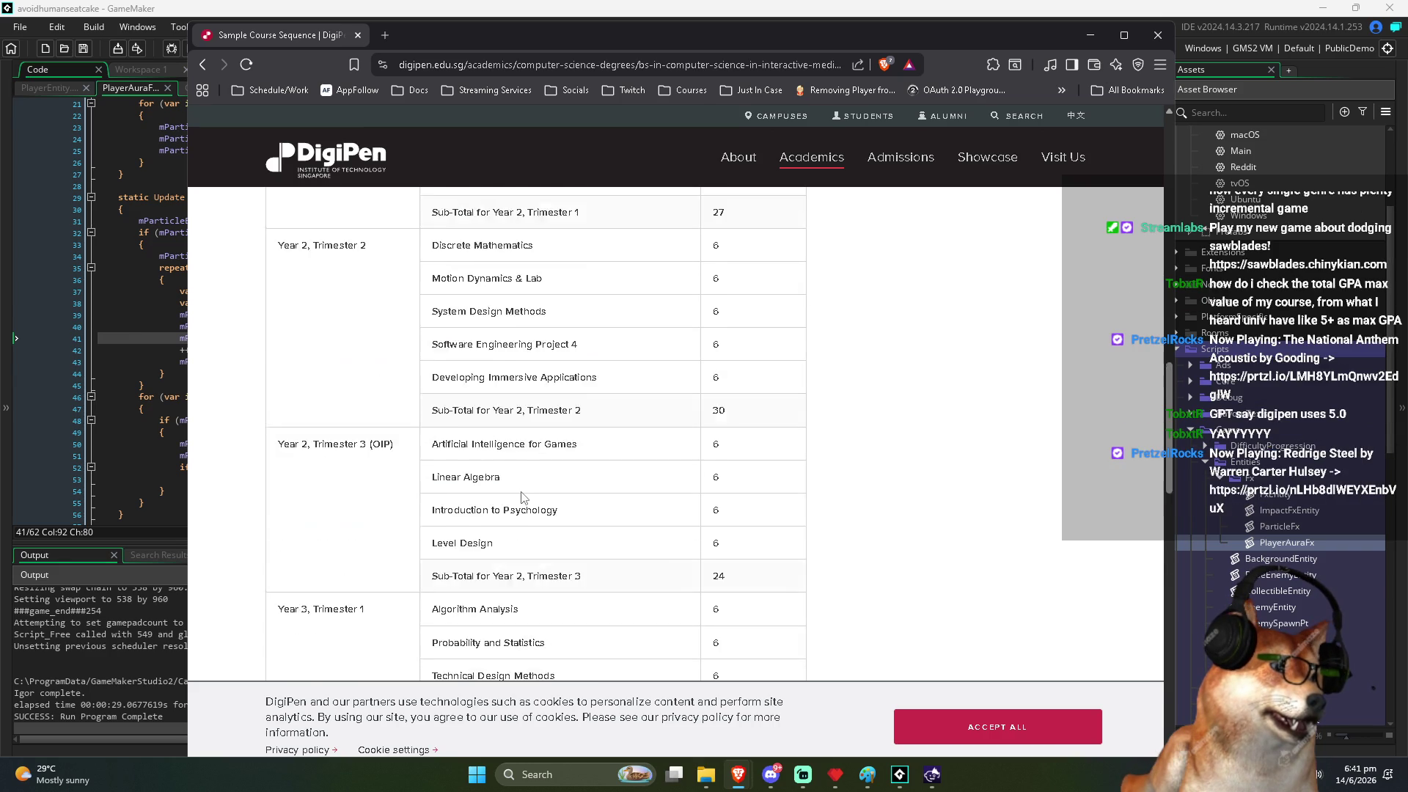
scroll(523, 496, down, 1)
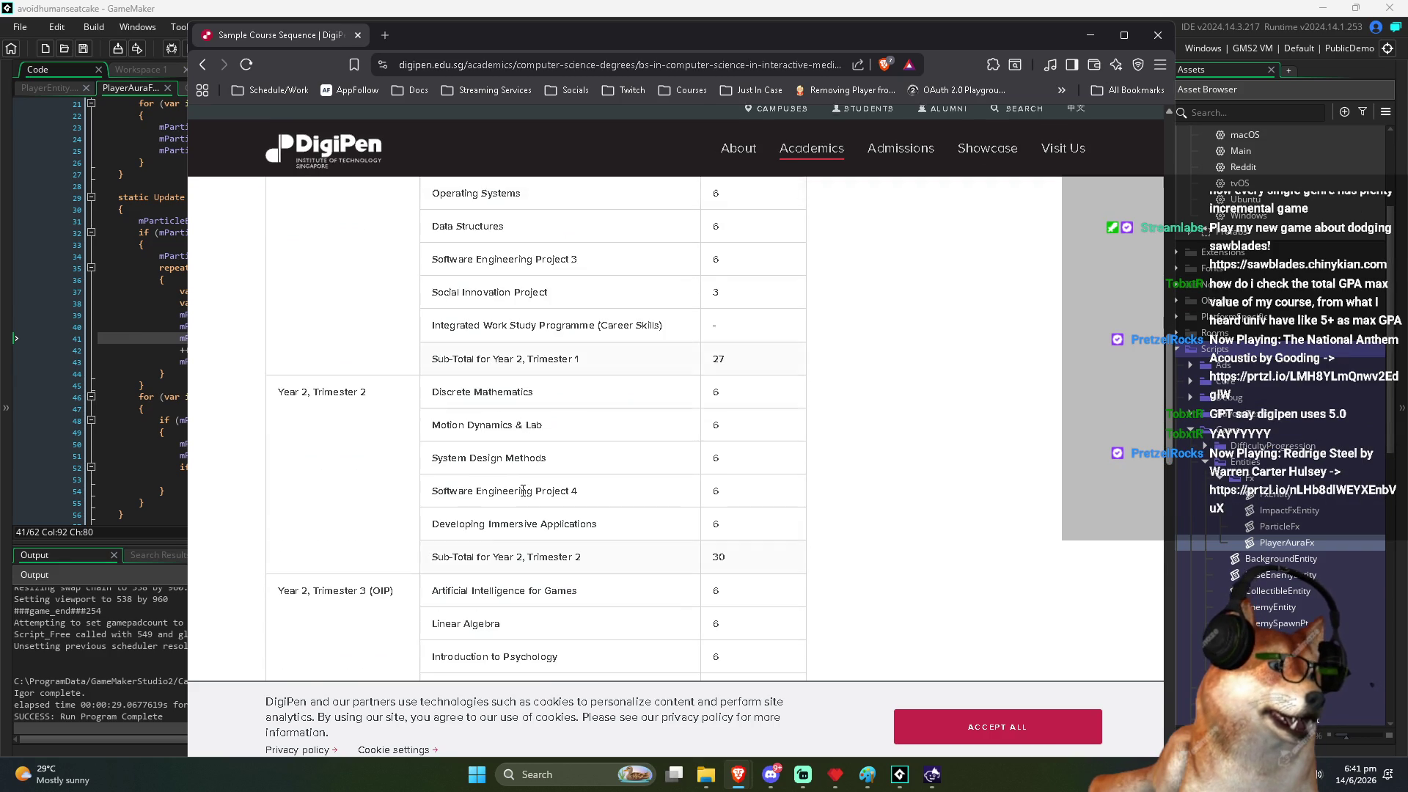
scroll(523, 491, up, 4)
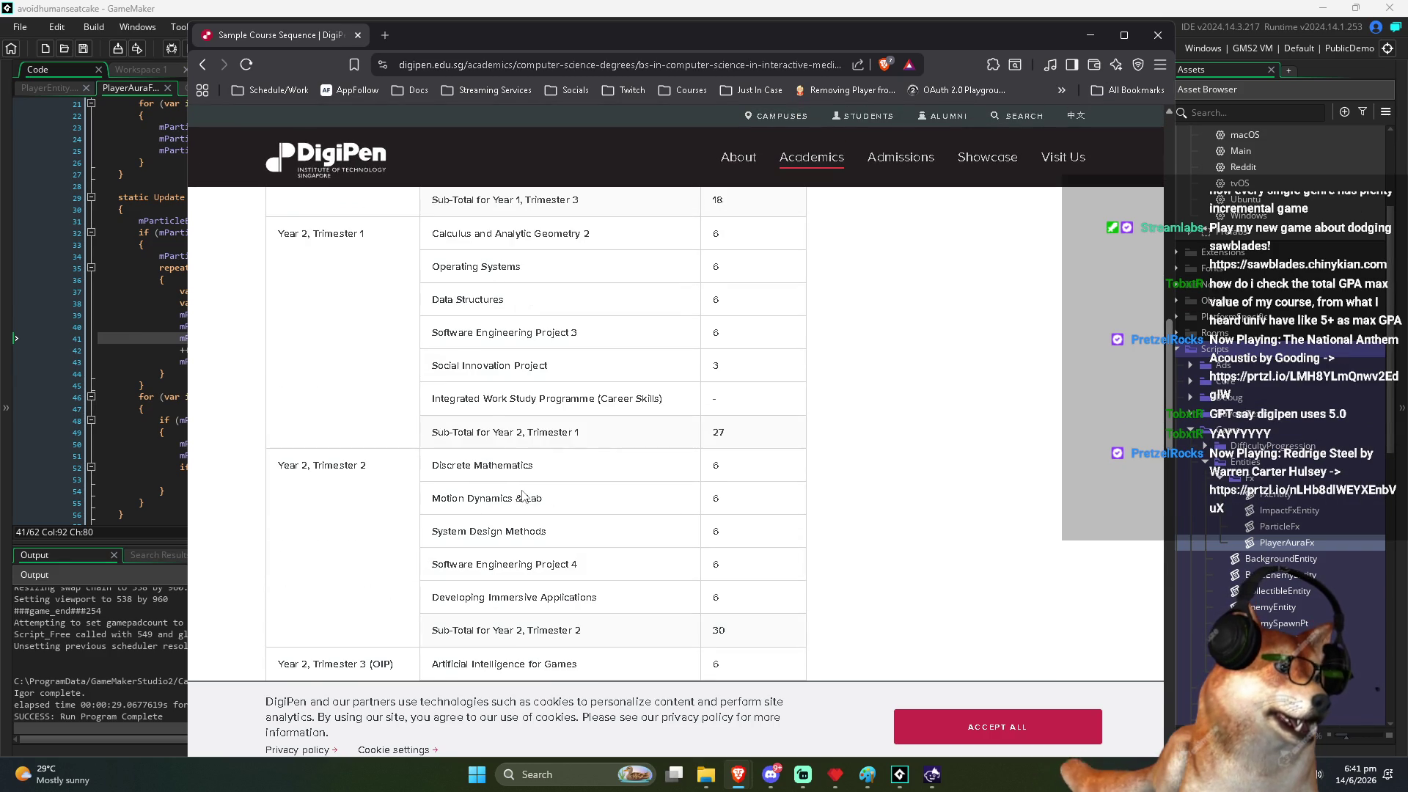
scroll(525, 496, up, 6)
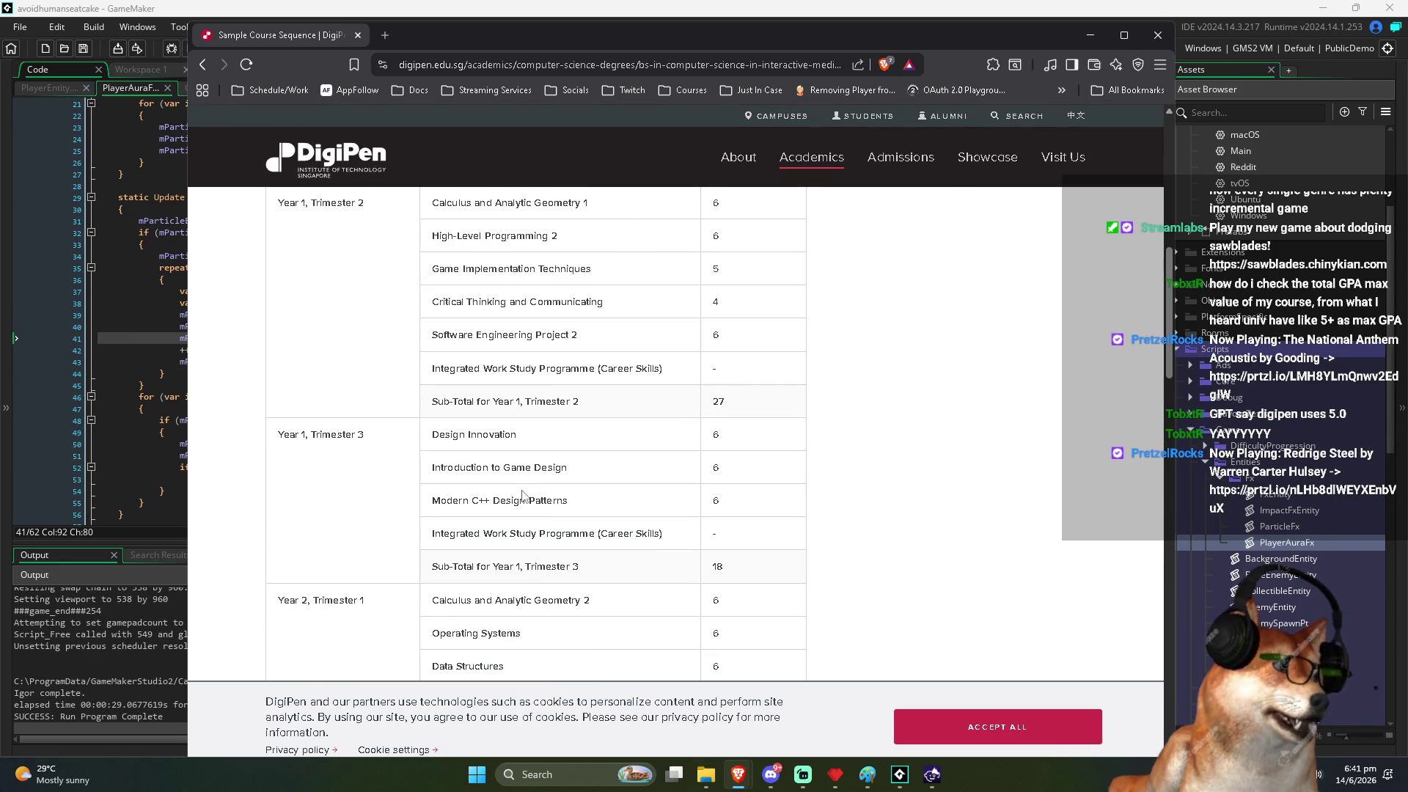
scroll(523, 492, up, 4)
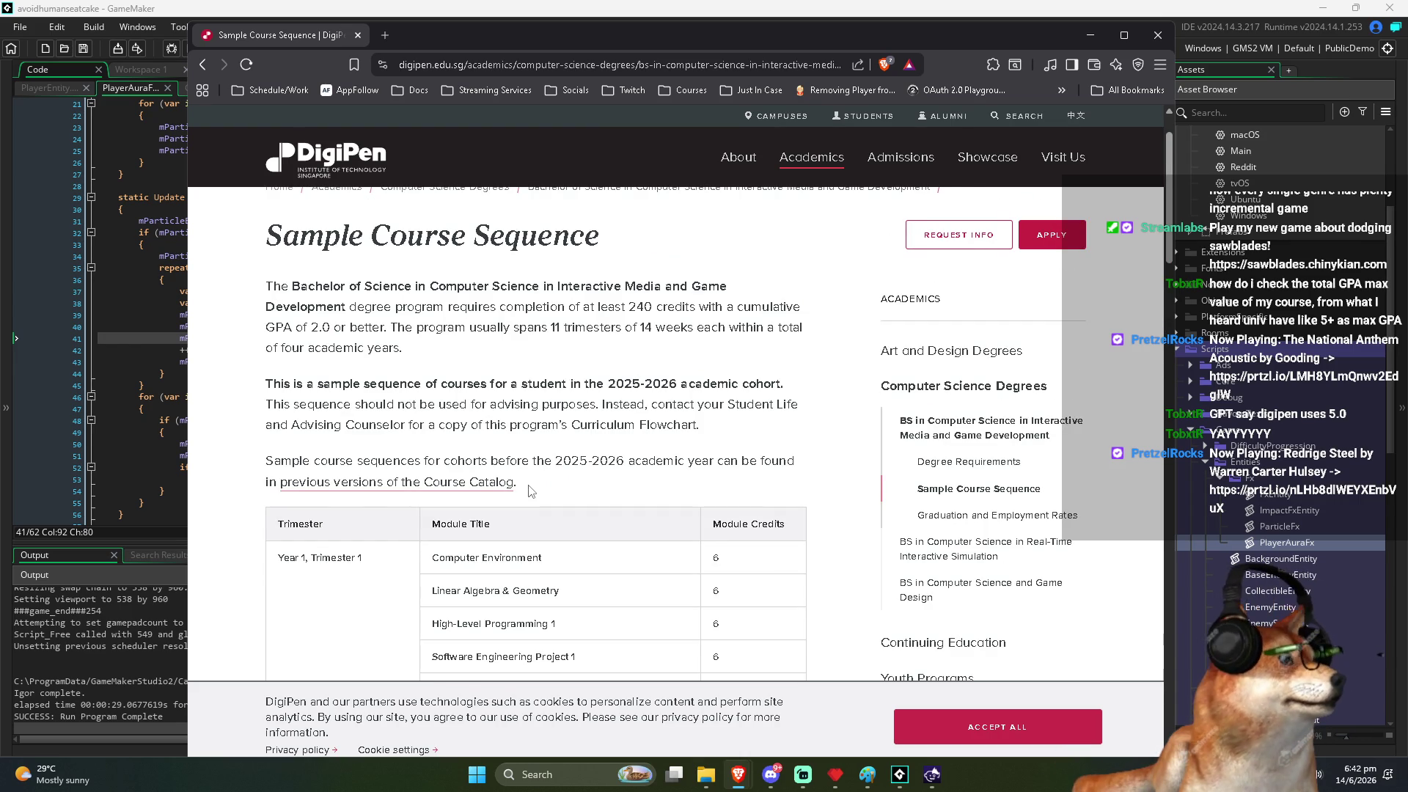
scroll(531, 491, down, 2)
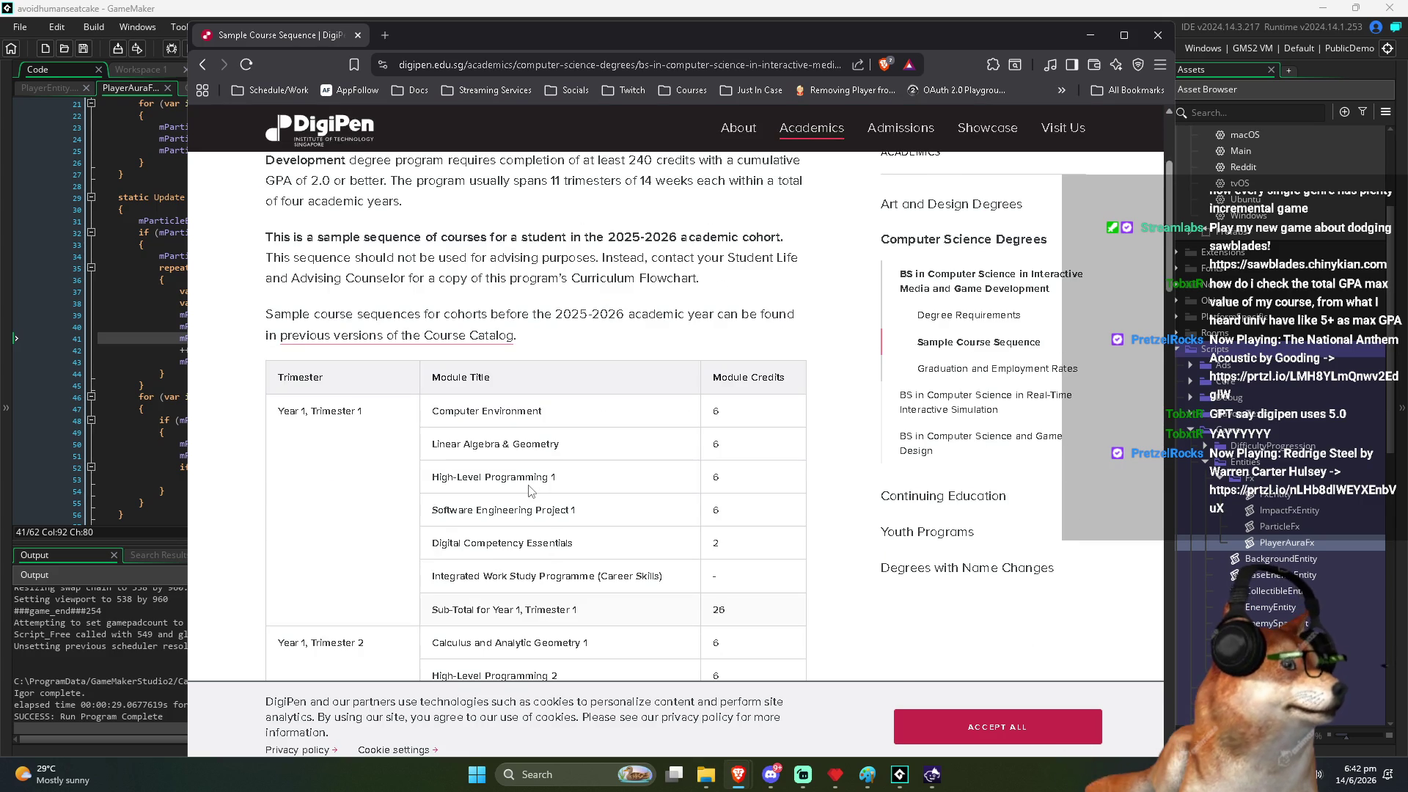
scroll(530, 490, down, 2)
scroll(530, 490, down, 3)
scroll(531, 491, down, 2)
scroll(531, 490, down, 1)
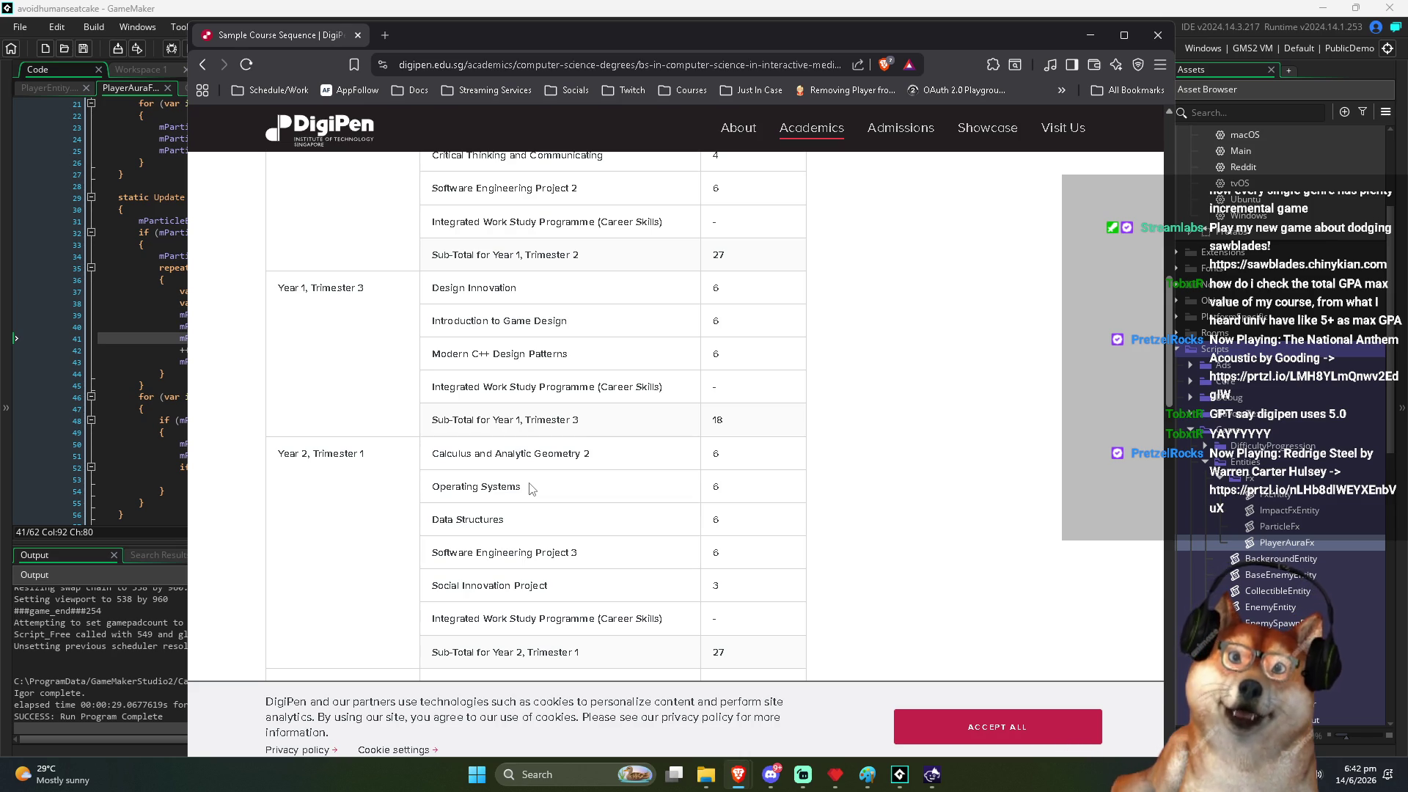
scroll(676, 513, down, 8)
scroll(676, 493, down, 8)
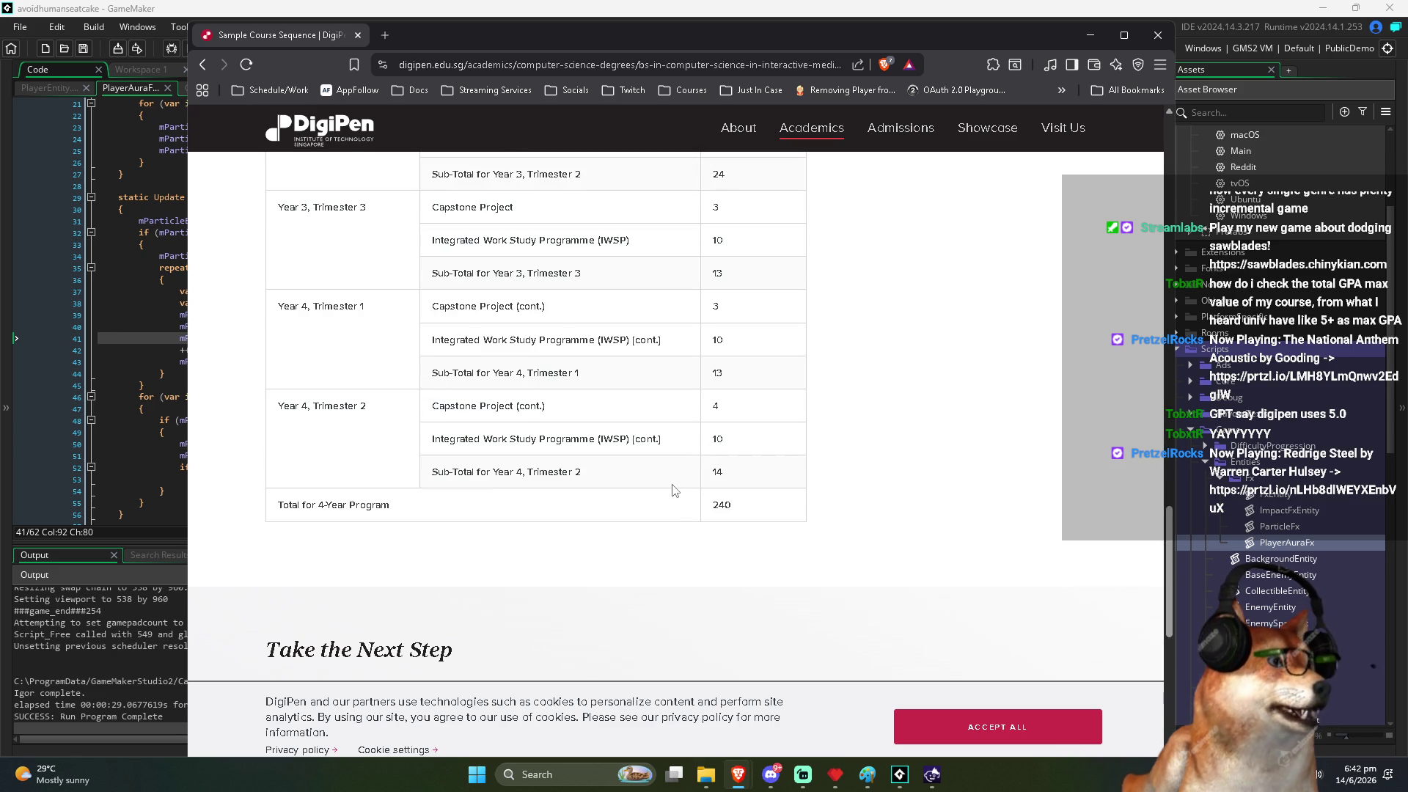
scroll(674, 490, up, 2)
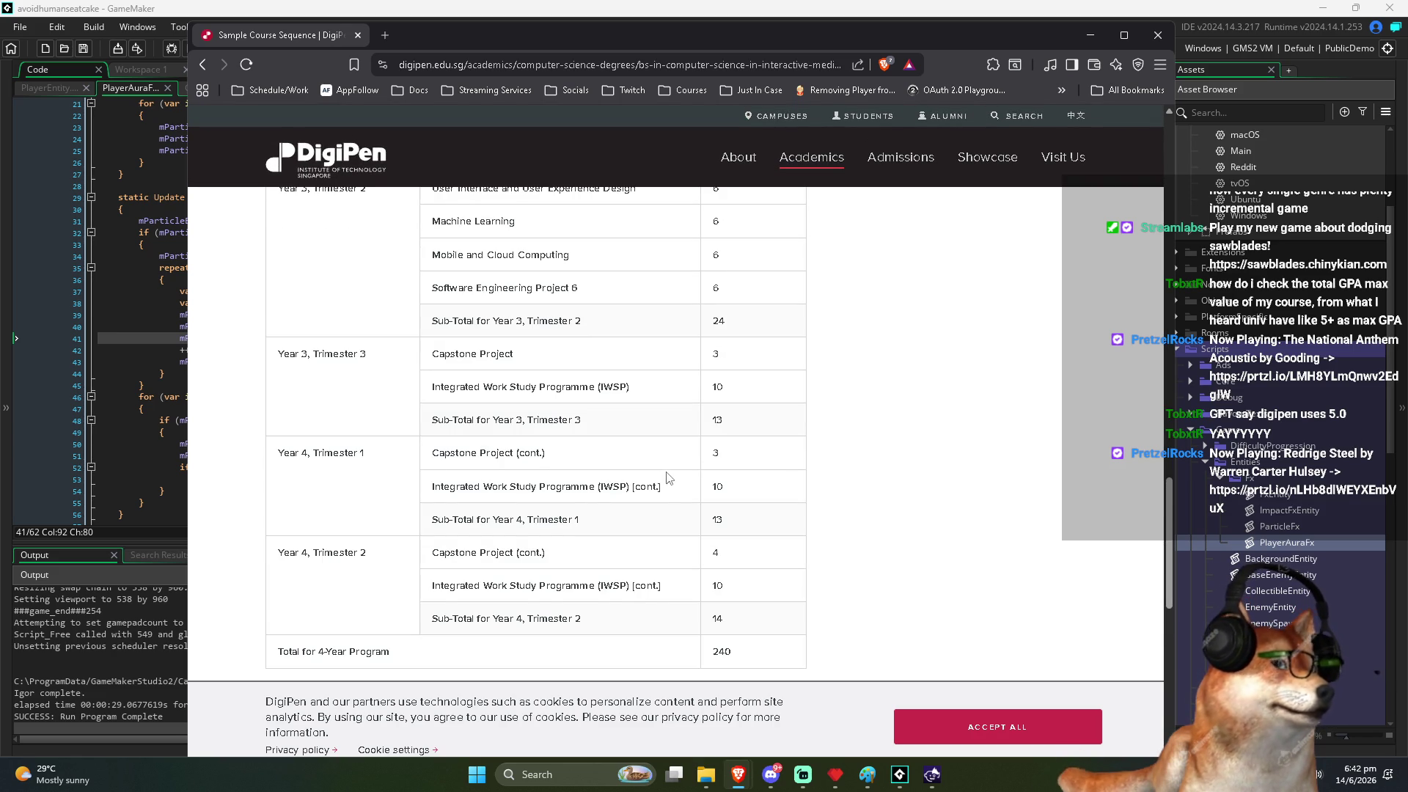
scroll(300, 403, up, 15)
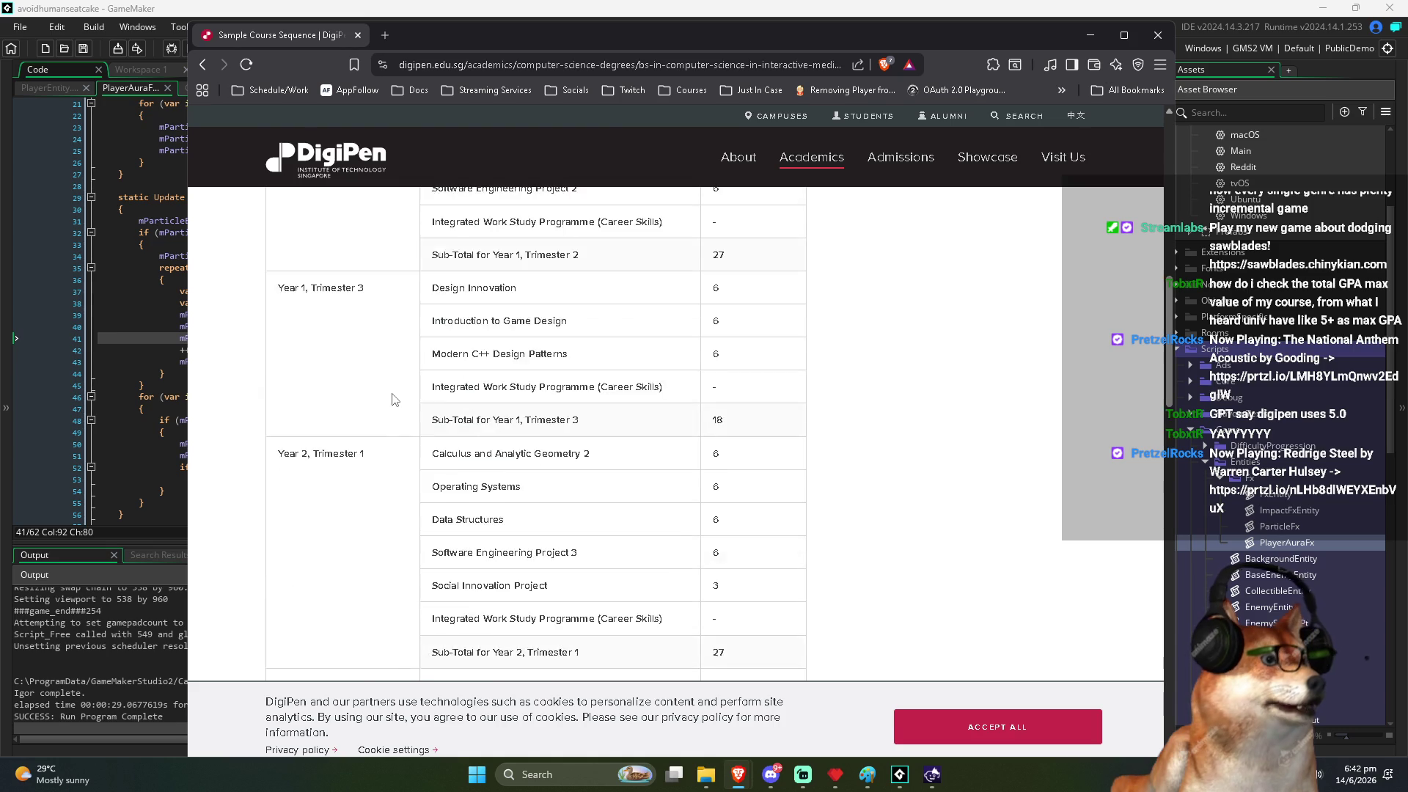
scroll(396, 397, up, 5)
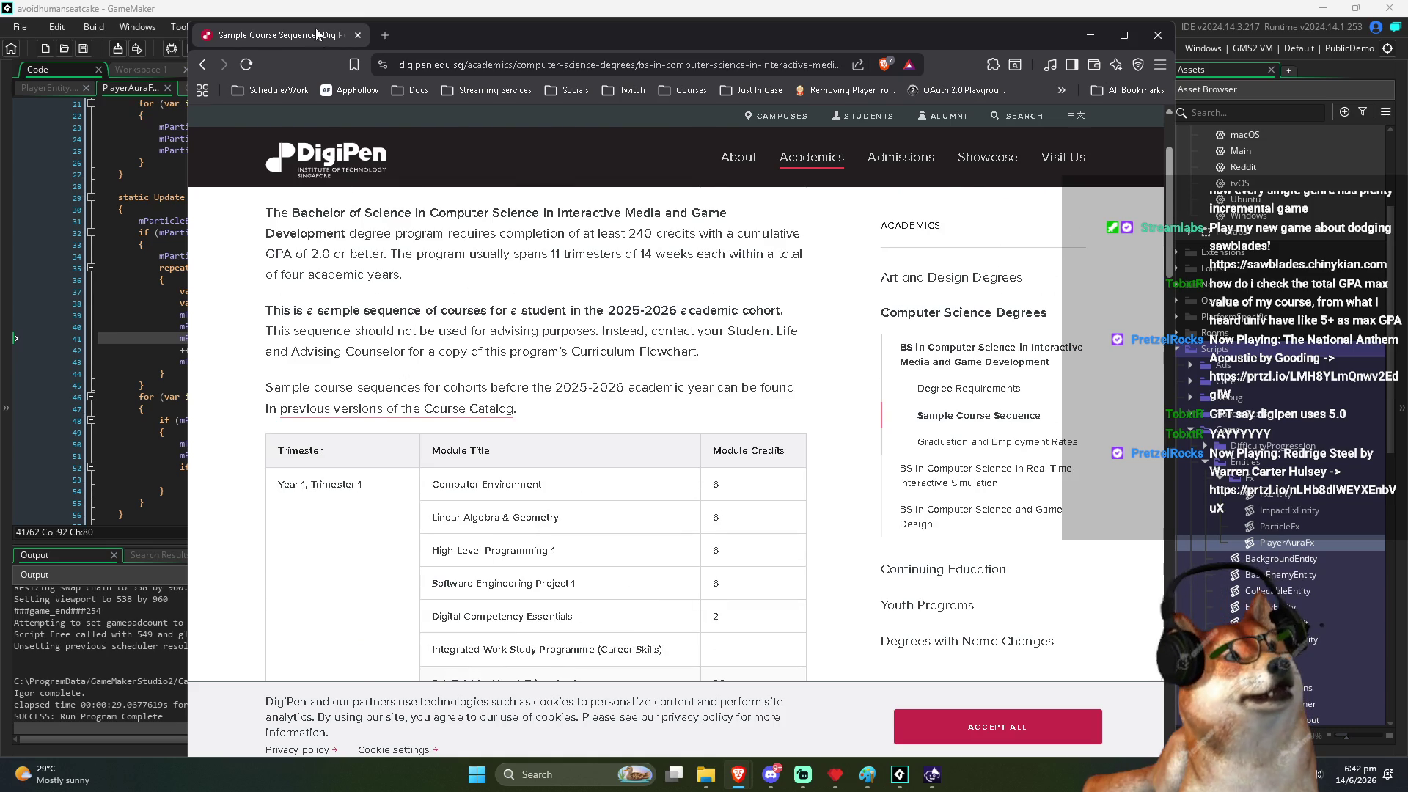
Step: Back in GameMaker, review the particle update loop and where the elapsed field is used
key(alt+Tab)
click(558, 452)
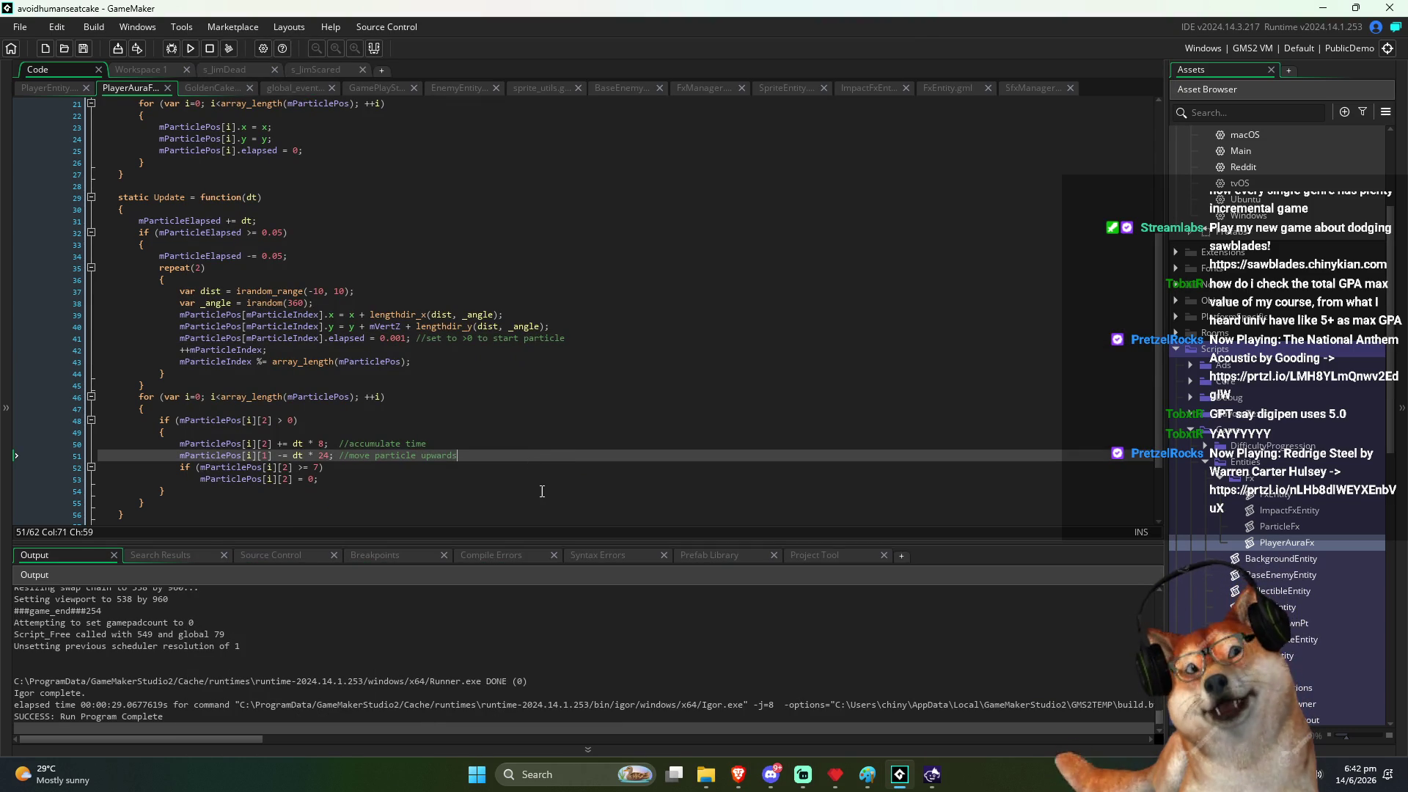
click(555, 363)
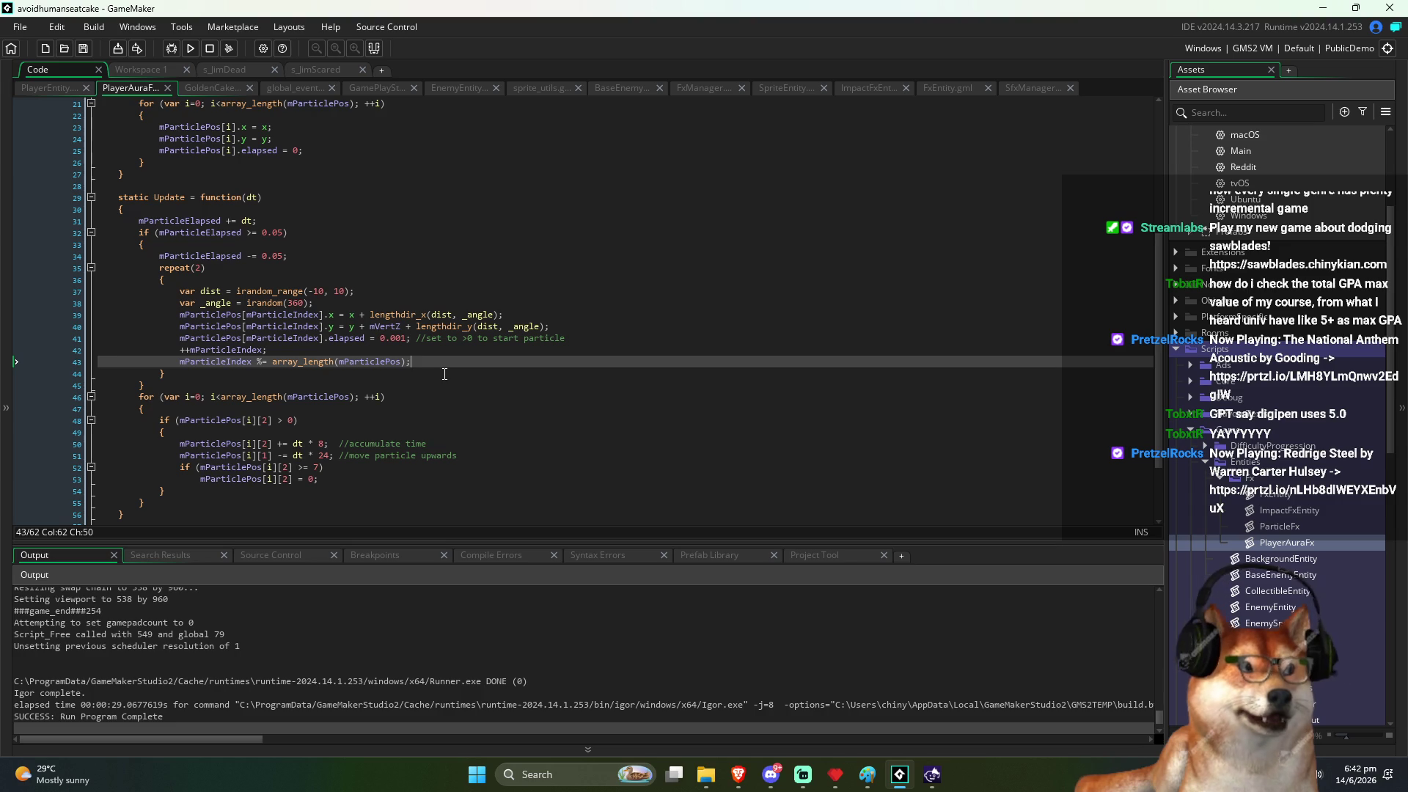
double_click(347, 340)
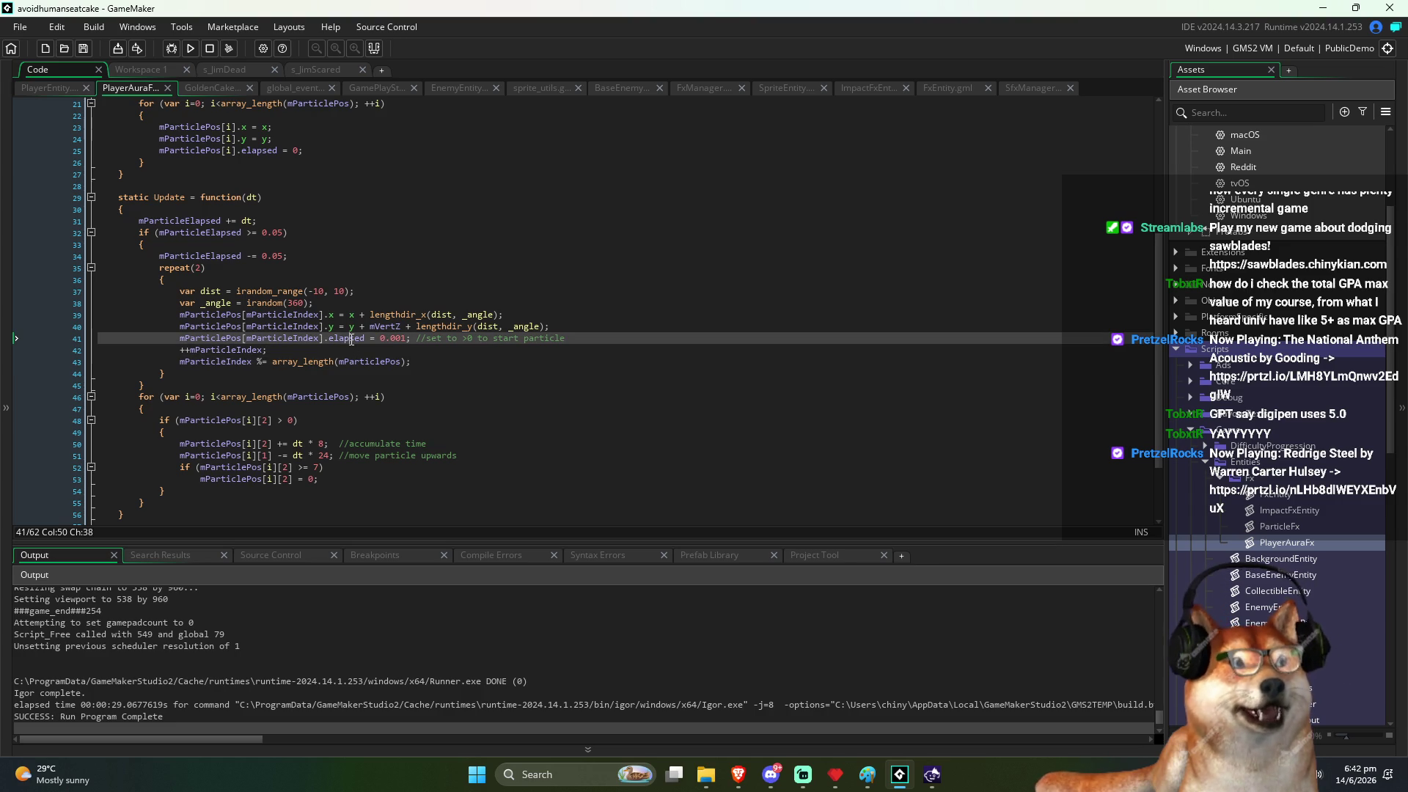
click(276, 445)
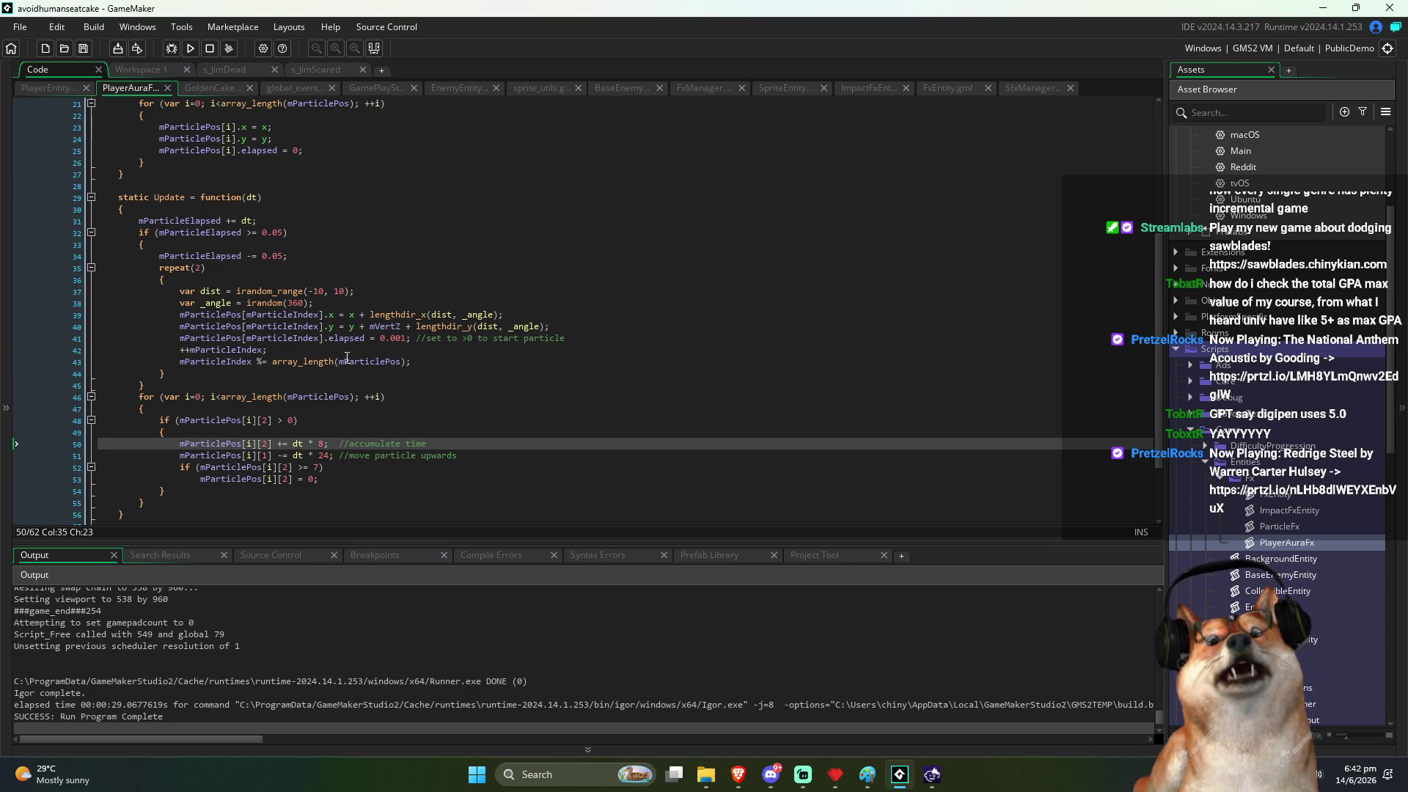
double_click(348, 340)
Step: Replace [2] with .elapsed on line 50 and [1] with .y on line 51
click(265, 444)
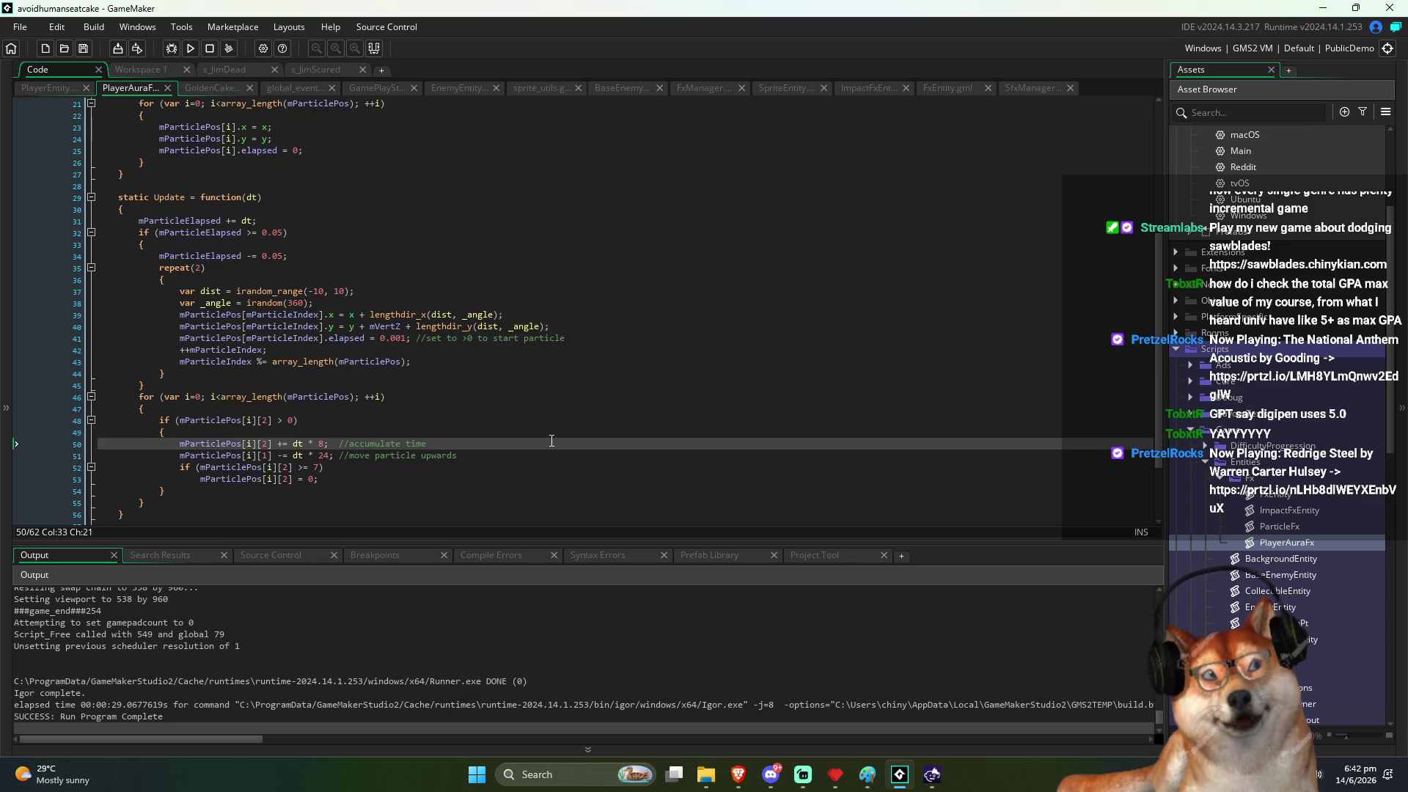
key(BackSpace)
key(Delete)
key(Delete)
text(.elapsed)
key(Down)
key(Left)
key(Left)
key(Left)
key(Left)
key(Left)
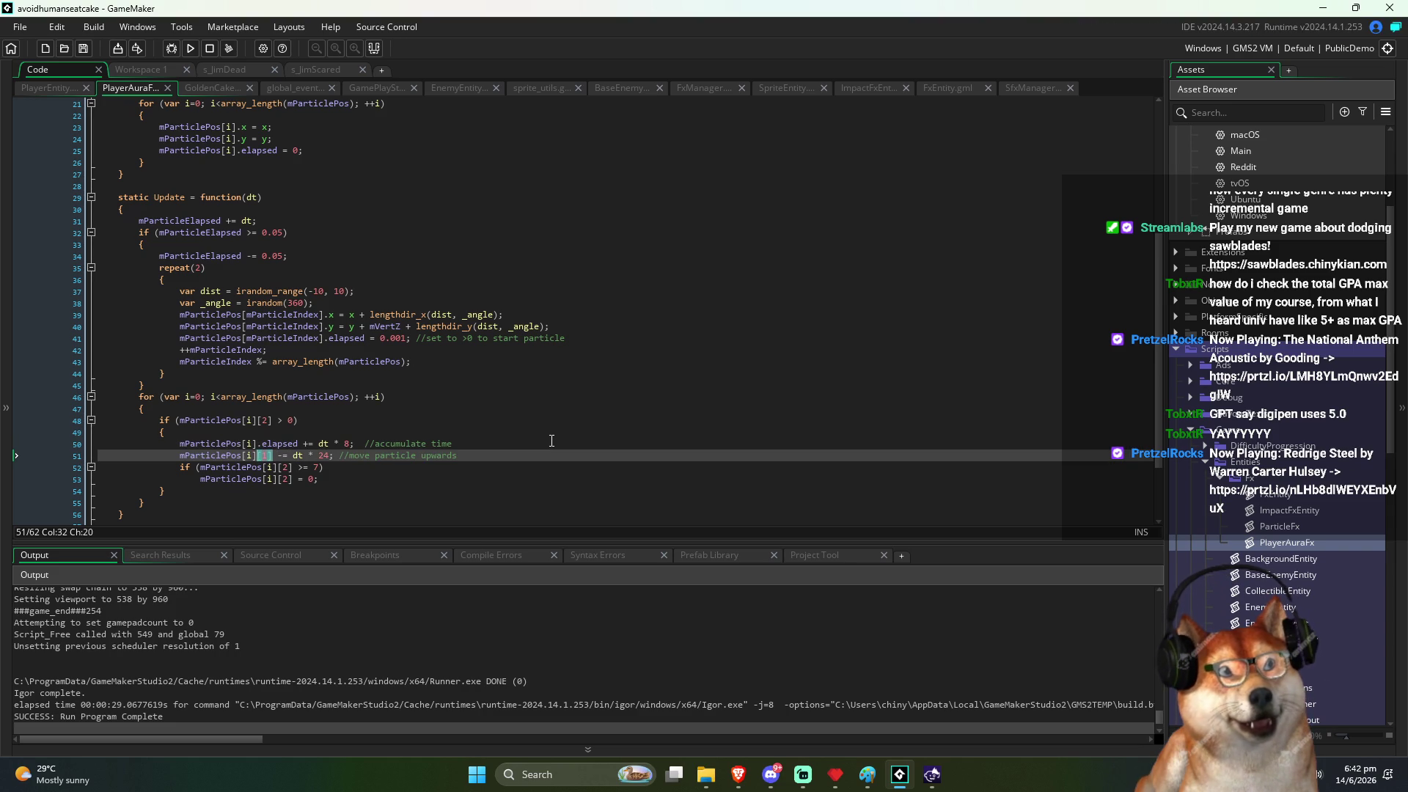
key(Right)
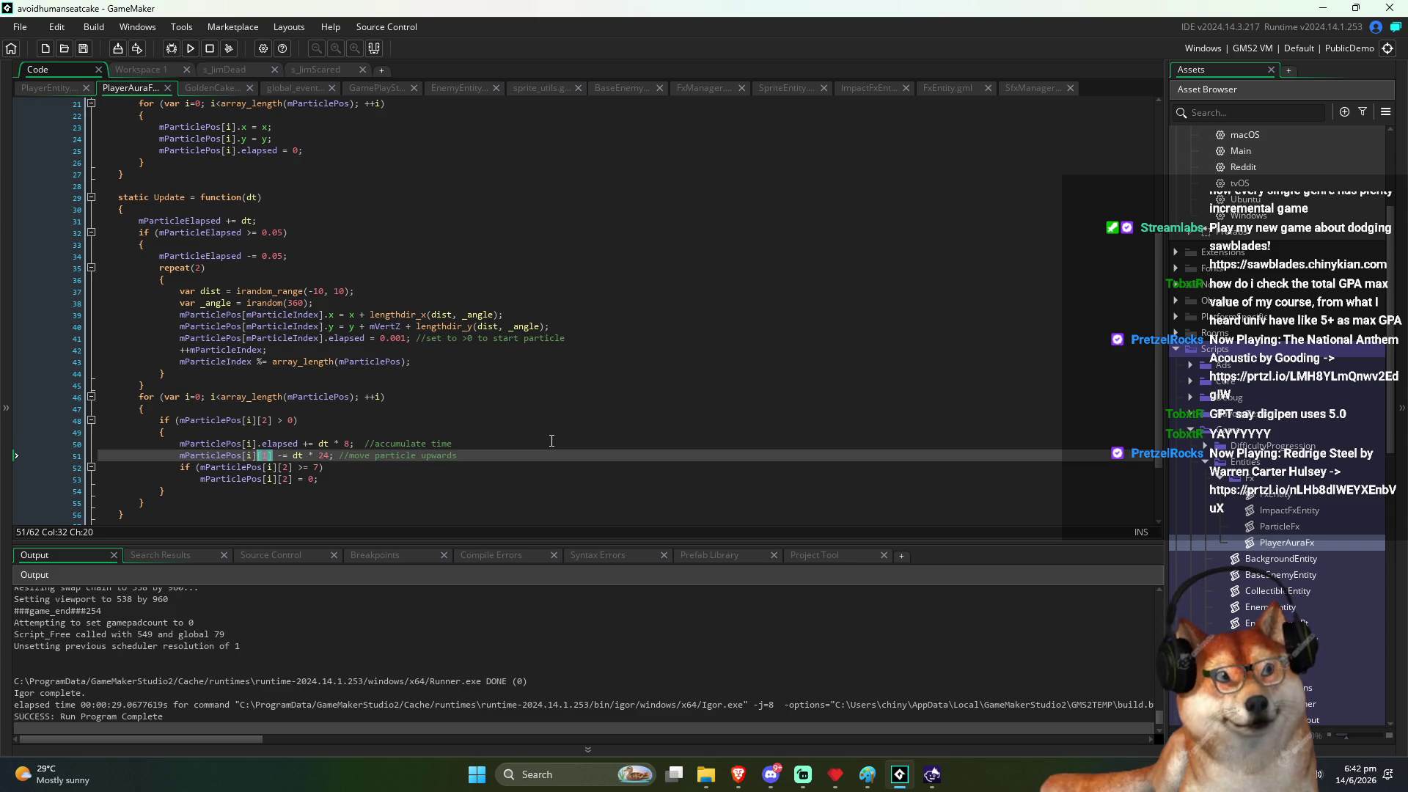
key(Delete)
key(Delete)
key(Delete)
text(.y)
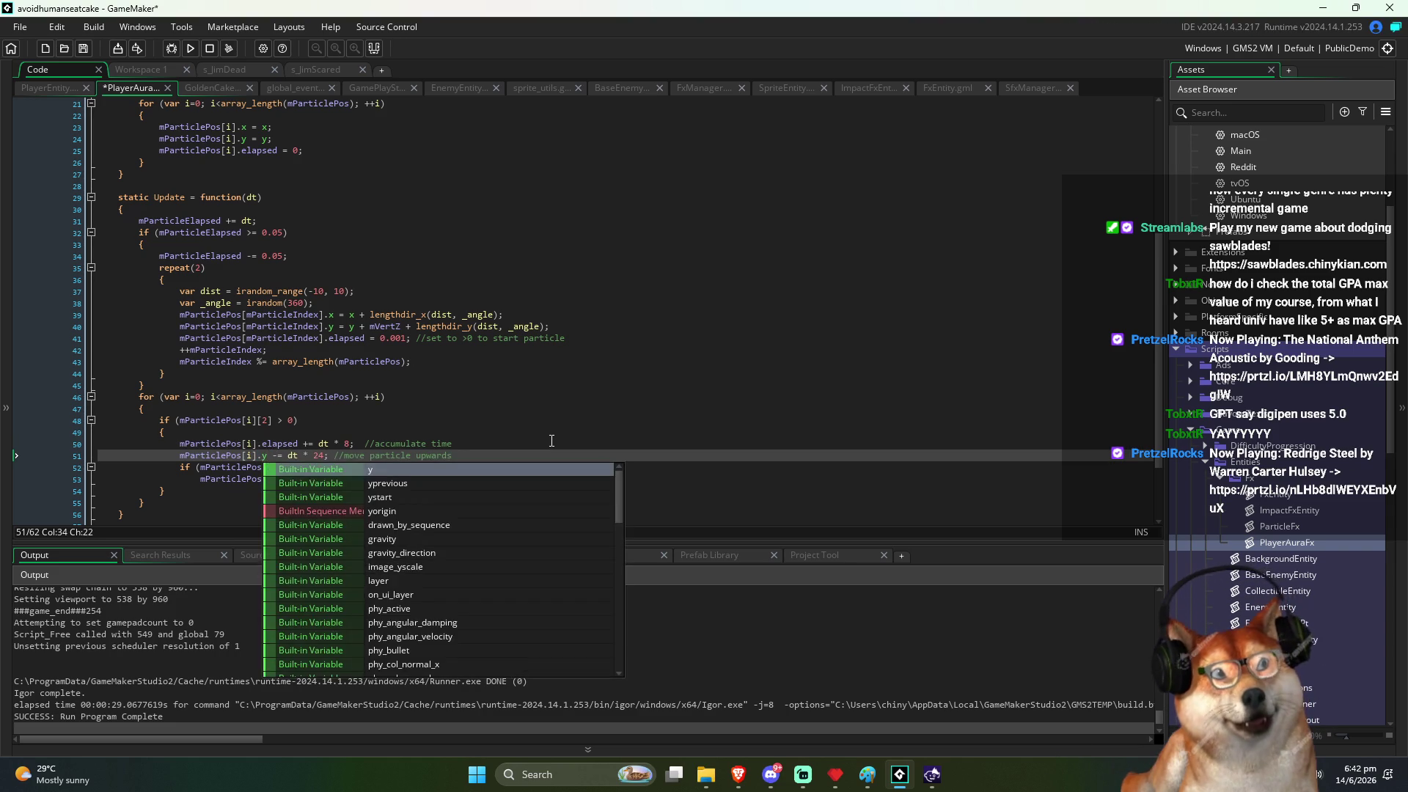
Step: Replace [2] with .elapsed on lines 52 and 53 at once
key(Up)
key(ctrl+Right)
key(ctrl+shift+Left)
key(ctrl+shift+Left)
key(ctrl+c)
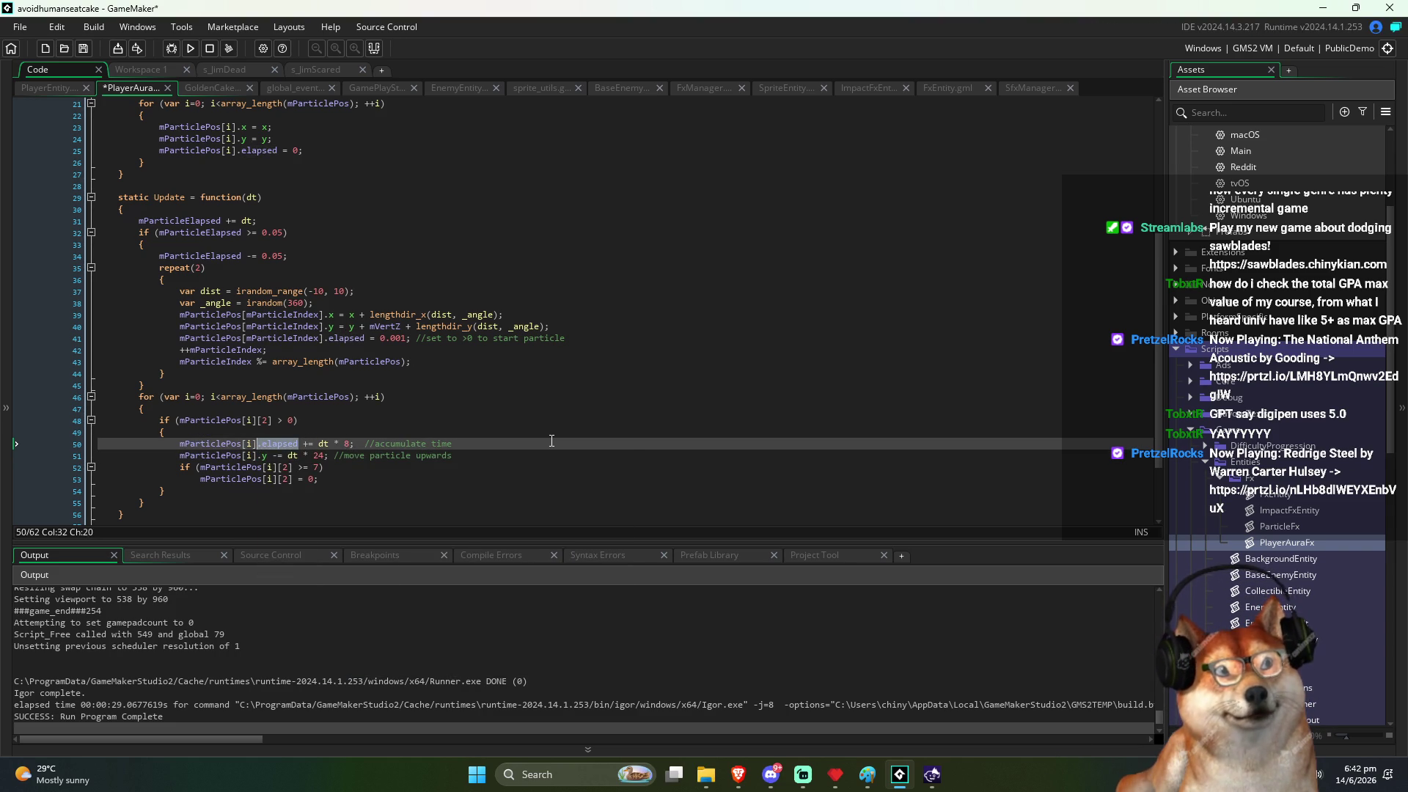
key(Down)
key(Down)
key(Right)
key(Right)
key(Right)
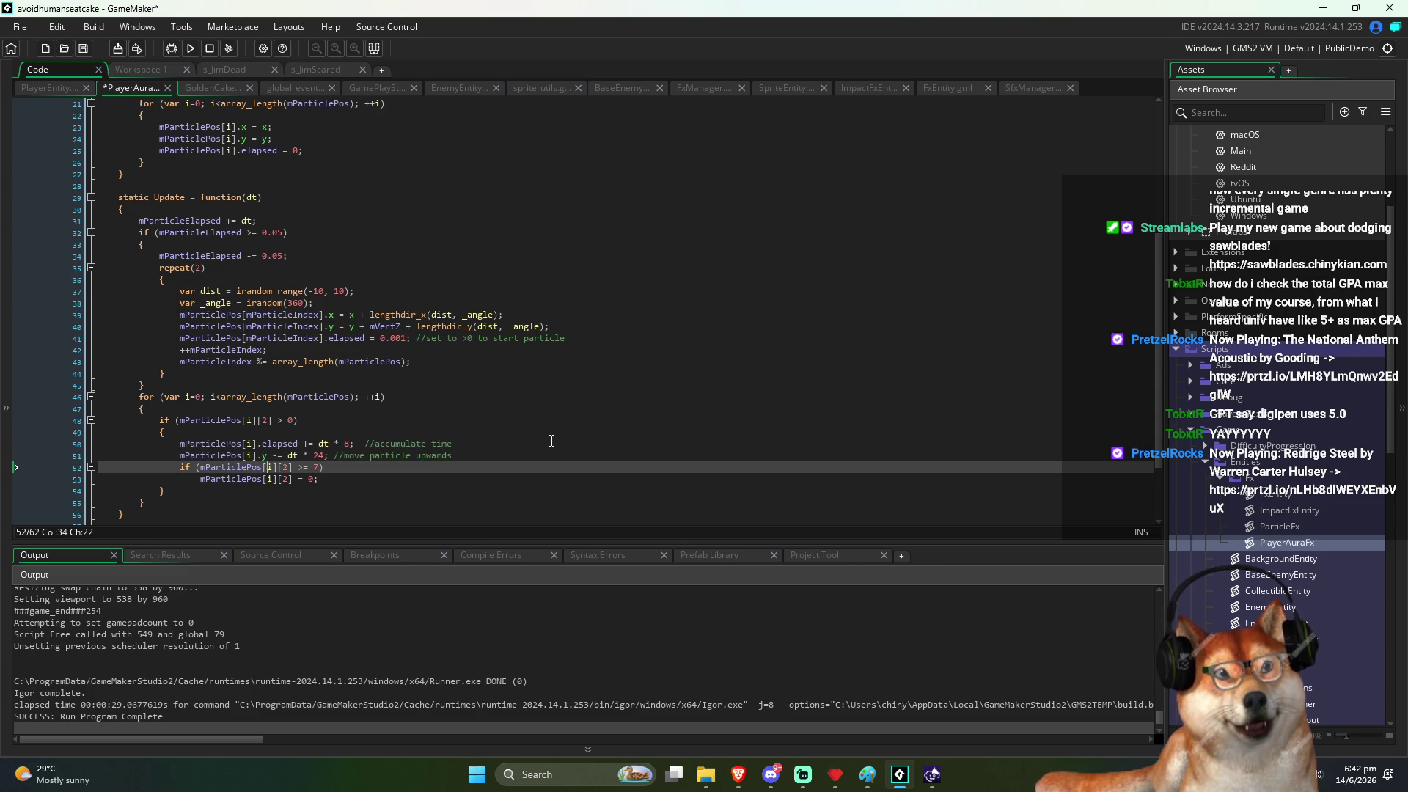
key(shift+alt+Down)
key(shift+Right)
key(shift+Right)
key(shift+Right)
key(ctrl+v)
key(End)
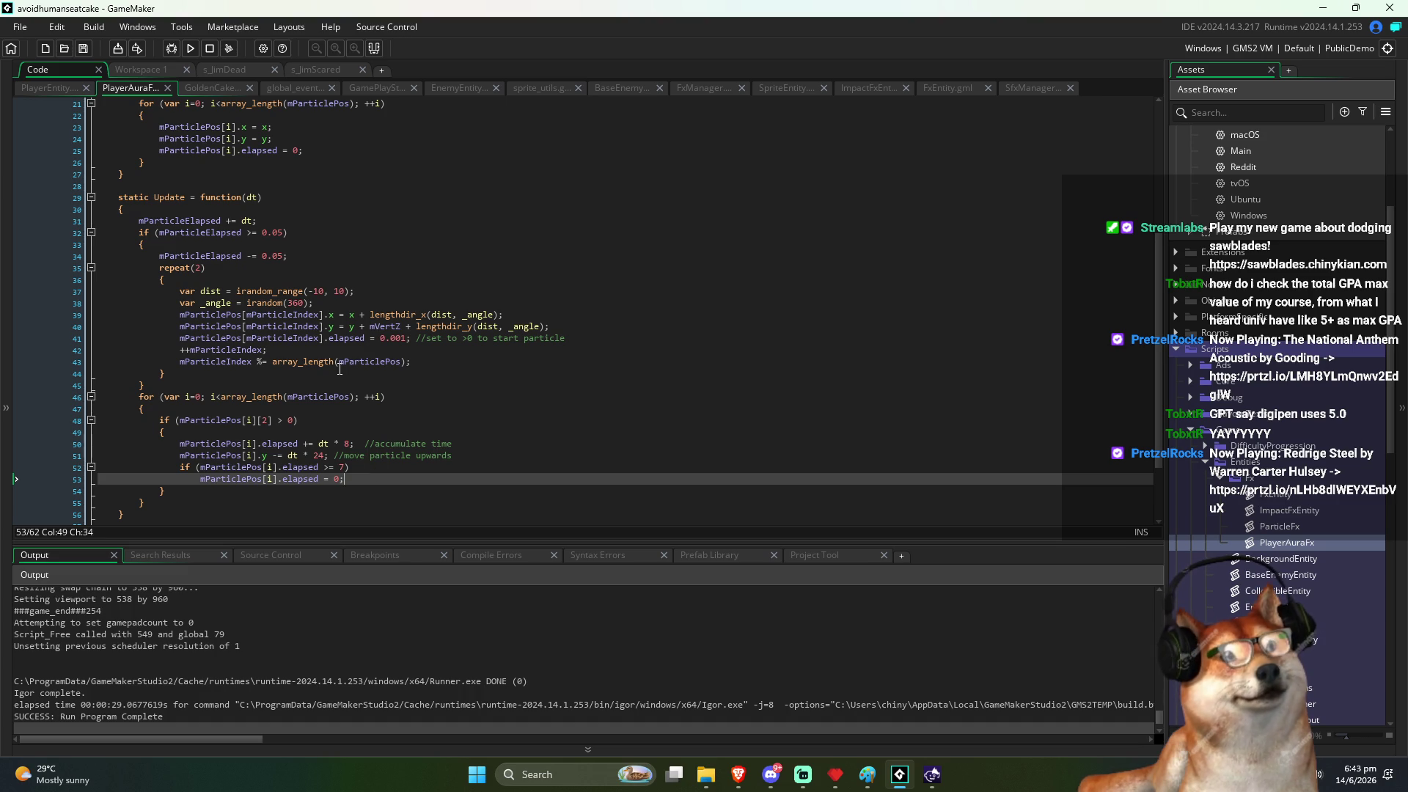
Step: Review PlayerAuraFx's particle spawn and update code and place the cursor inside the empty Draw function
click(381, 291)
click(426, 350)
click(438, 374)
click(417, 397)
click(399, 436)
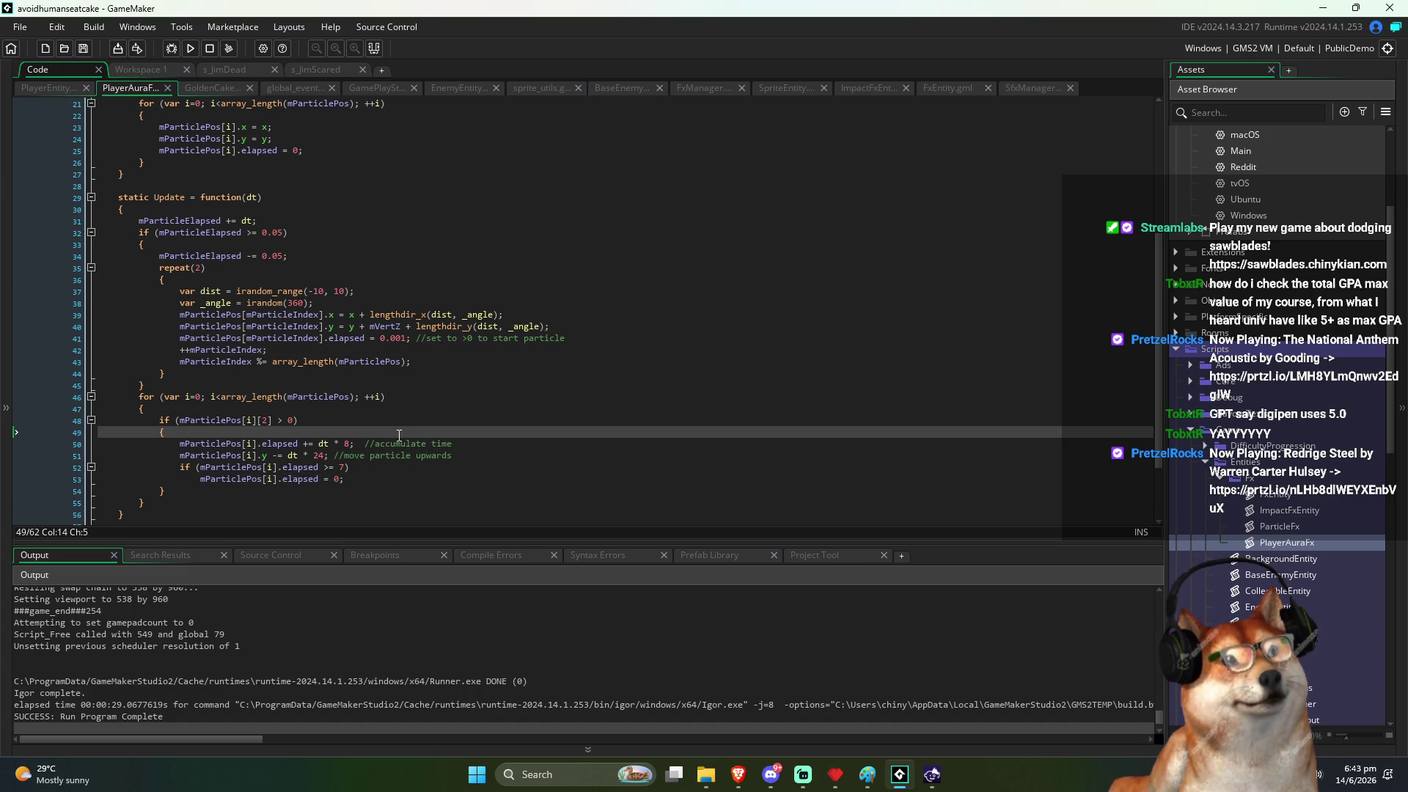
scroll(378, 324, up, 3)
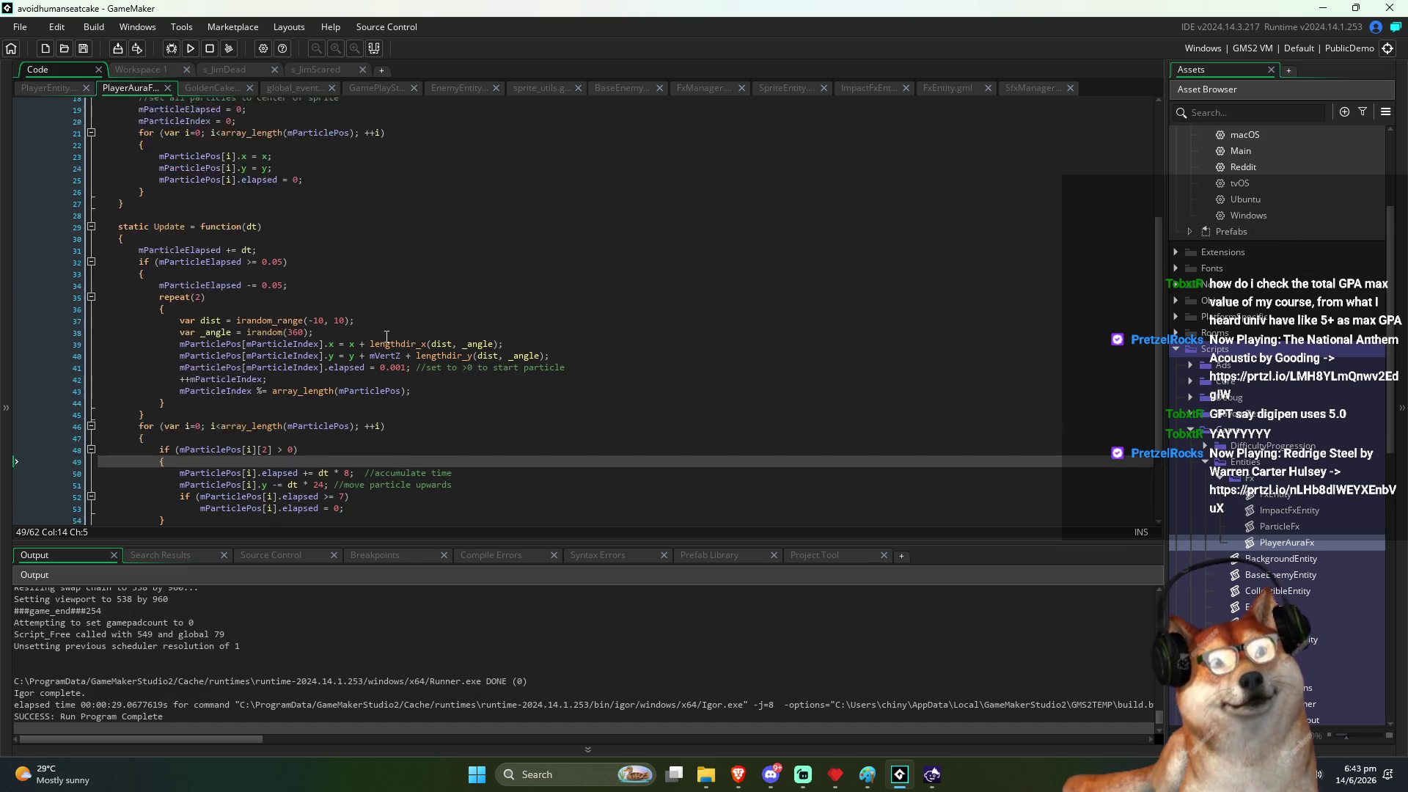
scroll(379, 325, up, 3)
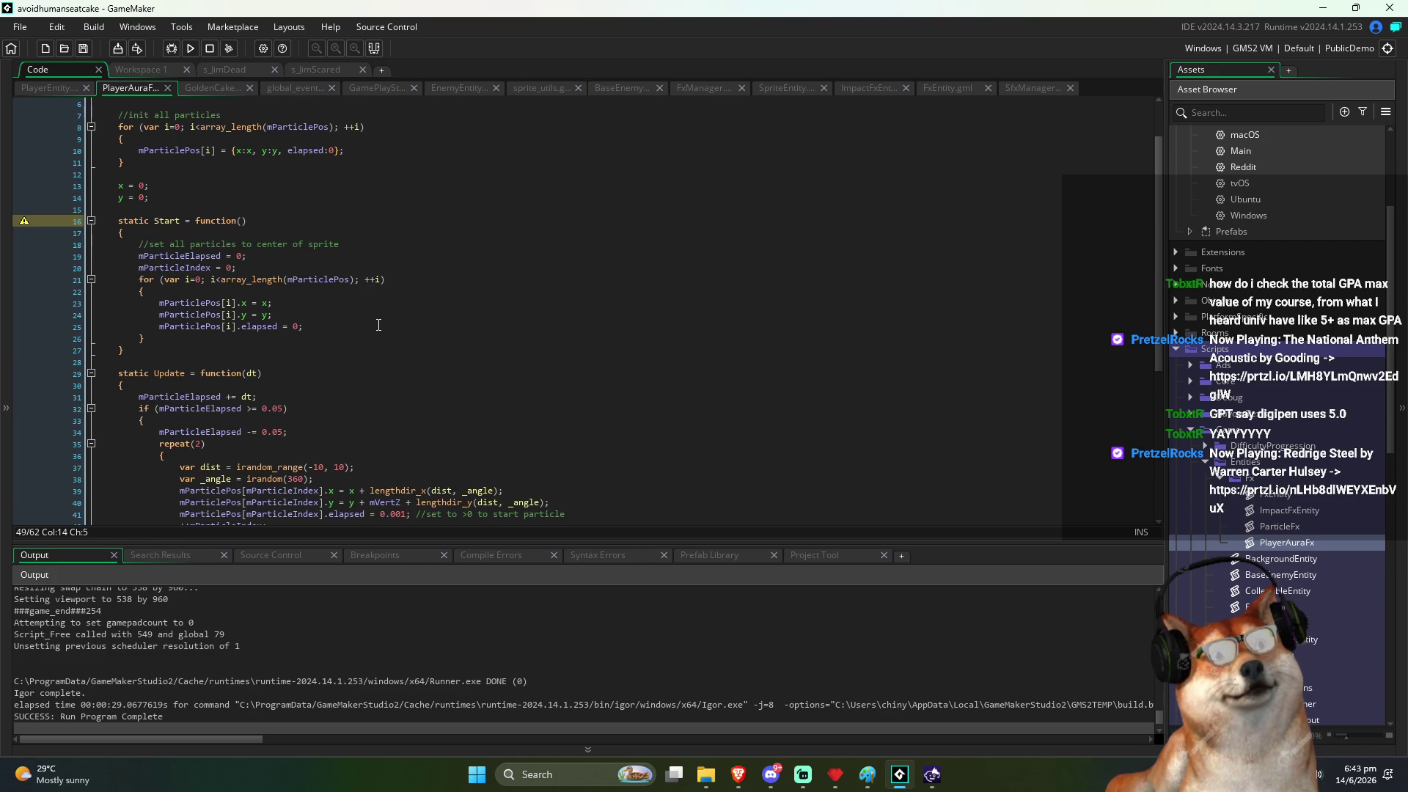
scroll(226, 462, down, 7)
click(226, 462)
Step: Copy GoldenCake's aura-particle drawing loop and paste it into PlayerAuraFx's Draw
key(ctrl+Tab)
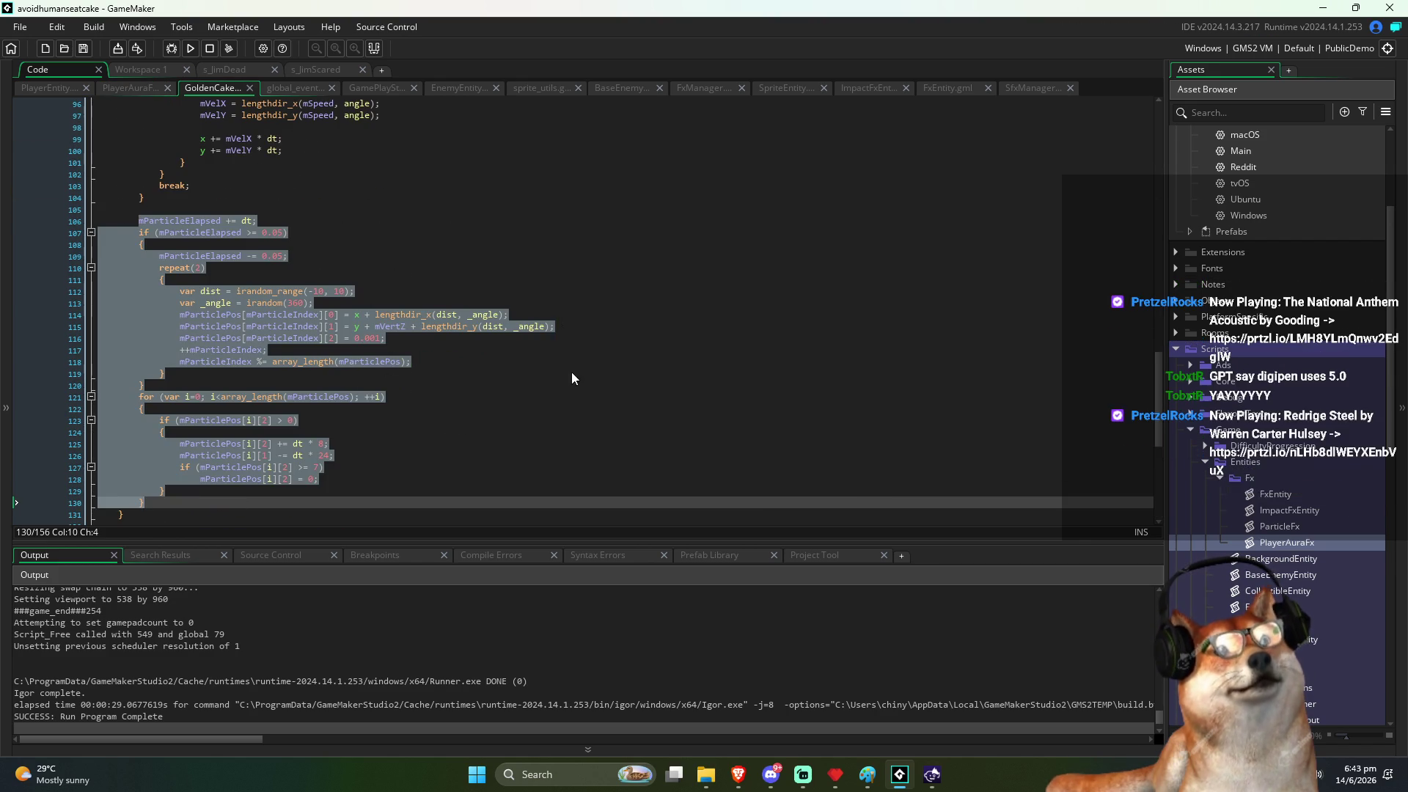
scroll(572, 373, down, 8)
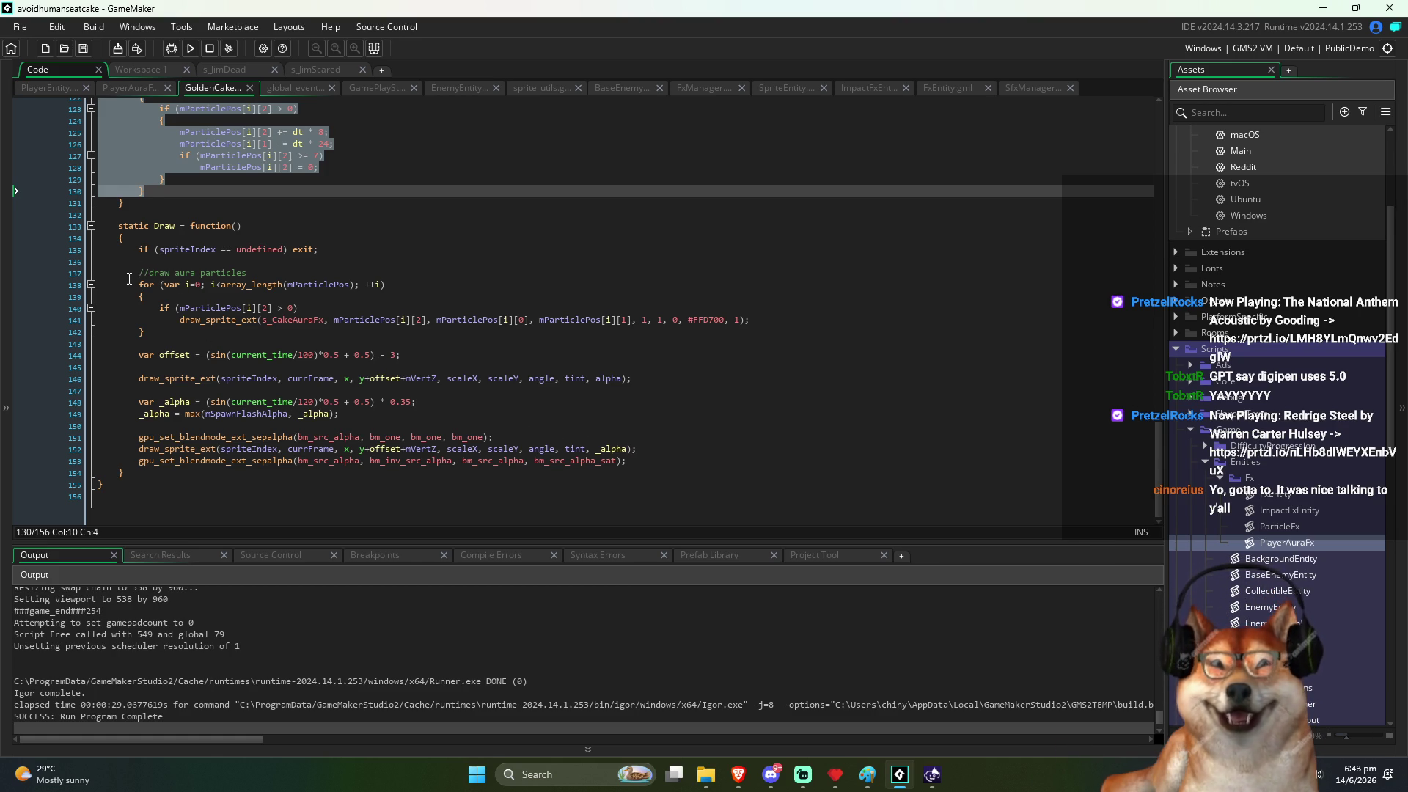
drag(138, 273, 386, 338)
key(ctrl+c)
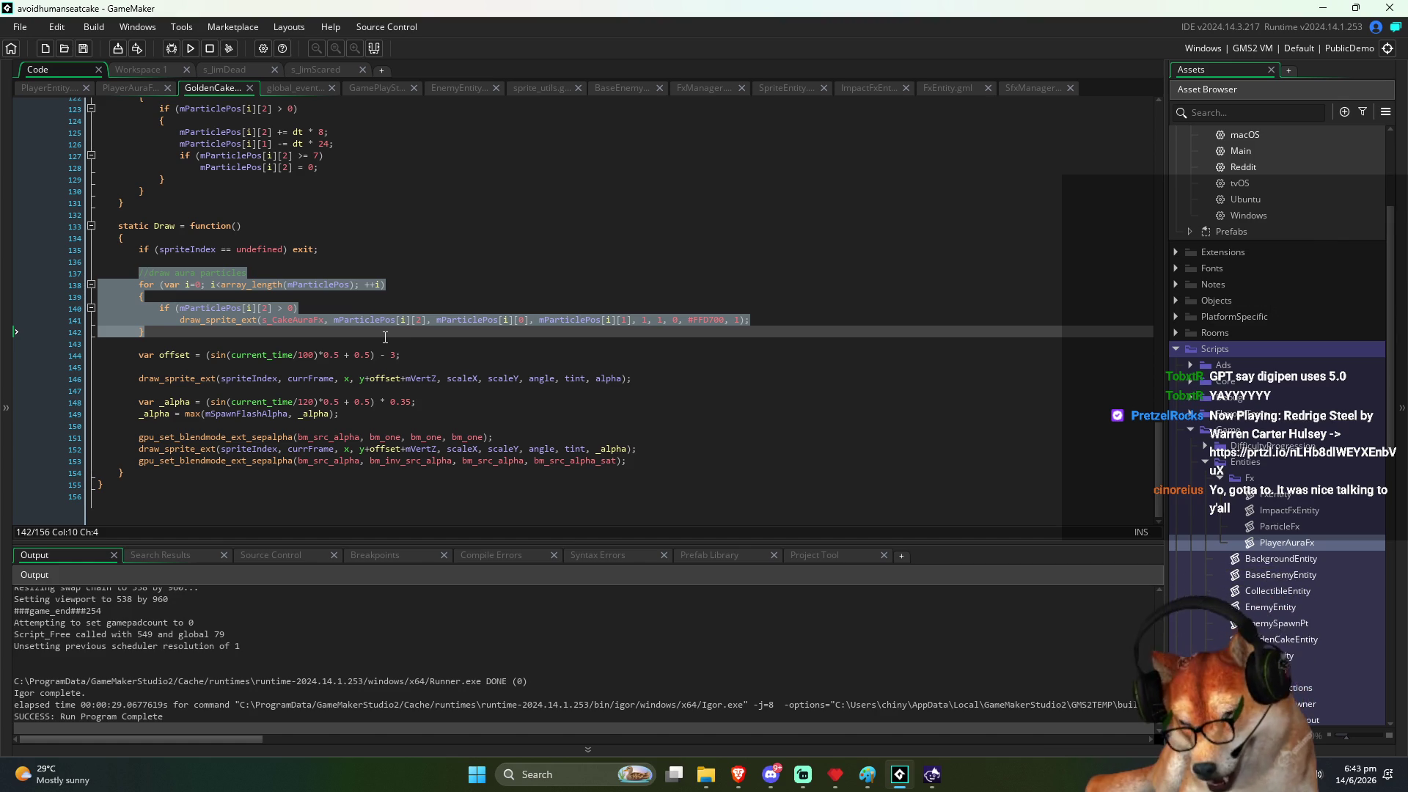
key(ctrl+Tab)
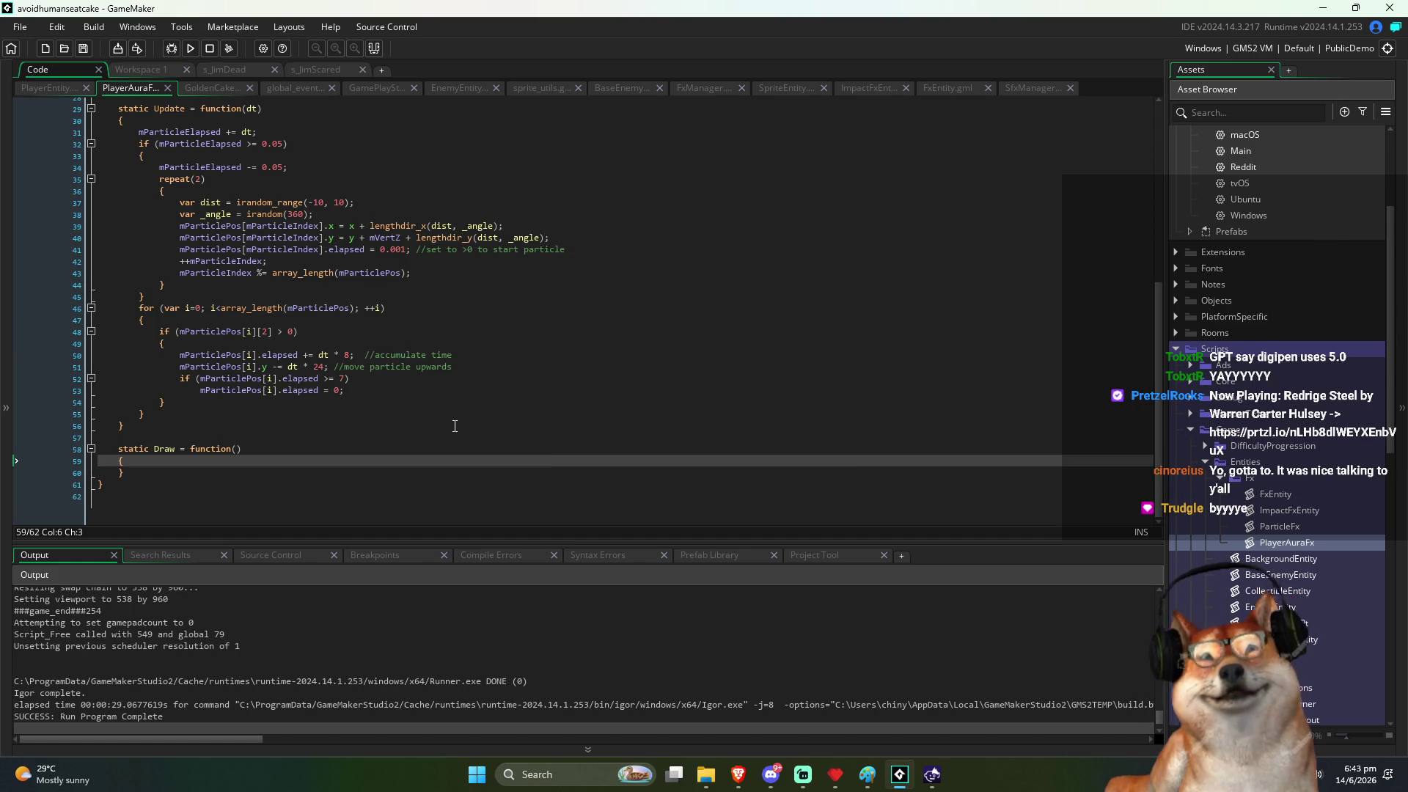
key(Return)
key(ctrl+v)
scroll(454, 425, down, 1)
key(Up)
key(Up)
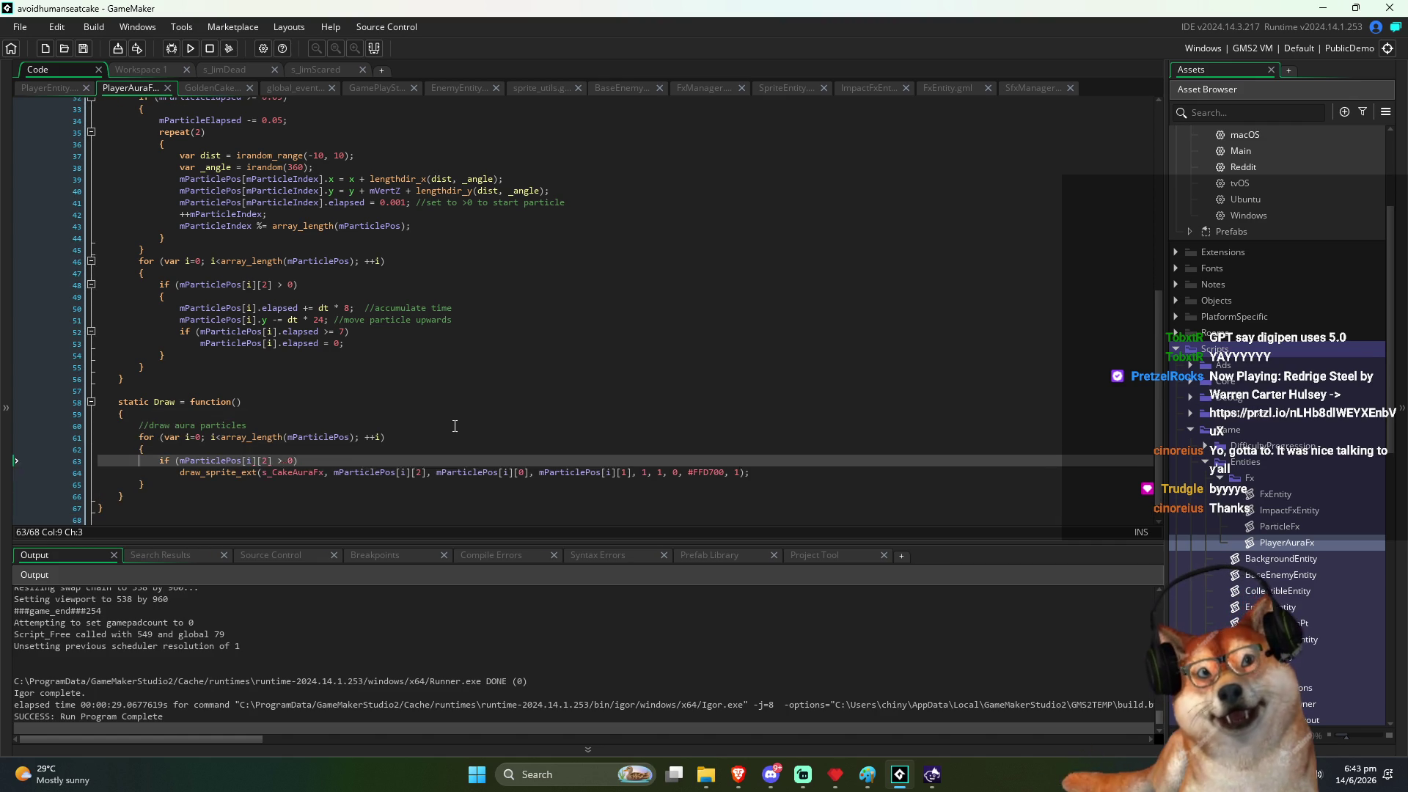
key(Up)
key(Up)
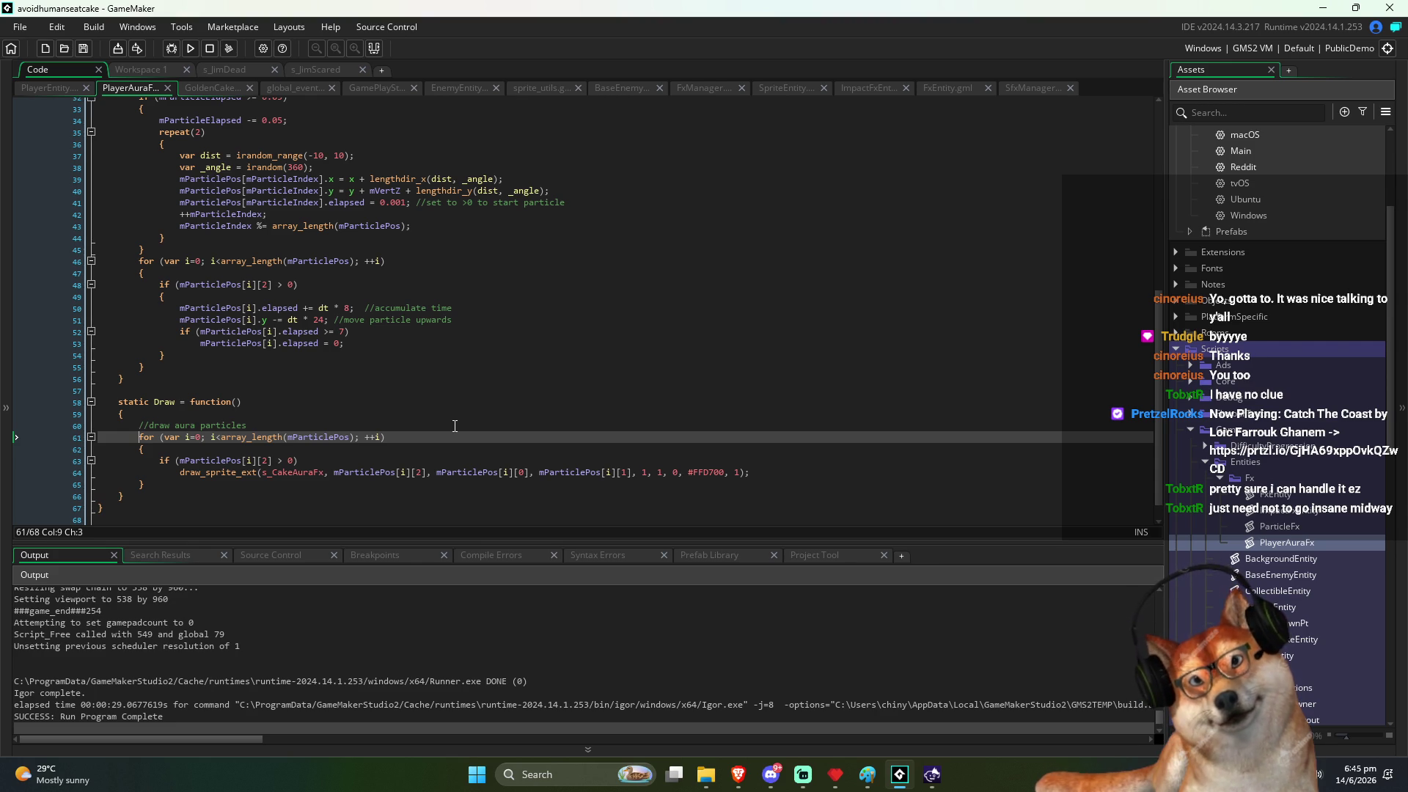
Step: Replace the index 2 lookup in the draw_sprite_ext call with .elapsed and save
scroll(454, 426, down, 1)
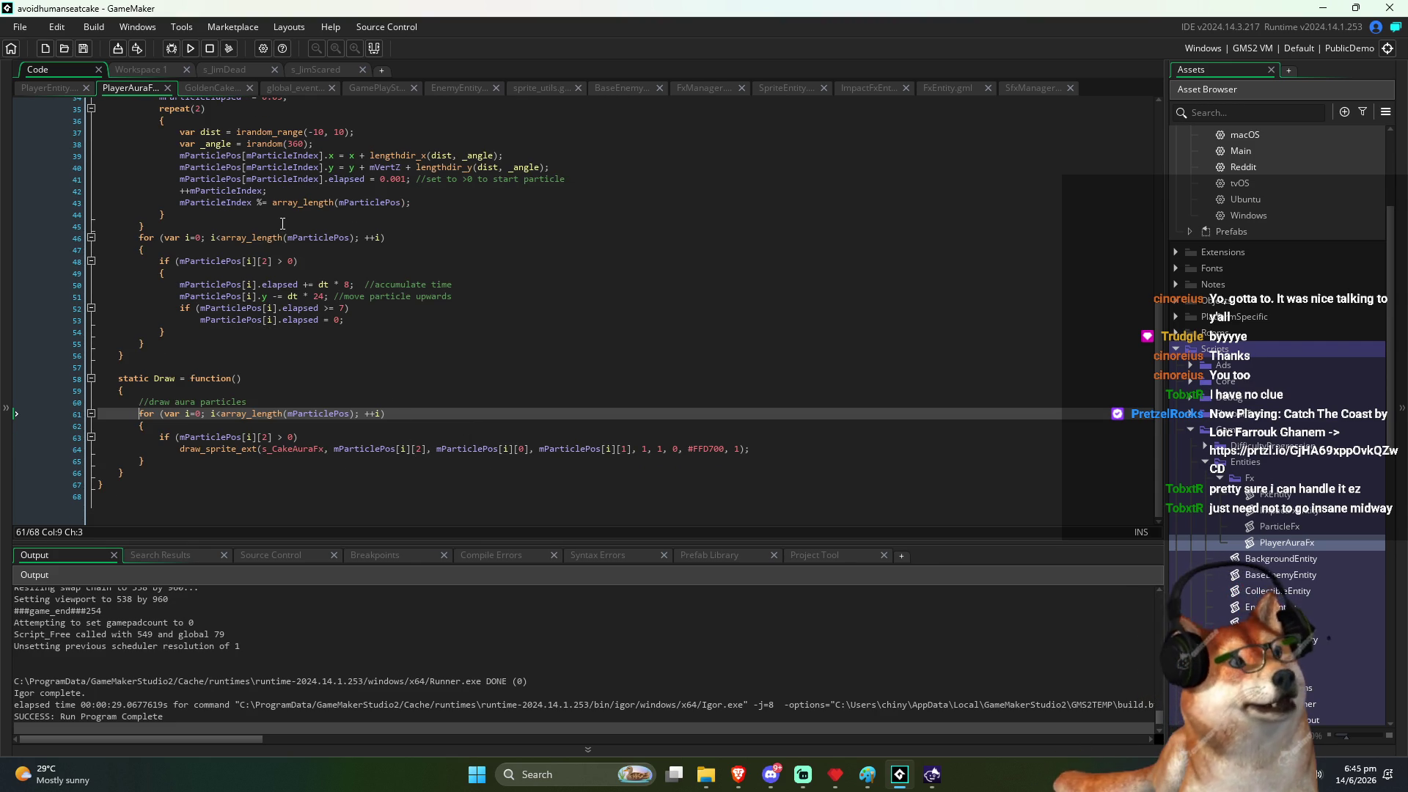
double_click(418, 448)
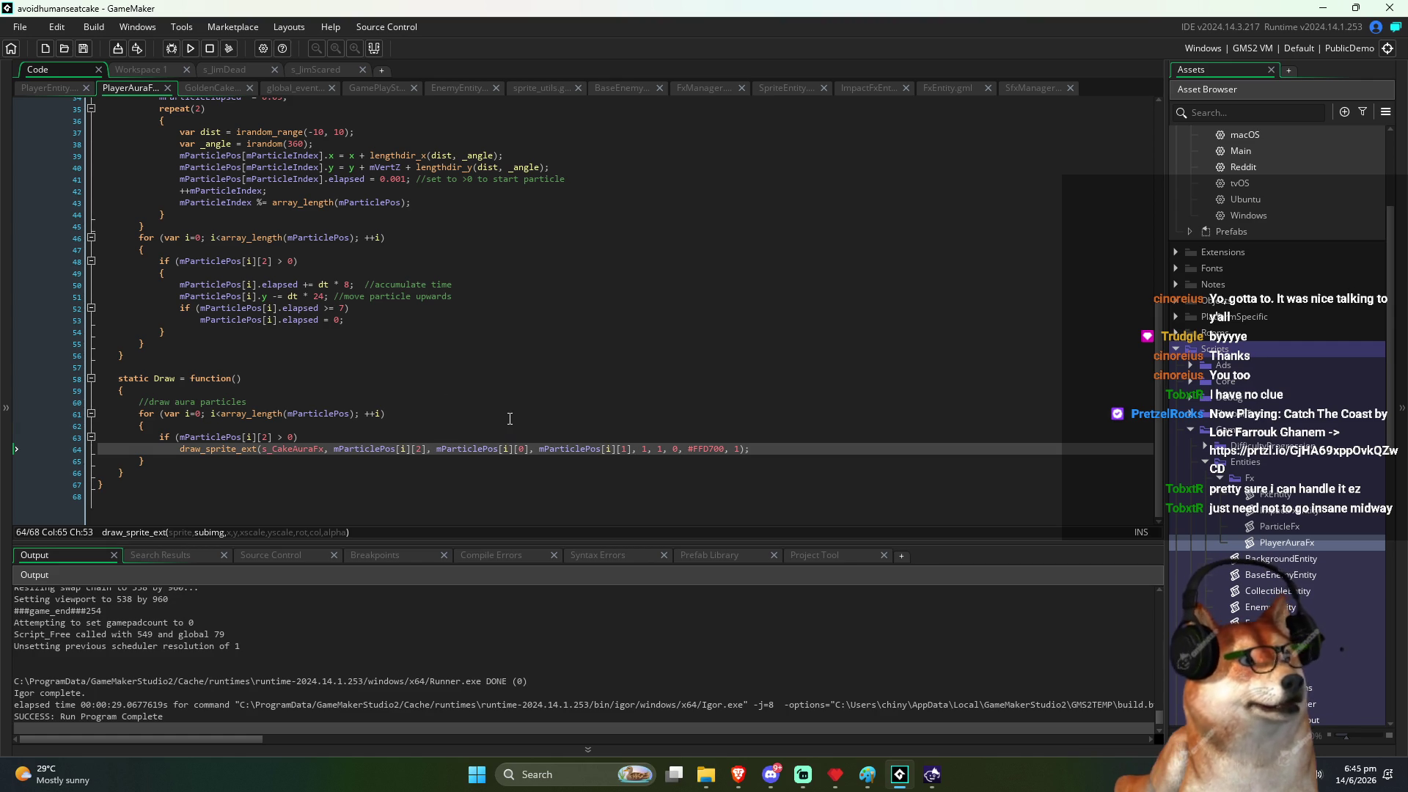
key(BackSpace)
key(BackSpace)
text(.elapsed)
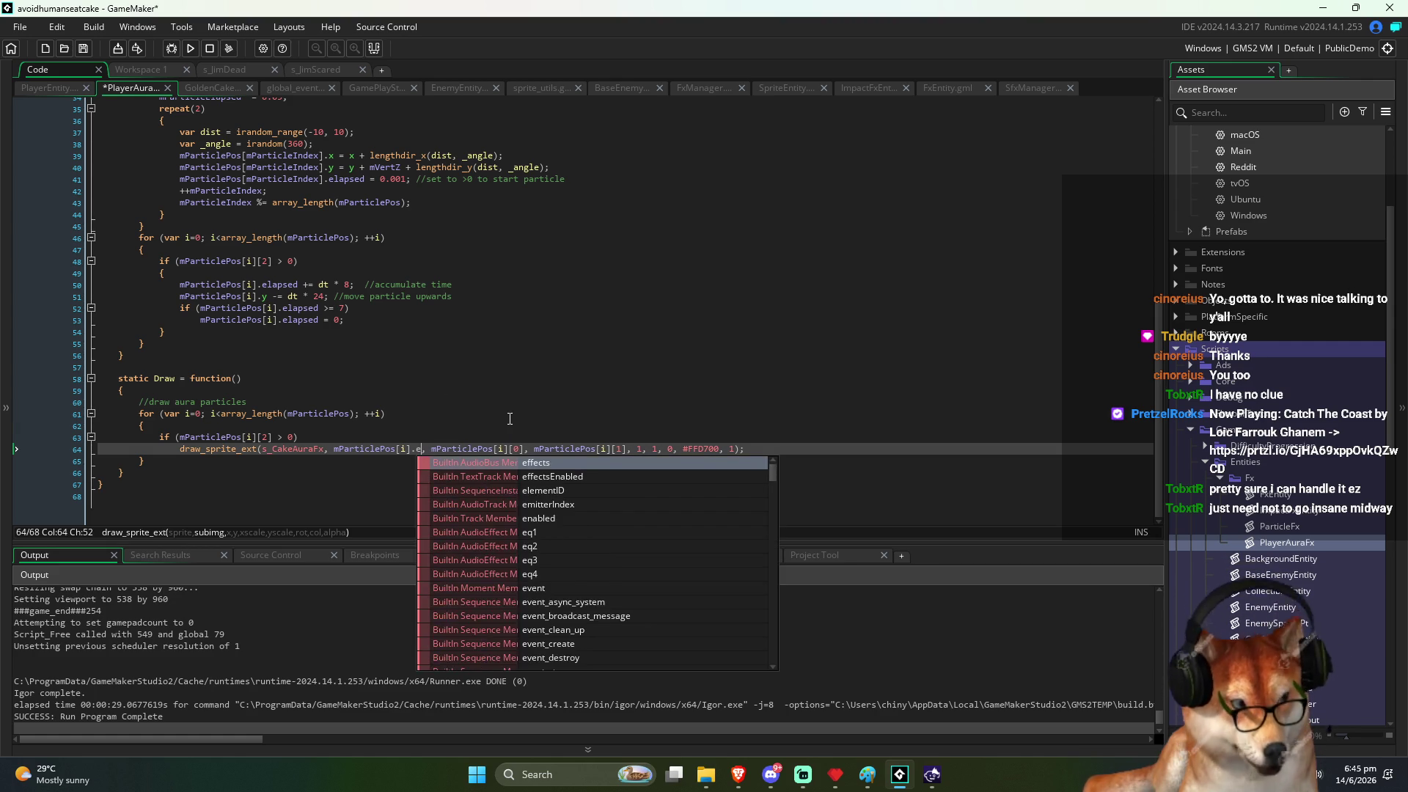
key(ctrl+s)
Step: Swap the draw call's index 0 and 1 lookups for .x and .y, then save
key(Right)
key(Right)
key(Right)
key(shift+Right)
key(shift+Right)
key(shift+Right)
text(.x)
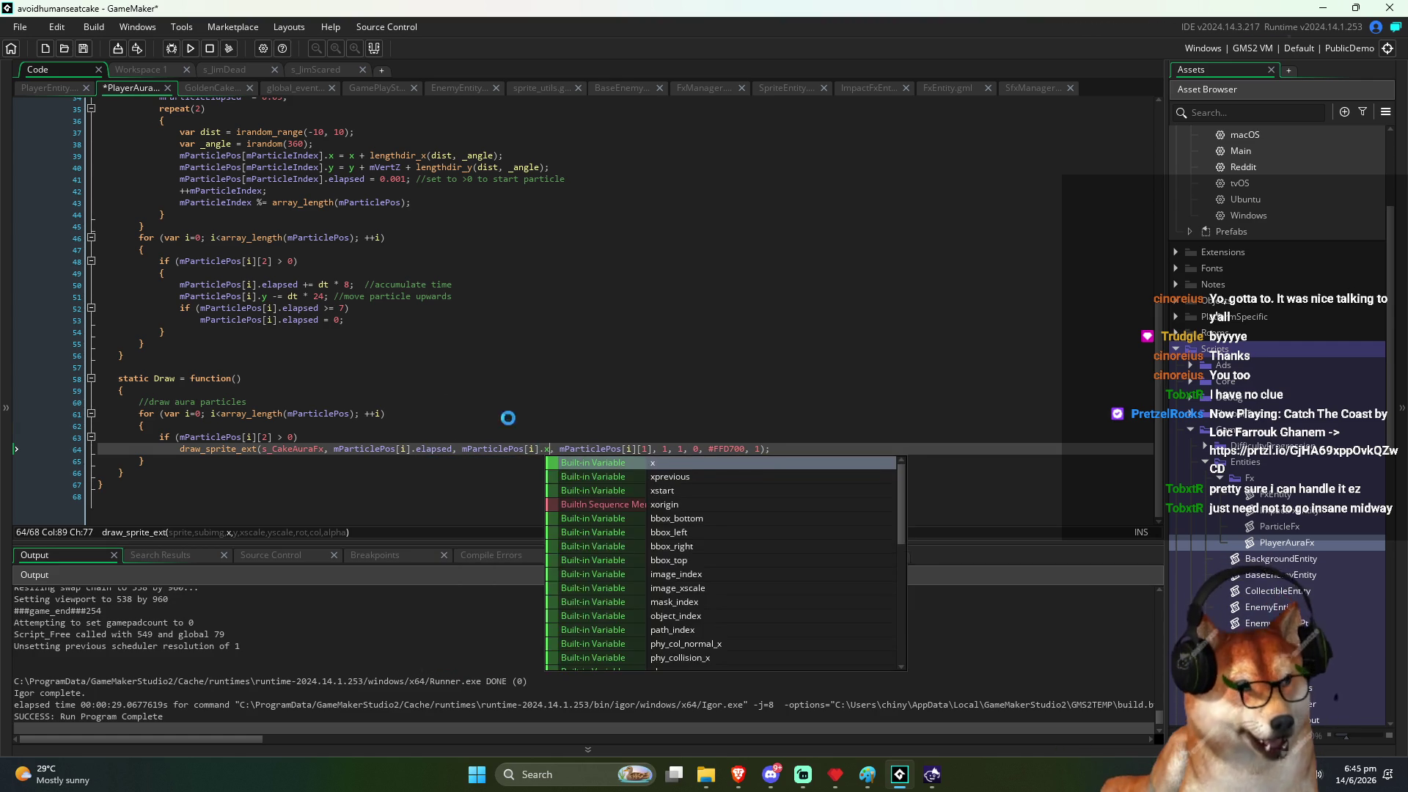
key(Right)
key(Right)
key(Right)
key(Right)
key(Right)
key(shift+Right)
key(shift+Right)
key(shift+Right)
text(.y)
key(End)
key(ctrl+s)
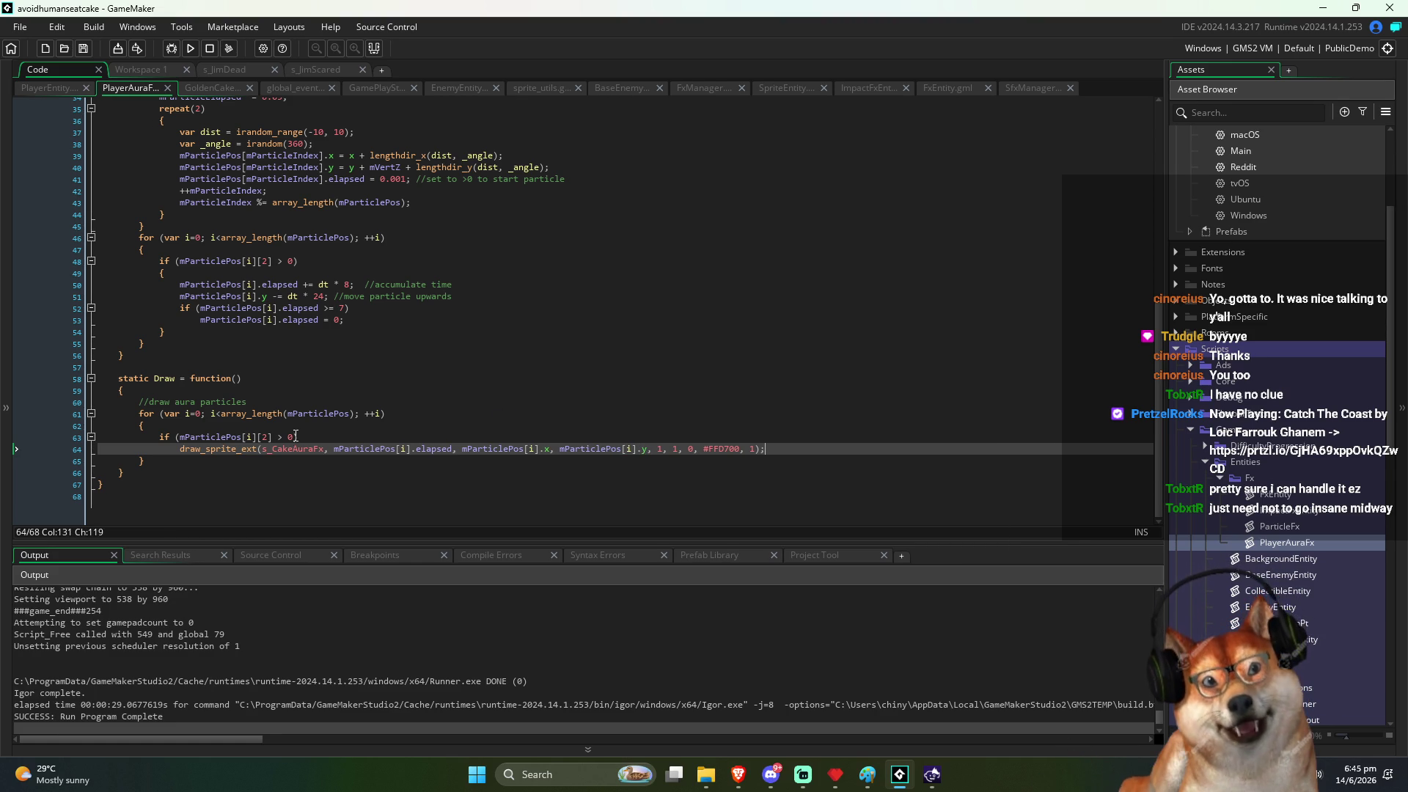
Step: Change the if condition's index 2 lookup to .elapsed
click(270, 436)
key(shift+Left)
key(shift+Left)
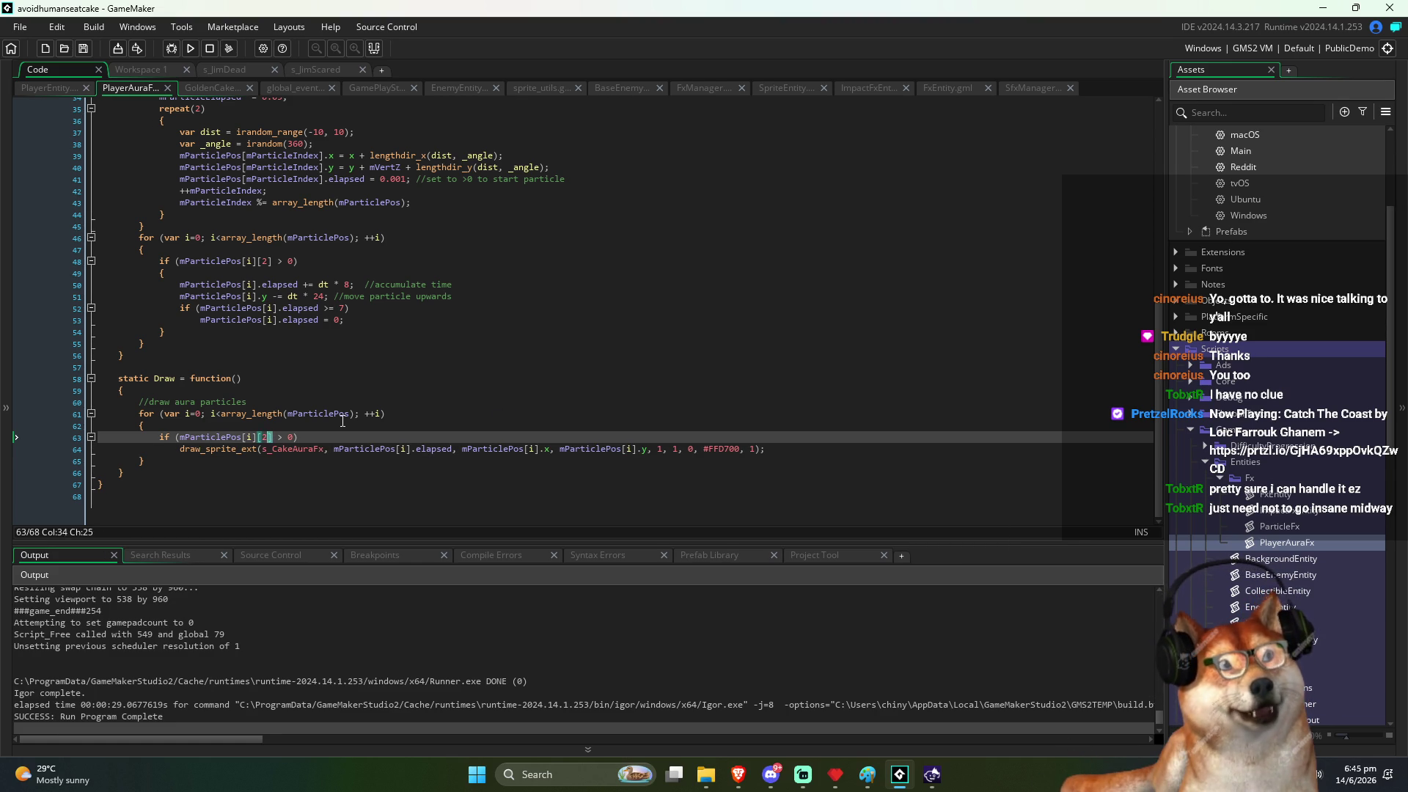
text(.elapsed)
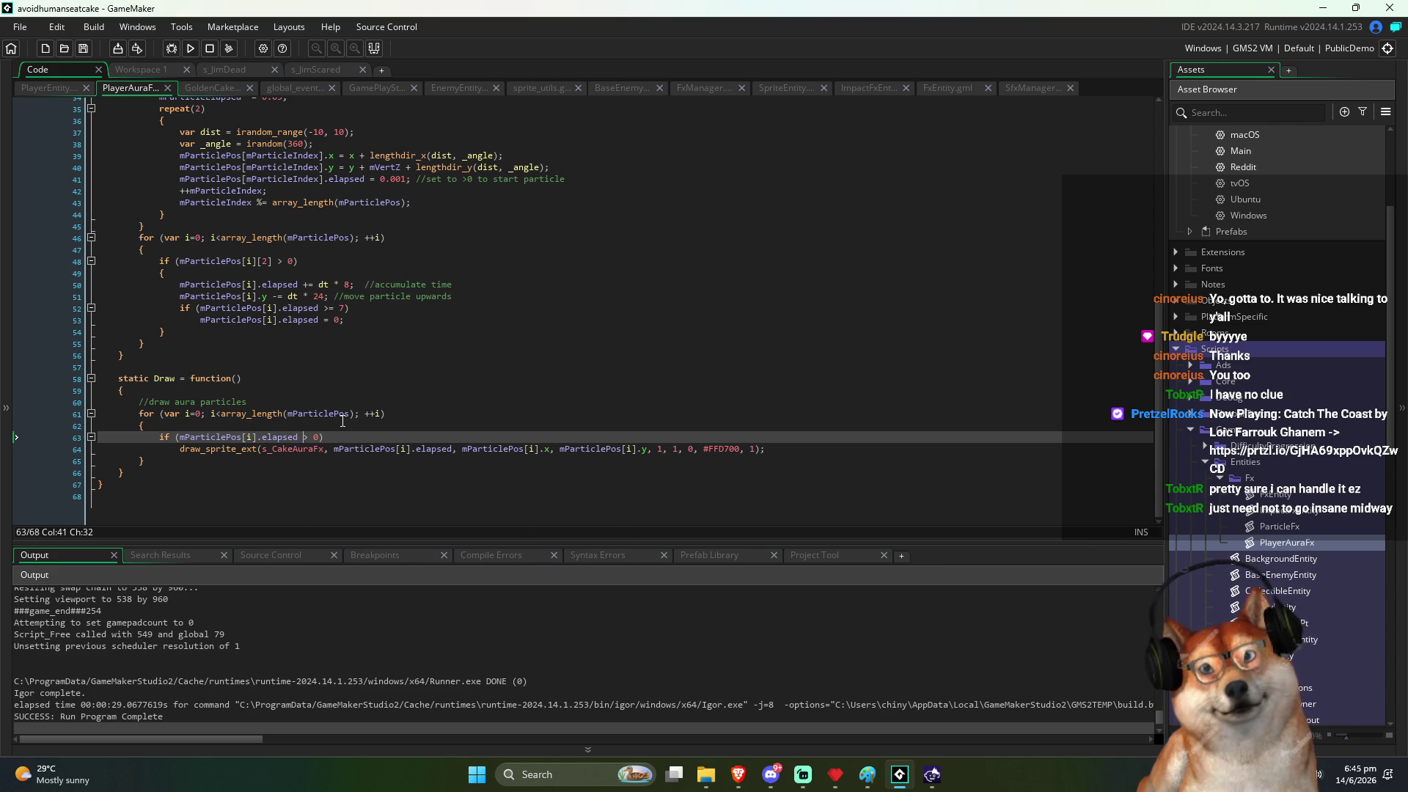
click(391, 424)
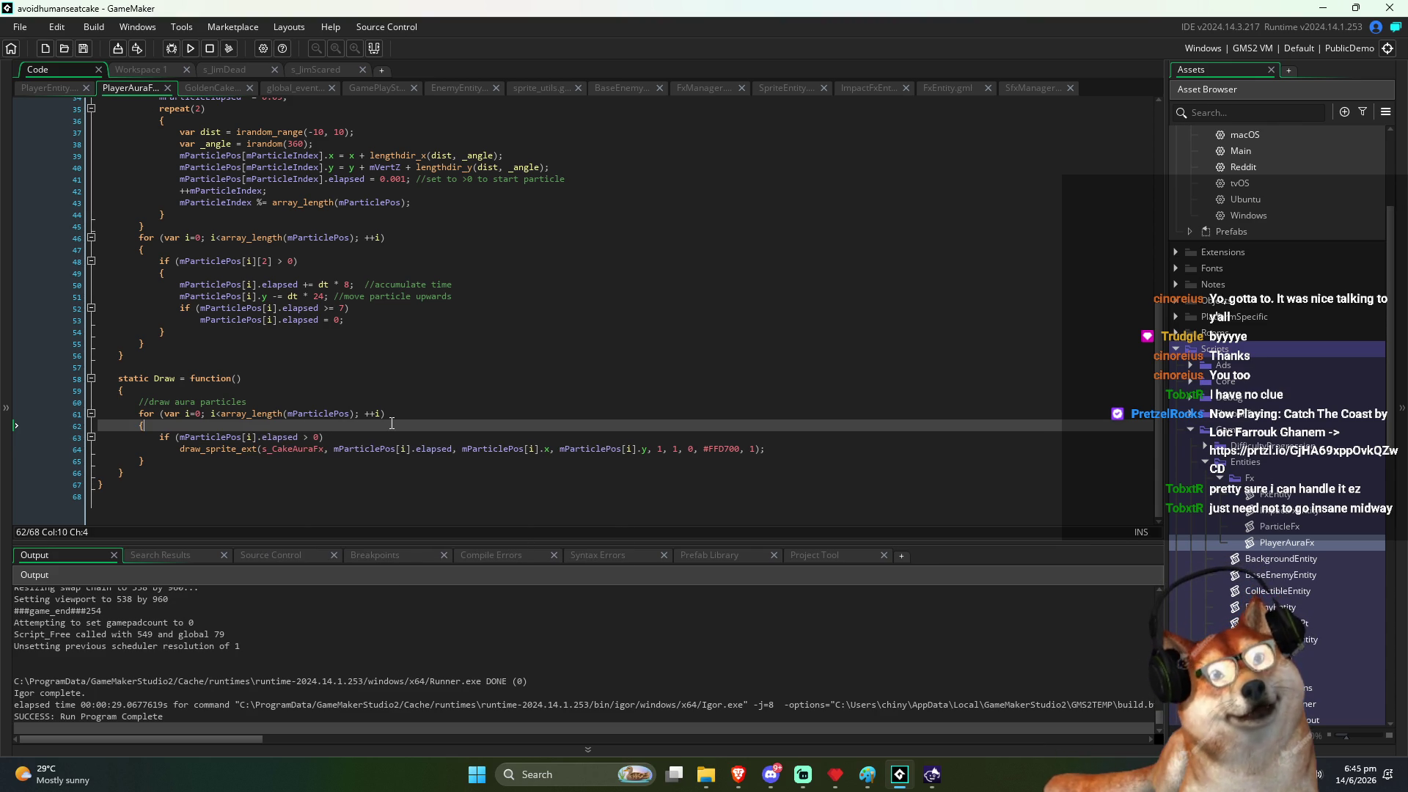
click(343, 413)
click(358, 436)
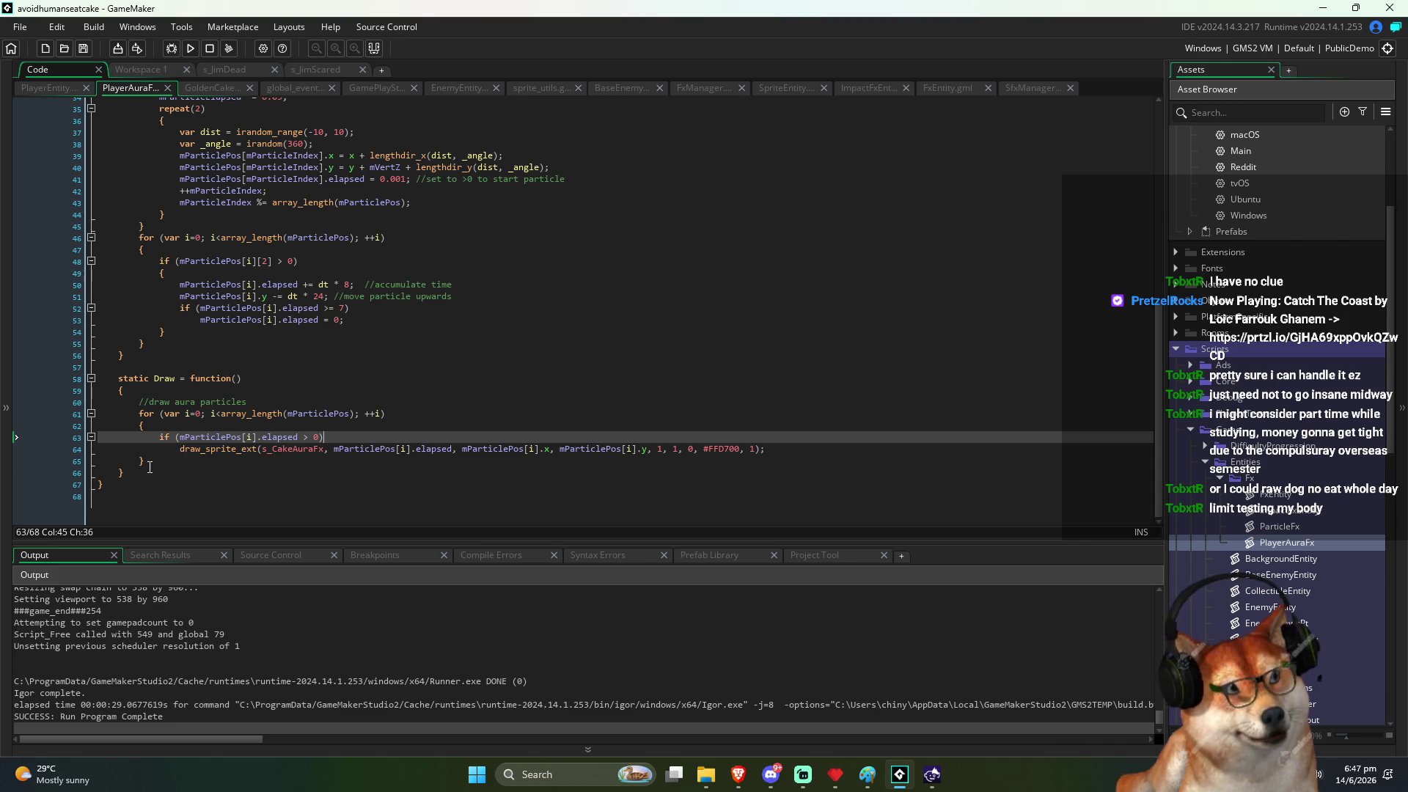
Step: Check the draw_sprite_ext parameter order in the aura draw code, then view PlayerEntity's MoveUpdate
click(177, 465)
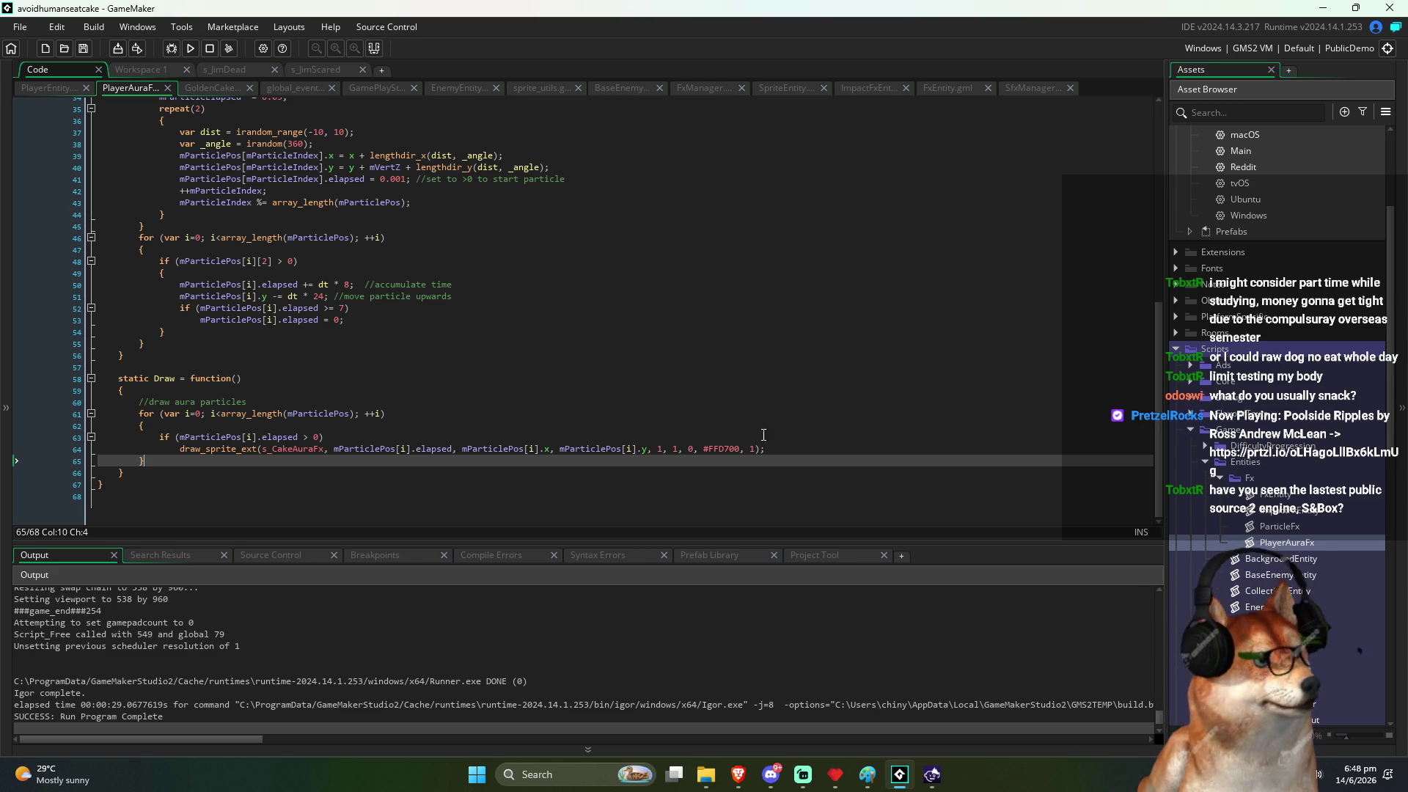
click(806, 437)
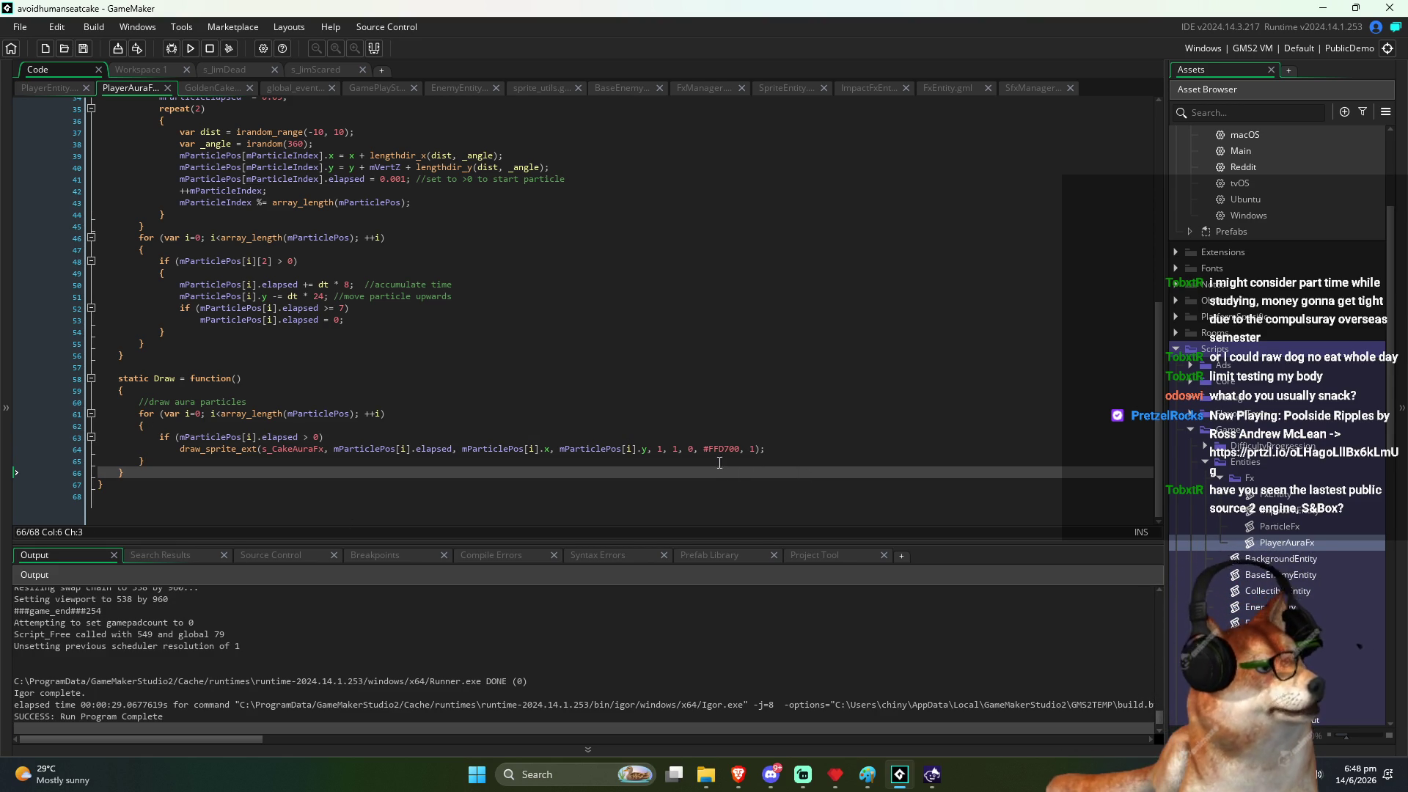
click(738, 450)
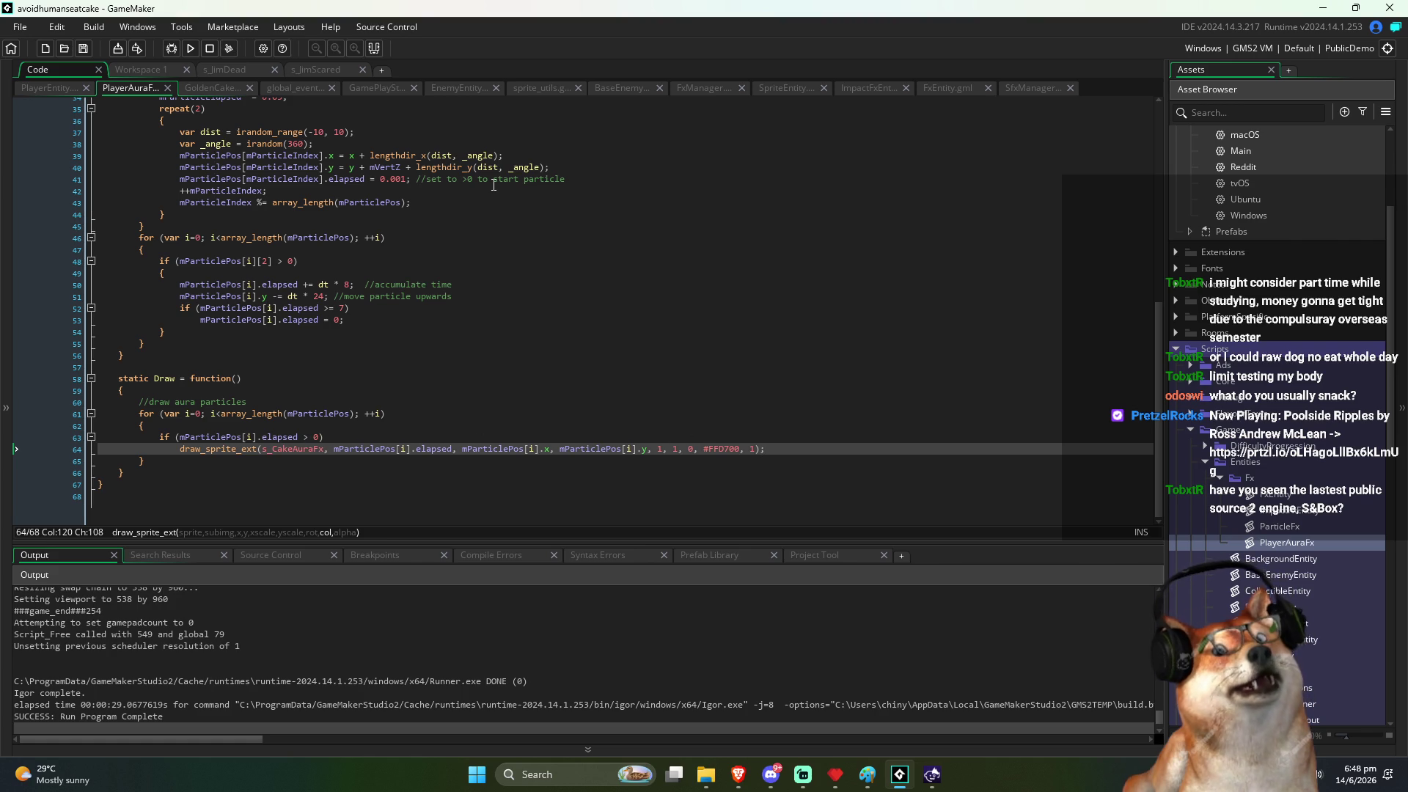
click(46, 87)
scroll(575, 393, down, 10)
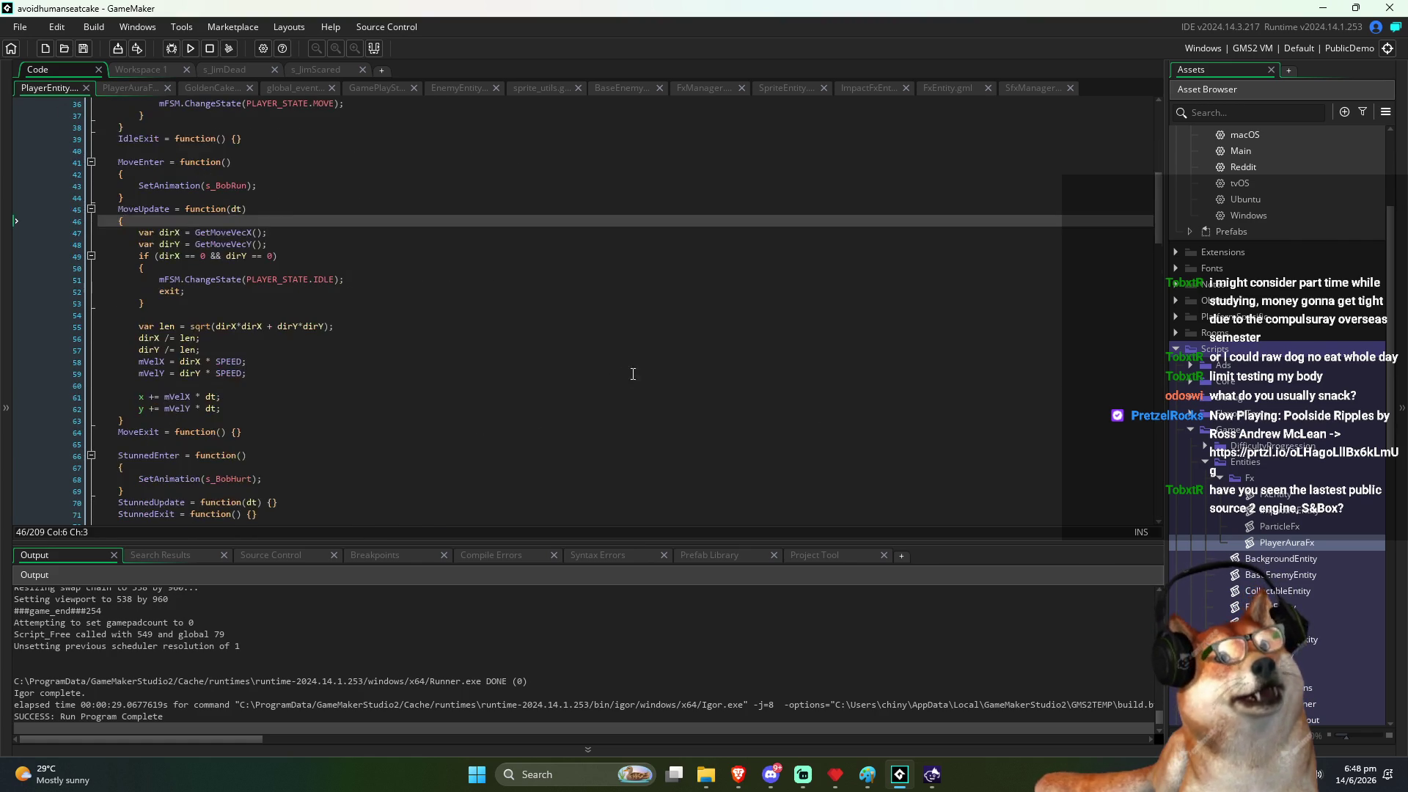
Step: Select the var powerupColor = make_color_hsv(...) line in PlayerEntity's Draw function
scroll(368, 409, down, 20)
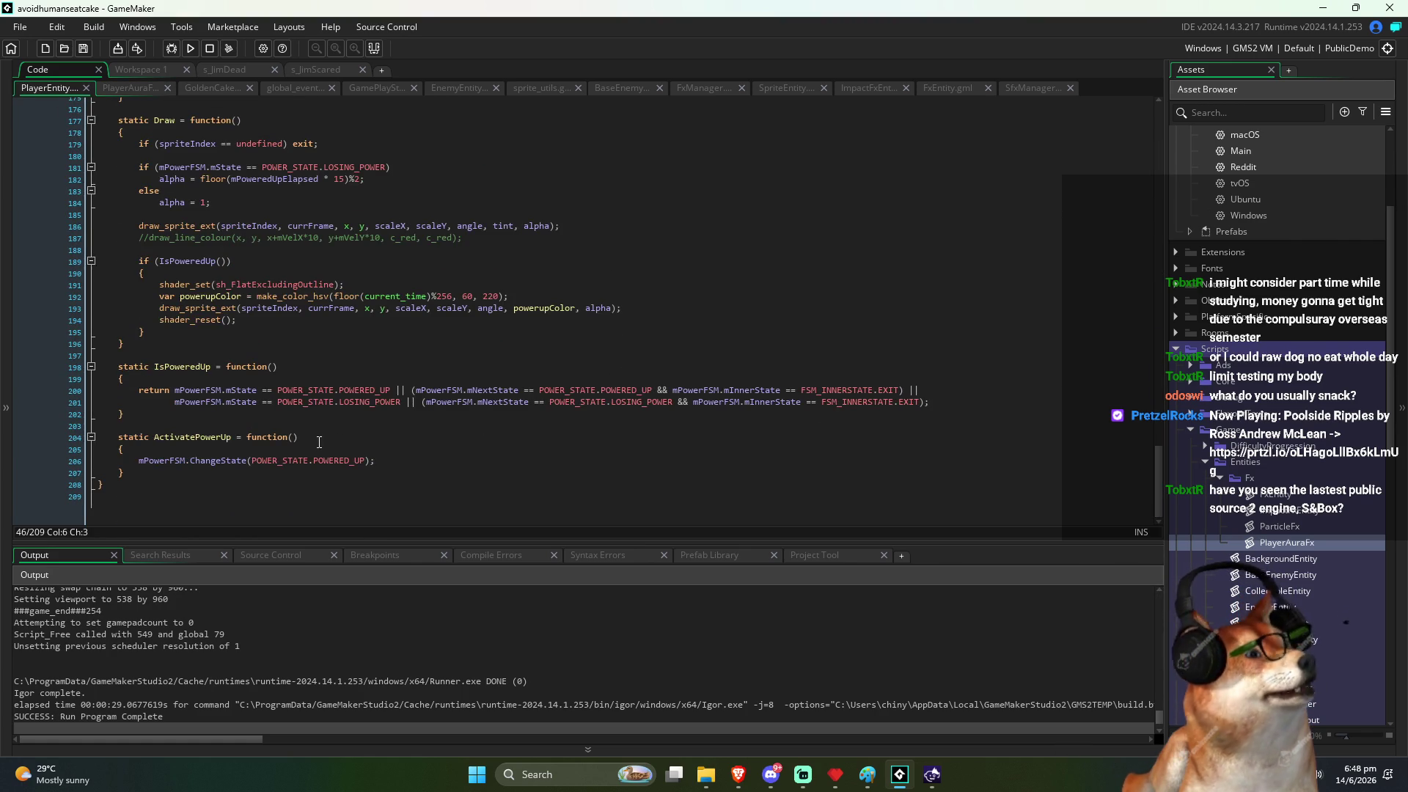
scroll(368, 410, up, 12)
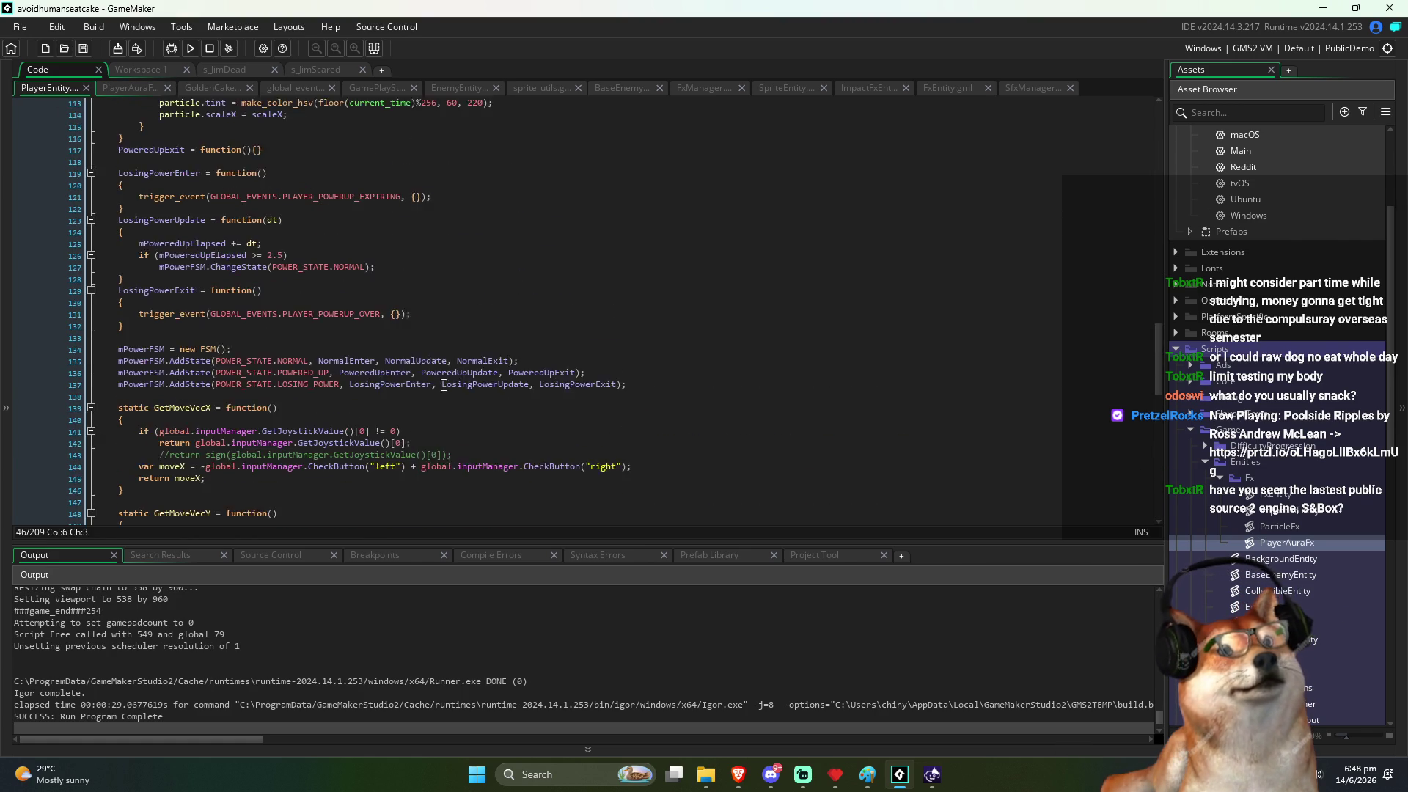
scroll(443, 384, up, 3)
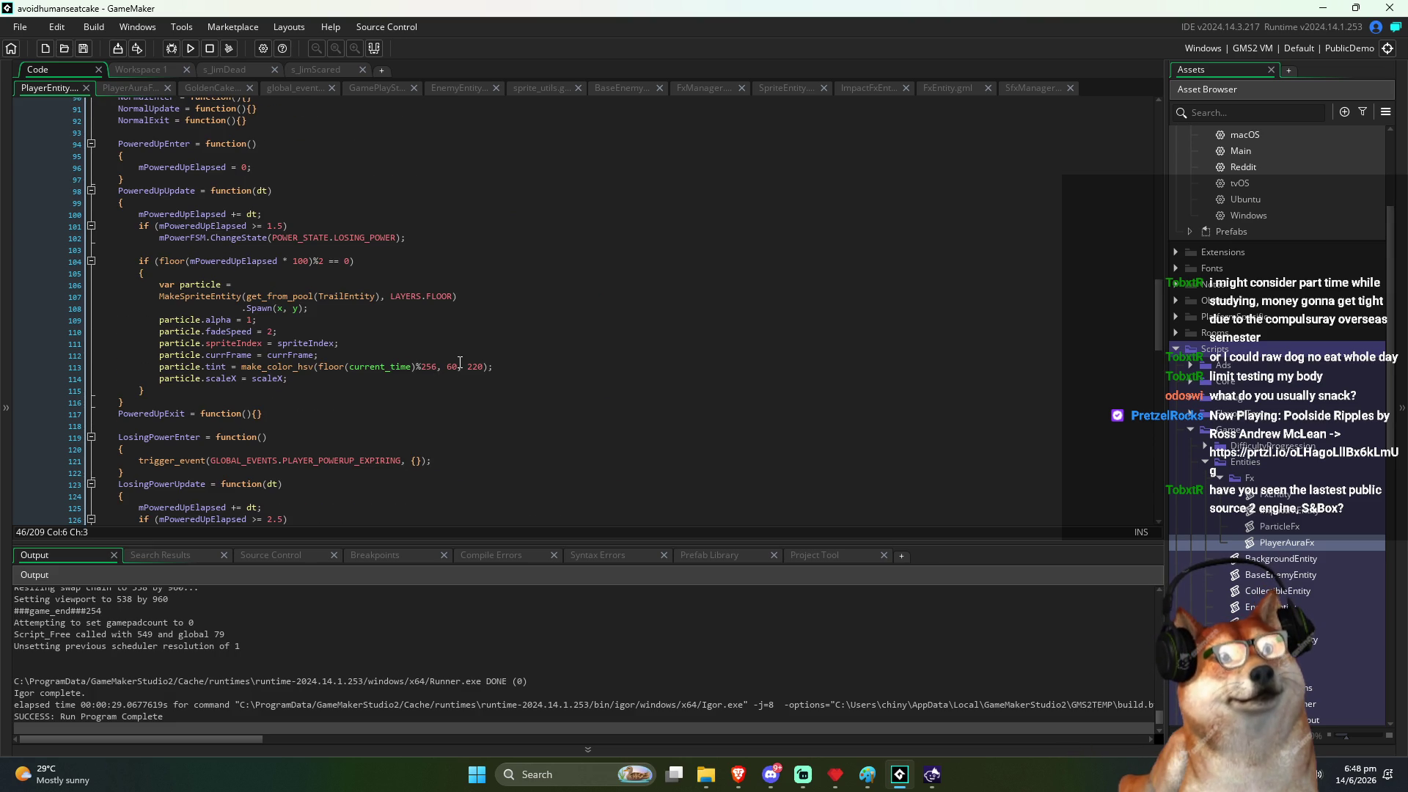
click(423, 352)
scroll(366, 330, down, 14)
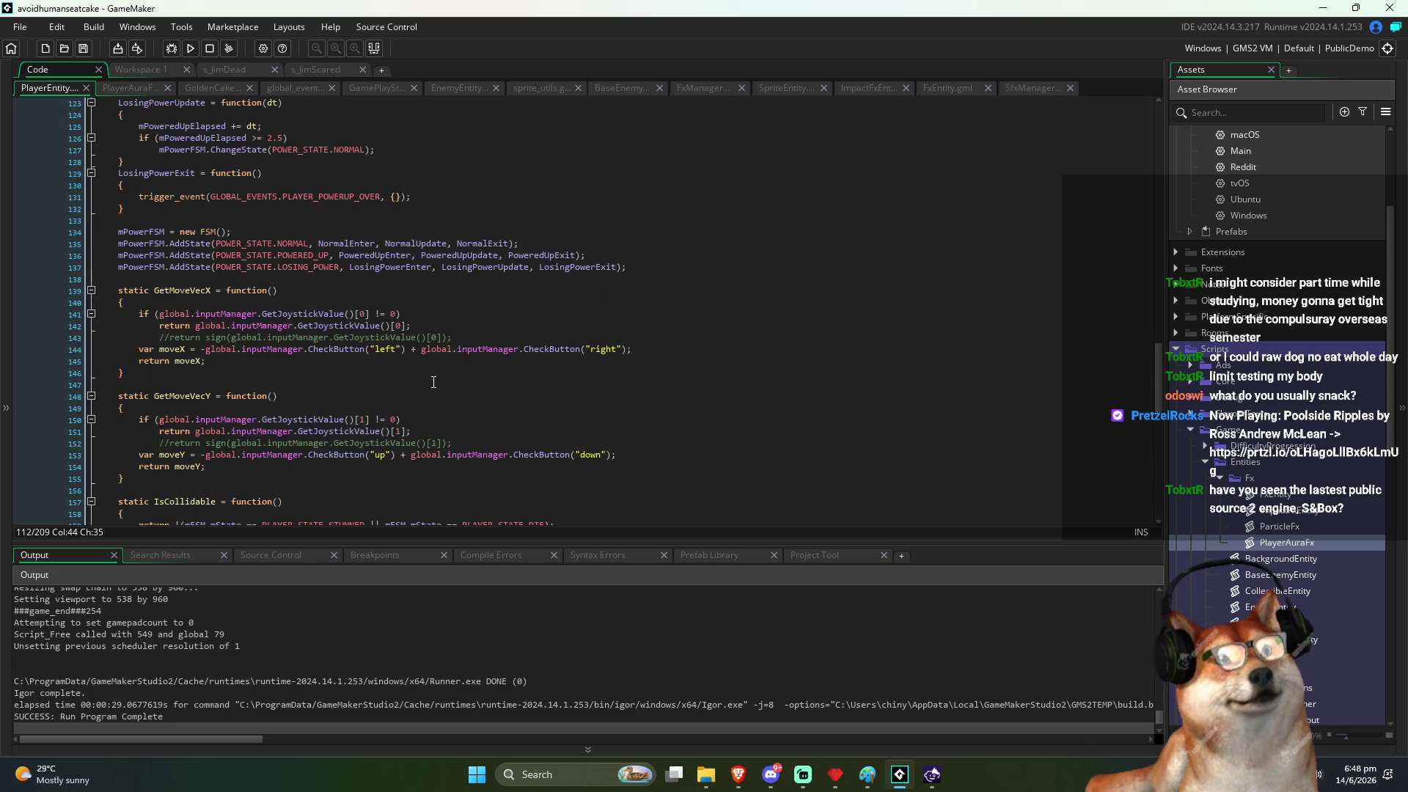
click(277, 286)
scroll(249, 279, down, 3)
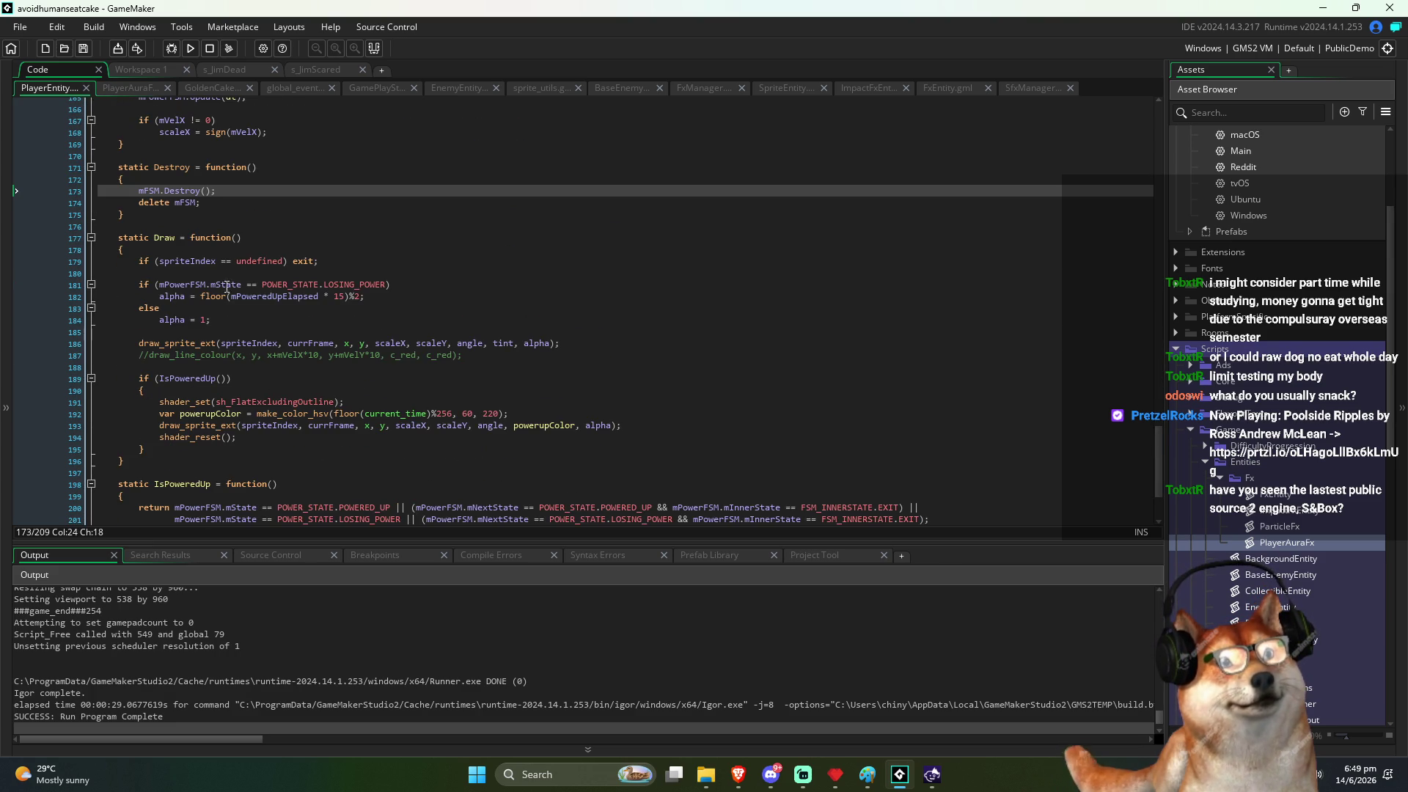
click(176, 414)
drag(543, 414, 159, 414)
Step: In PlayerAuraFx, wrap the draw_sprite_ext call under the if condition in braces
key(ctrl+Tab)
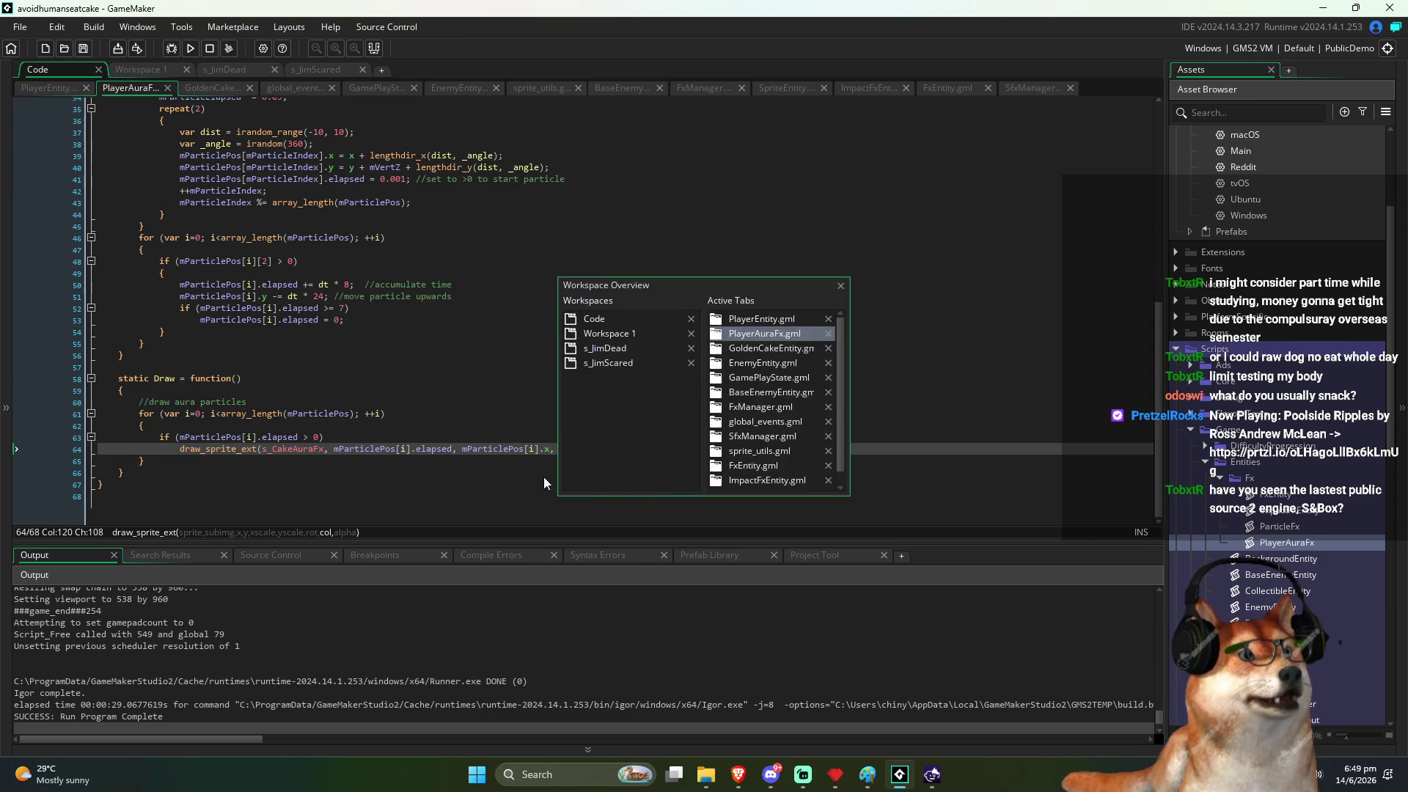
click(654, 436)
key(Return)
text({)
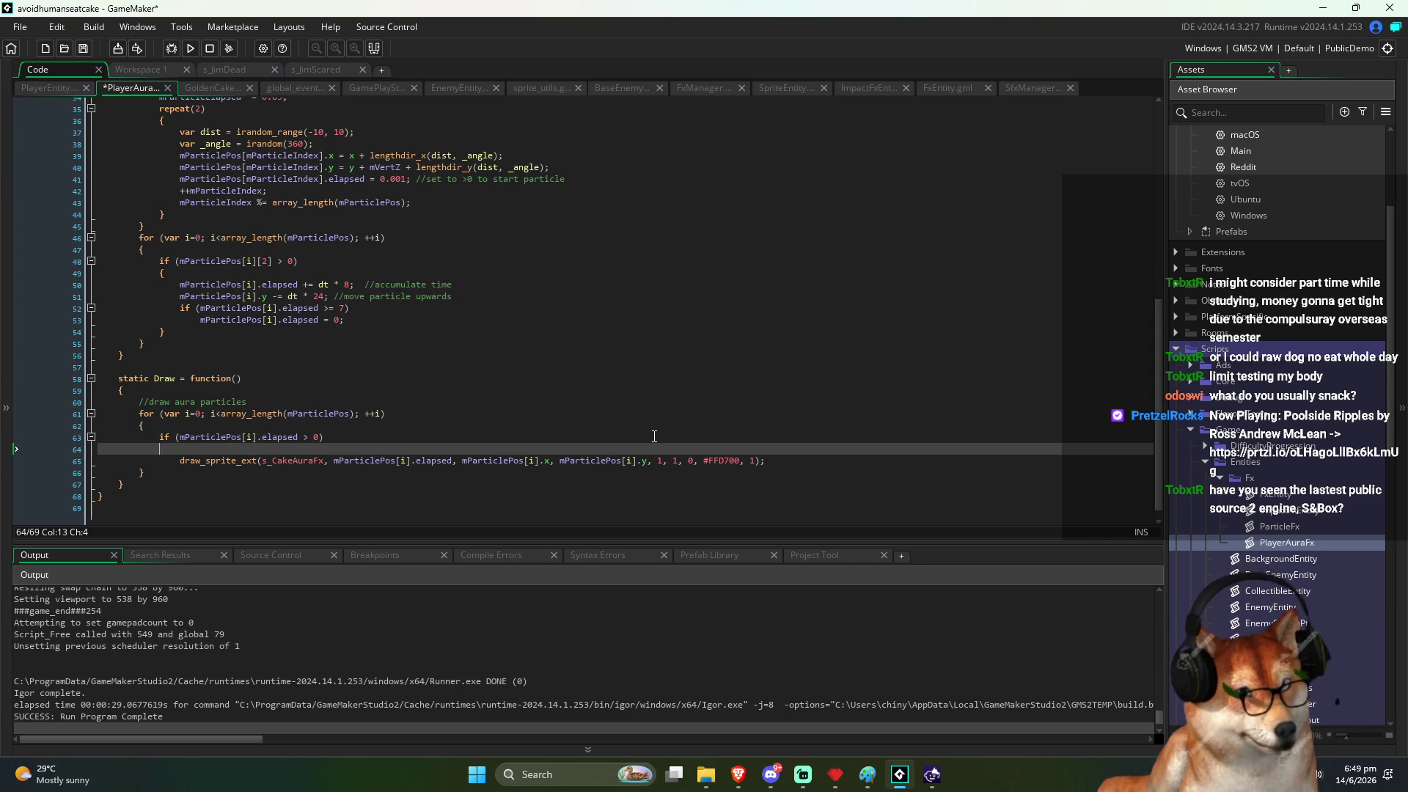
key(Down)
key(ctrl+z)
key(ctrl+z)
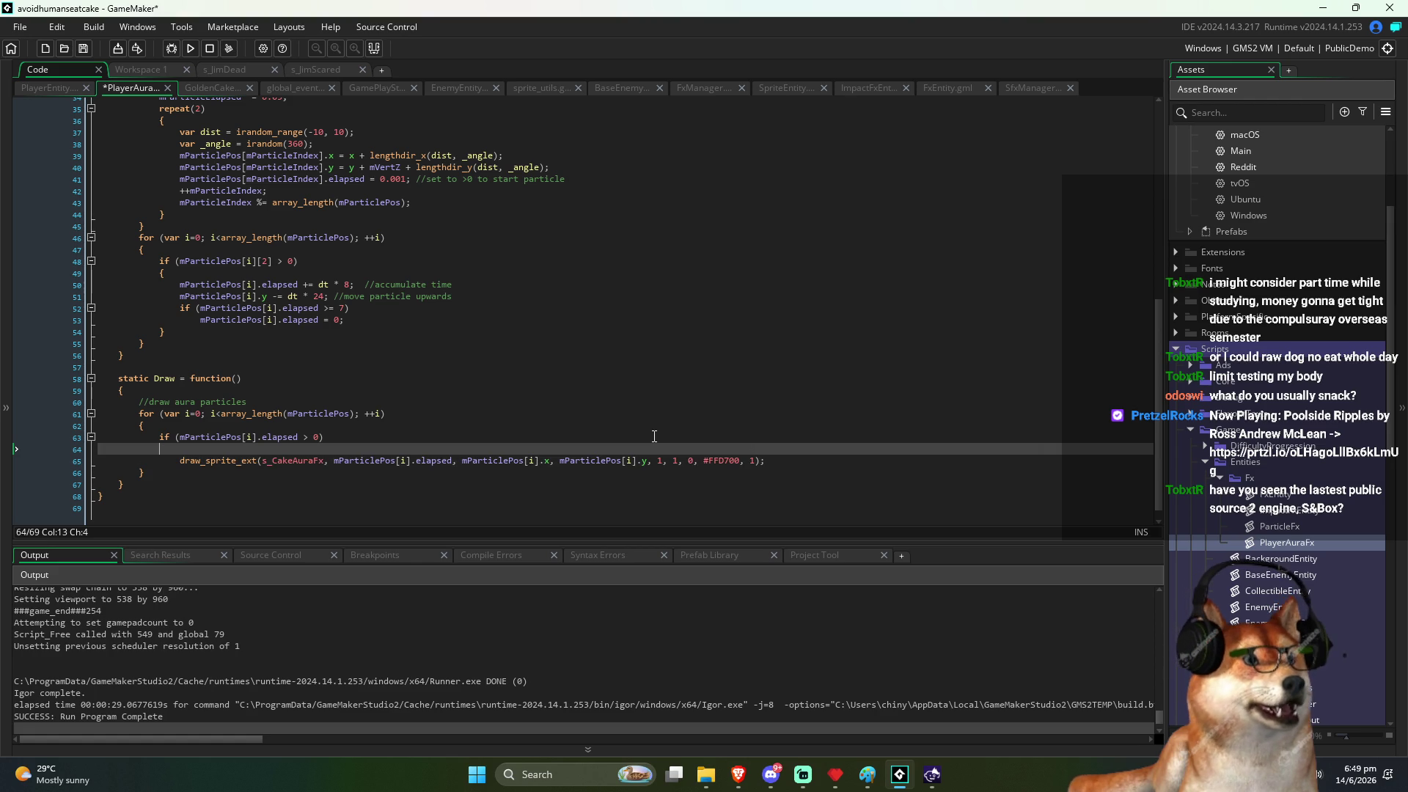
key(Return)
text({)
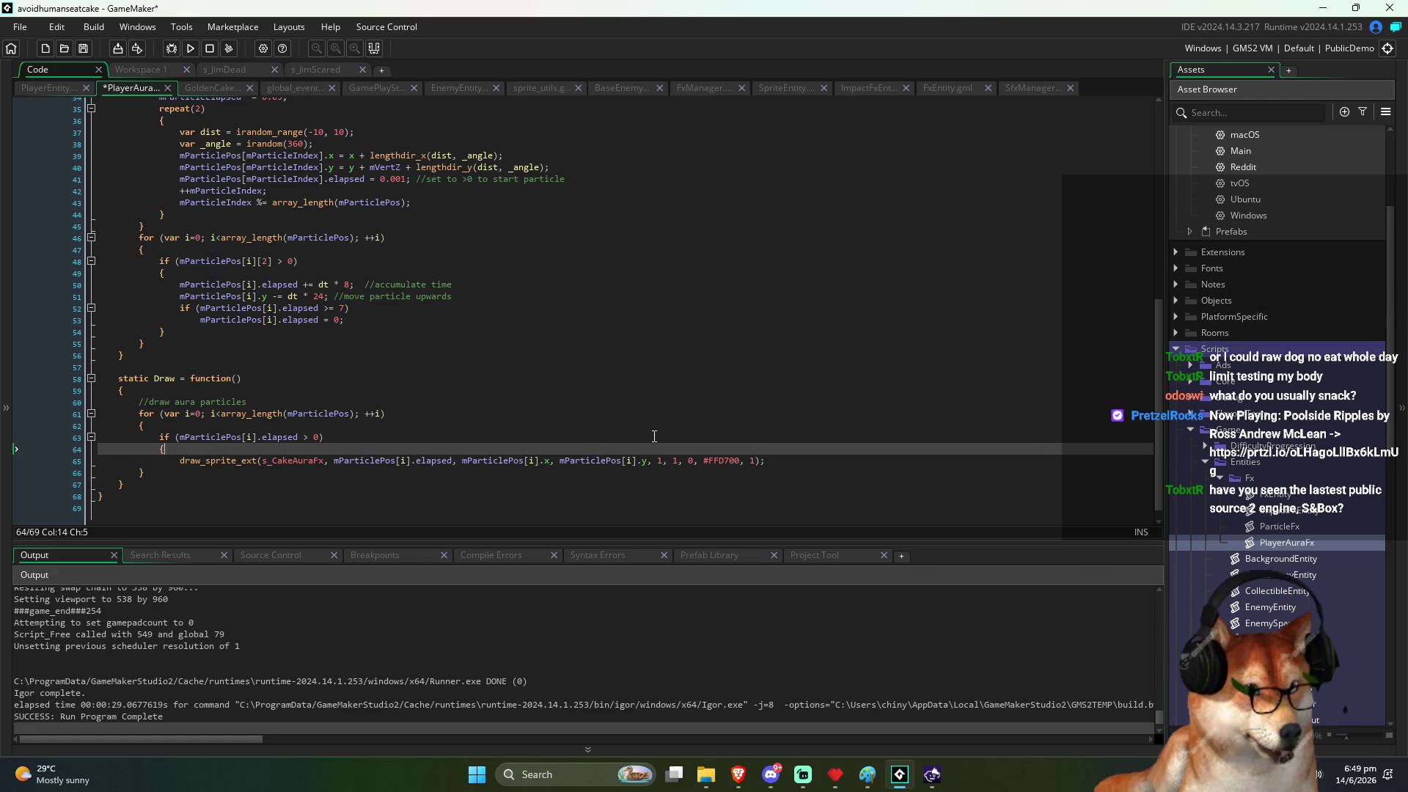
key(Down)
key(End)
key(Return)
text(})
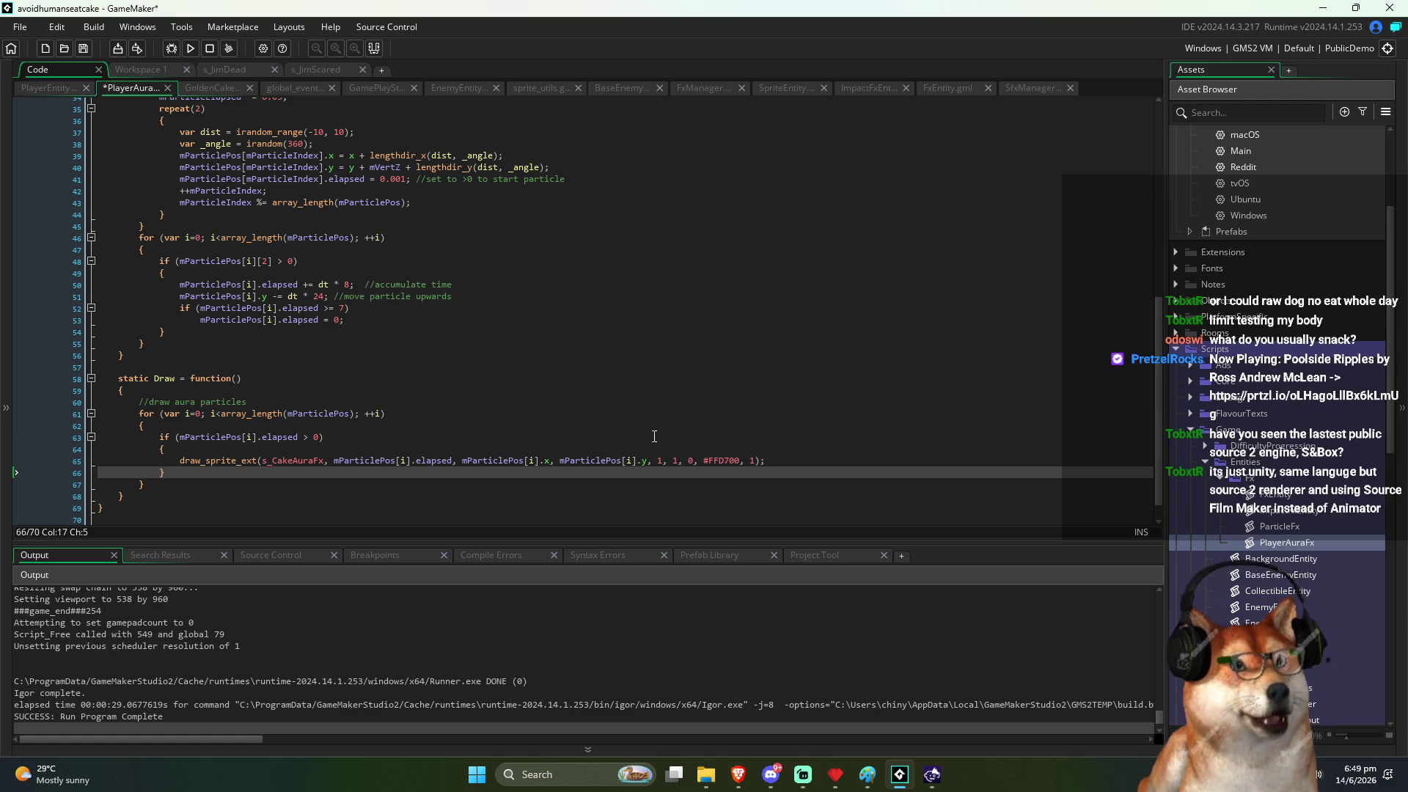
Step: Paste the make_color_hsv hue line above the draw call, renamed to var color
key(Up)
key(Home)
key(ctrl+v)
key(ctrl+Right)
key(Left)
key(ctrl+shift+Left)
text(c)
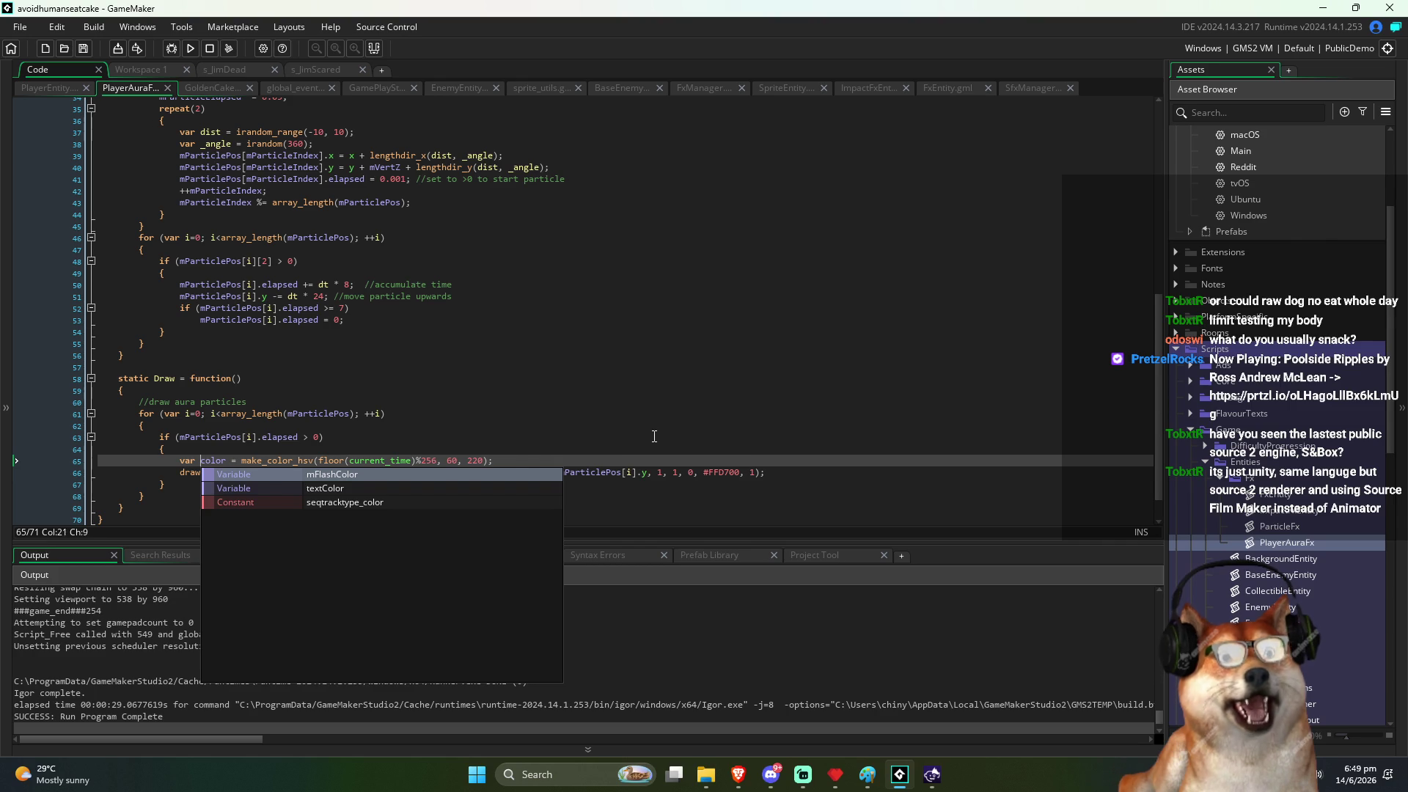
key(ctrl+shift+Right)
Step: Replace the #FFD700 tint argument in draw_sprite_ext with color
key(Right)
key(Down)
key(End)
key(Left)
key(Left)
key(Left)
key(ctrl+shift+Left)
text(color)
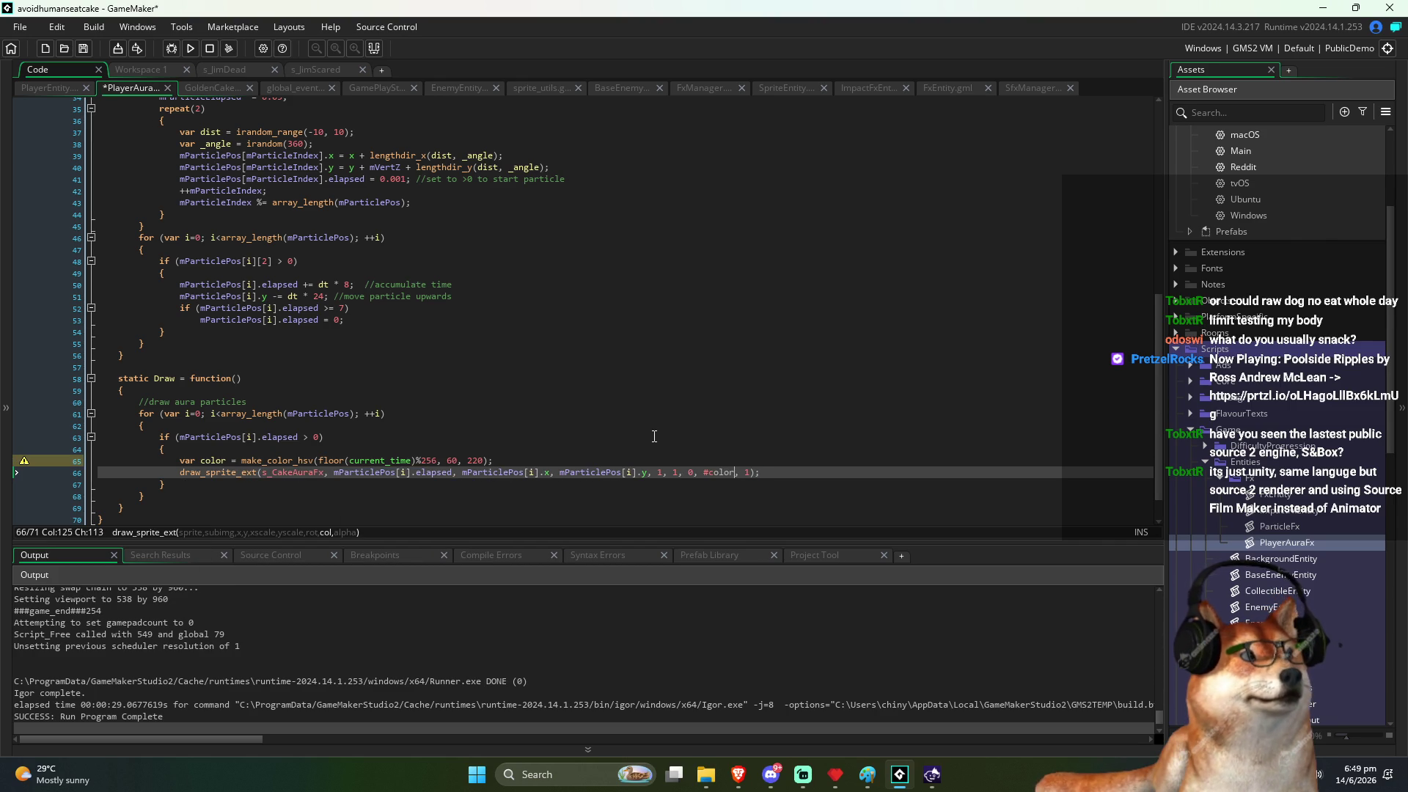
key(Right)
key(Right)
key(Right)
key(Left)
key(Left)
key(Left)
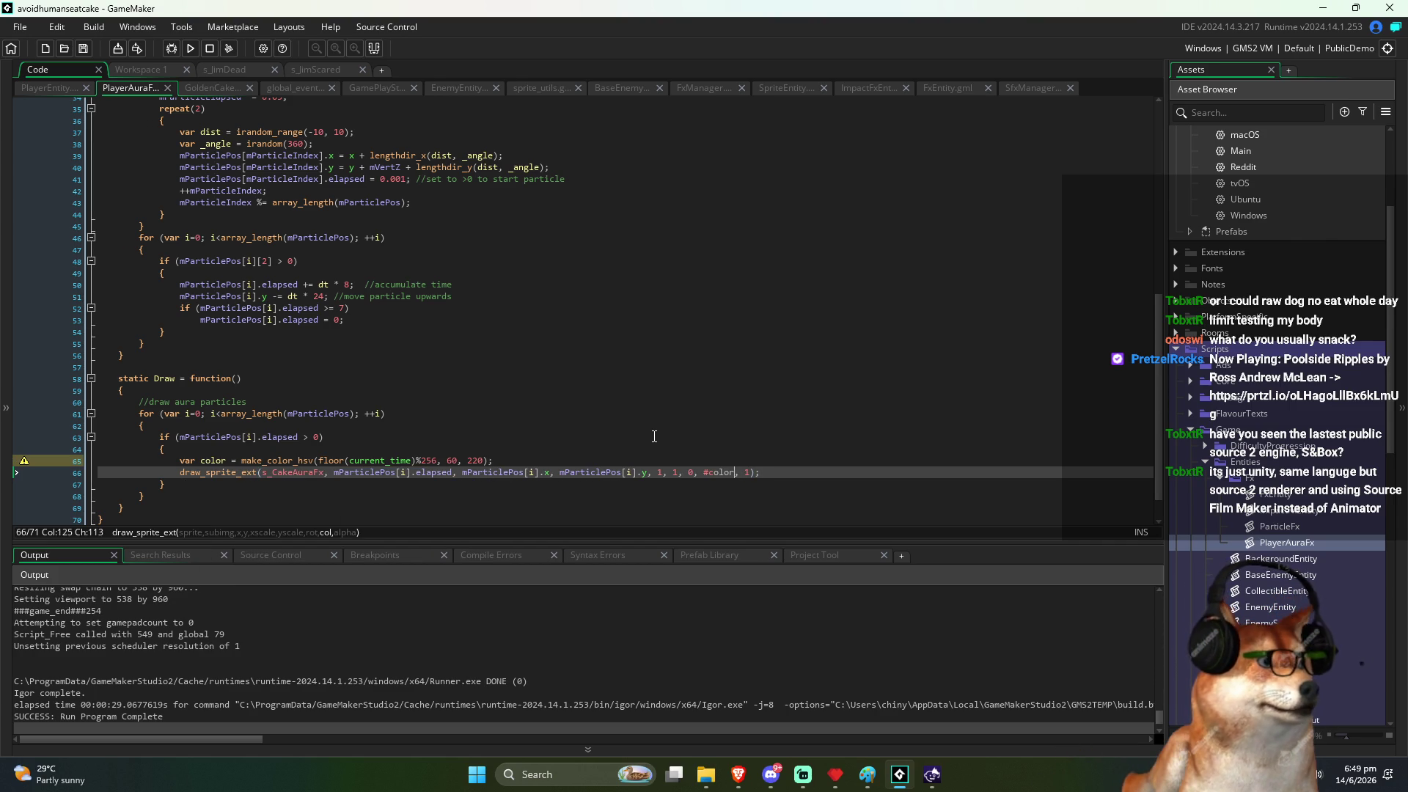
key(BackSpace)
key(End)
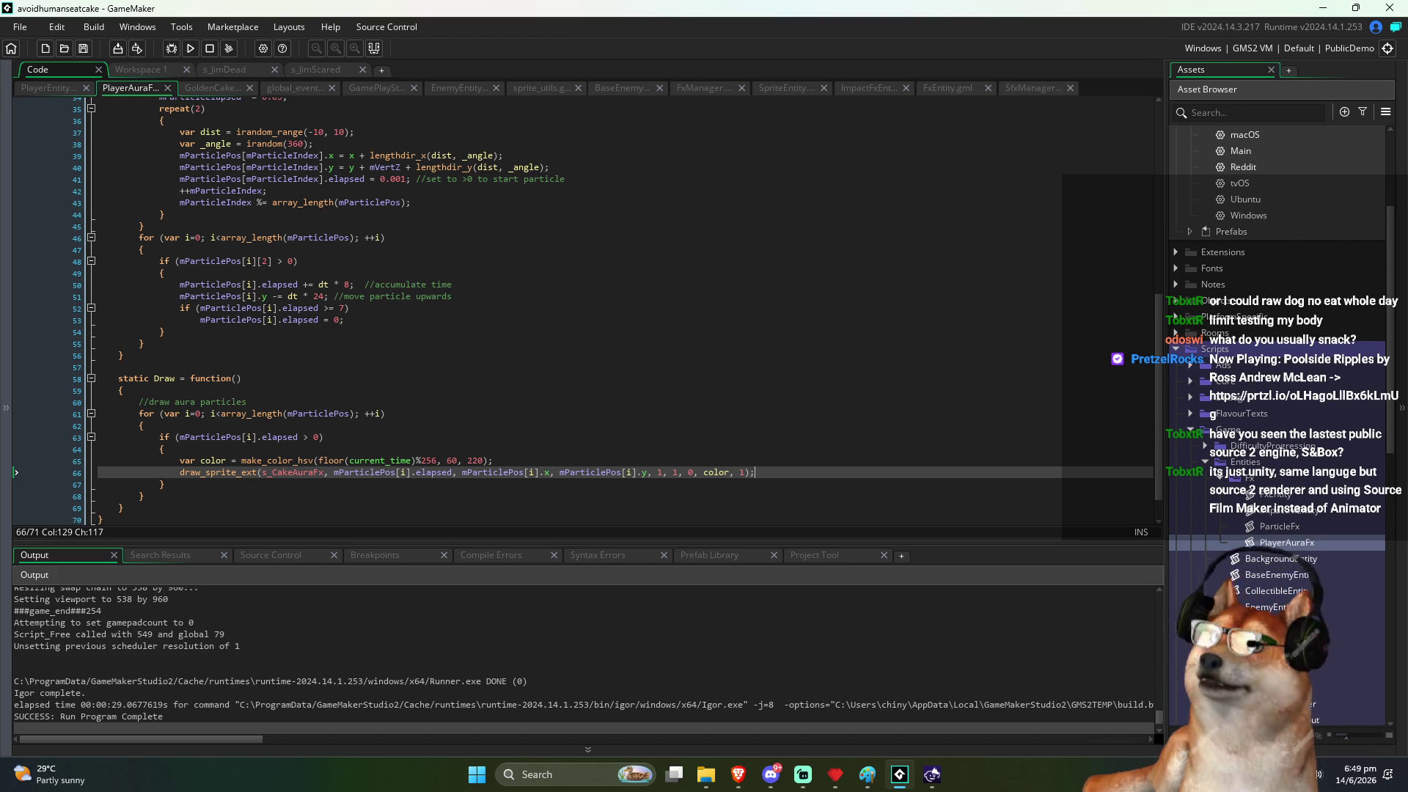
key(alt+Tab)
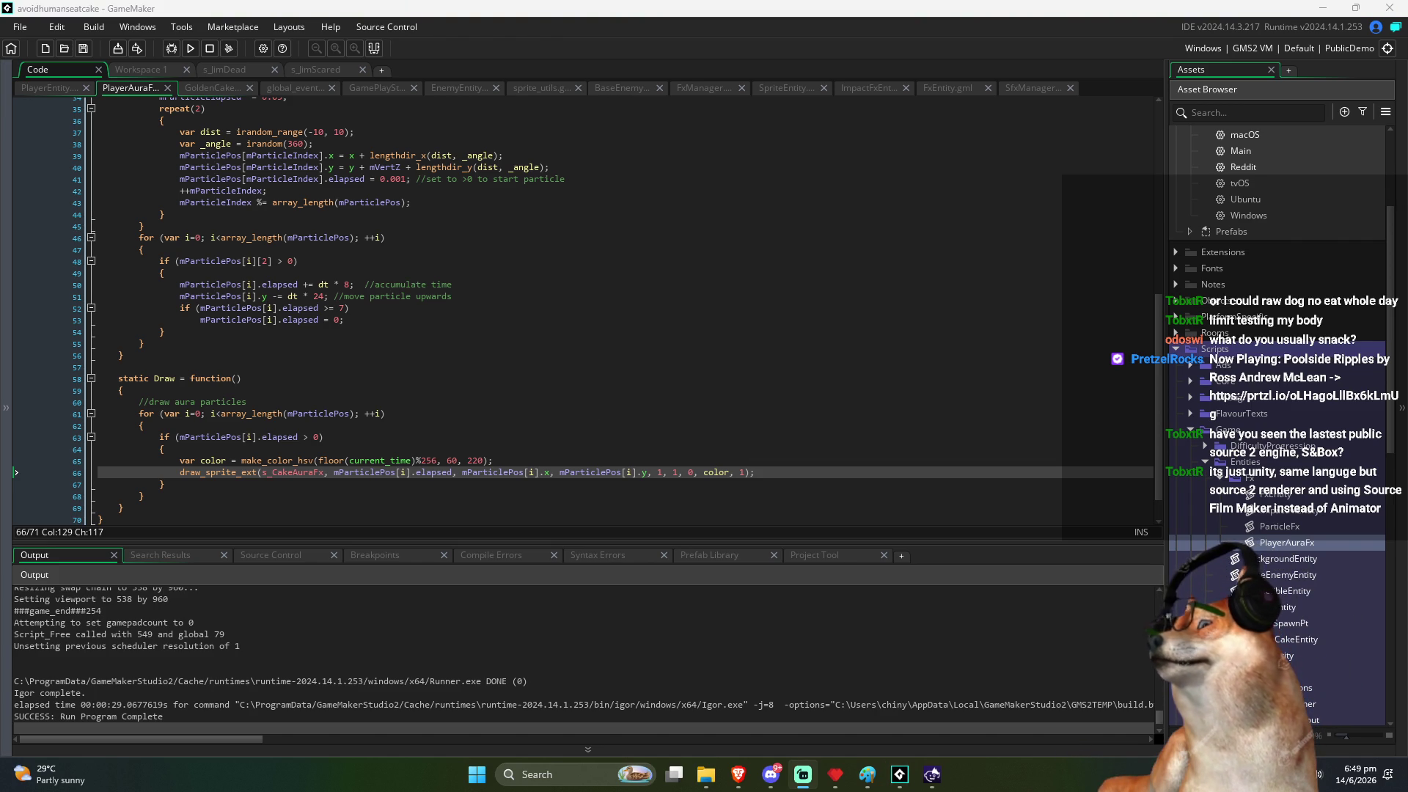
key(alt+Tab)
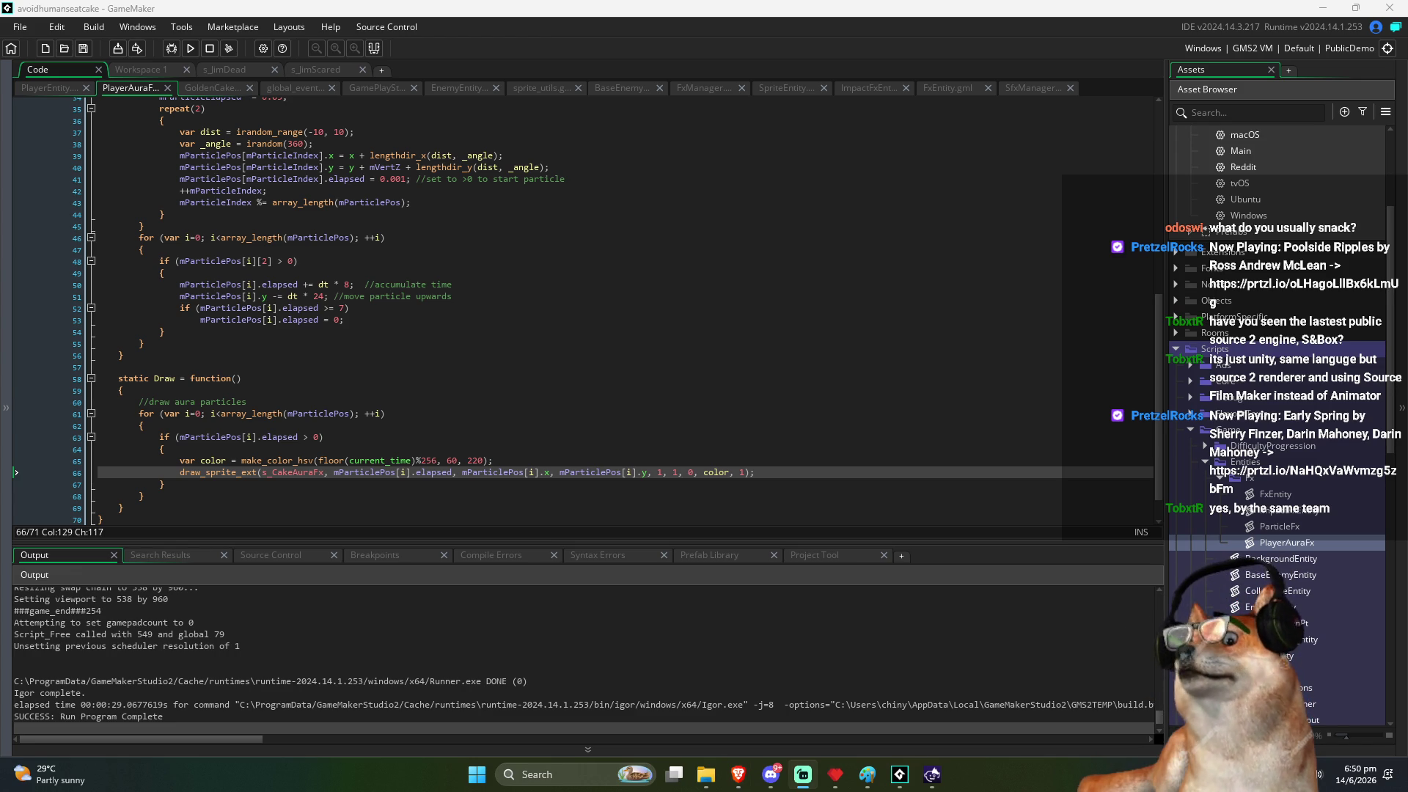
click(631, 438)
Step: Remove ' + mVertZ' from the particles' spawn y on line 40 and save
click(631, 450)
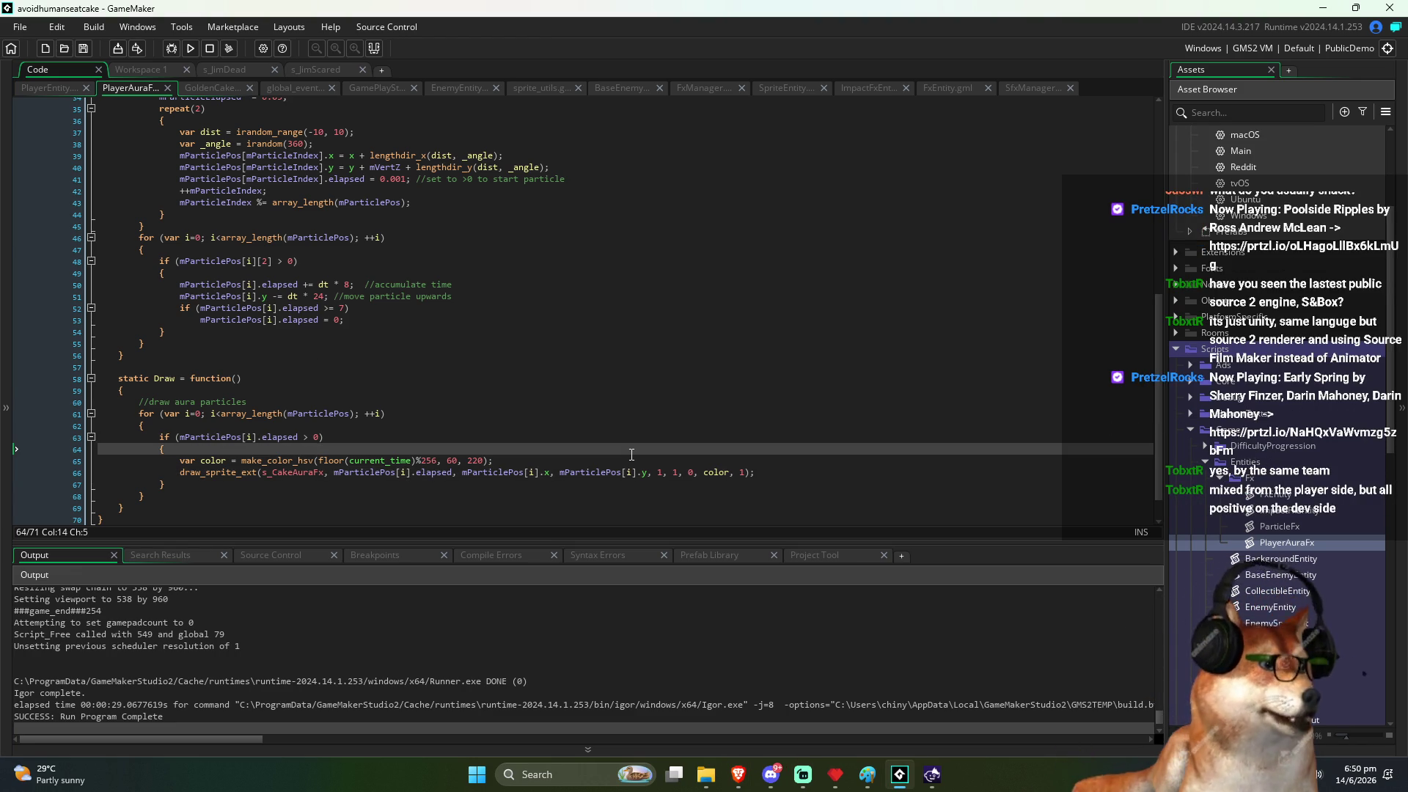
key(Up)
key(ctrl+Right)
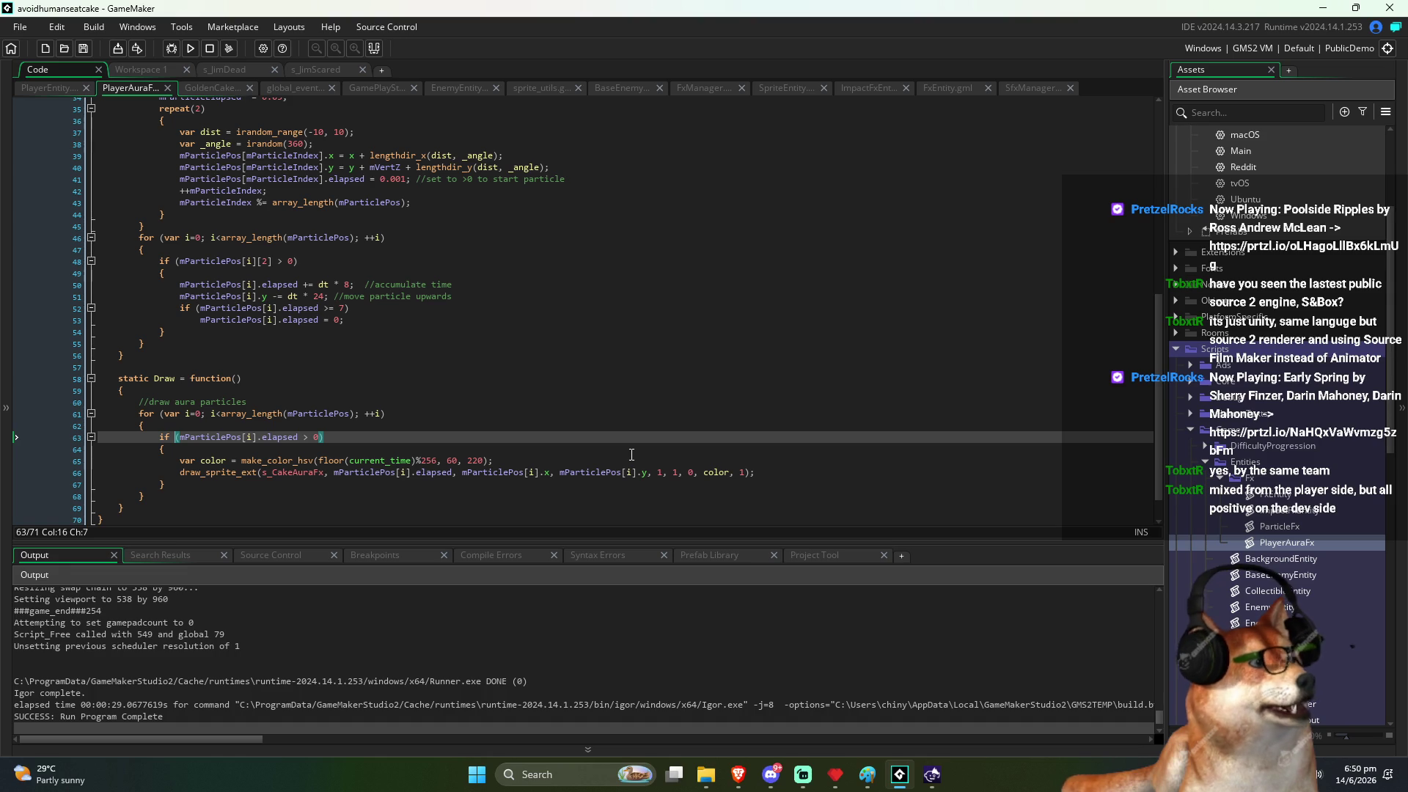
scroll(492, 460, up, 4)
click(319, 455)
key(Down)
key(Down)
key(Down)
click(291, 480)
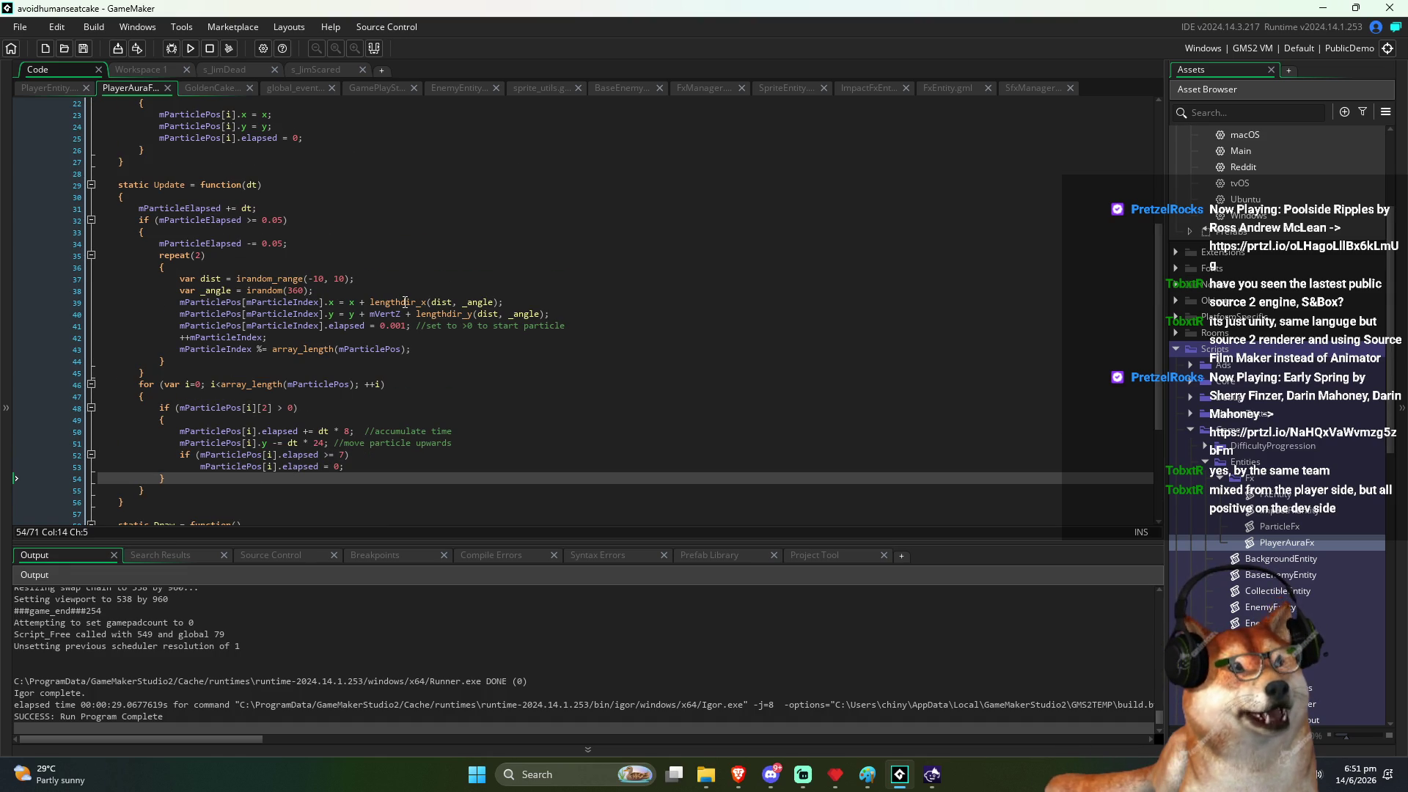
double_click(383, 314)
scroll(396, 409, up, 2)
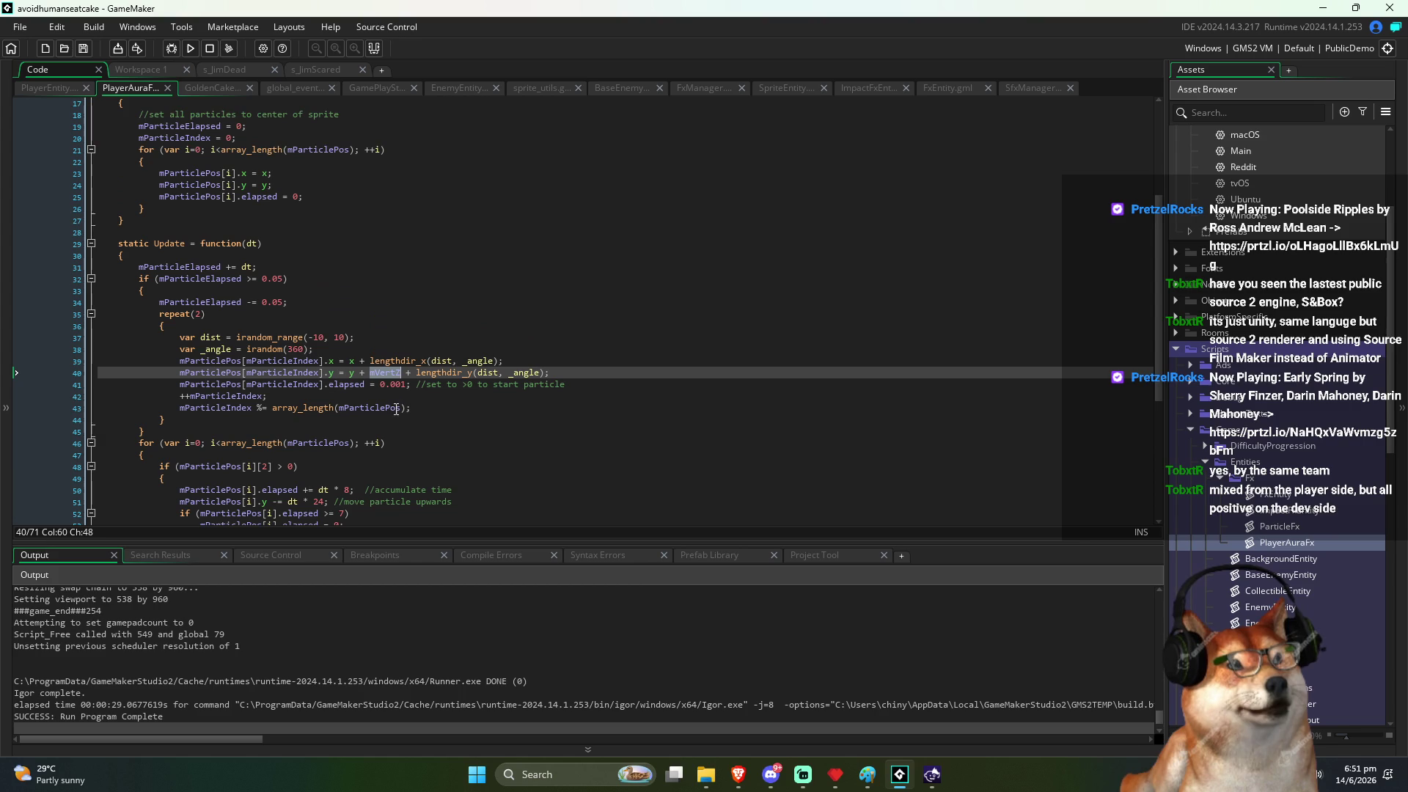
scroll(558, 464, up, 5)
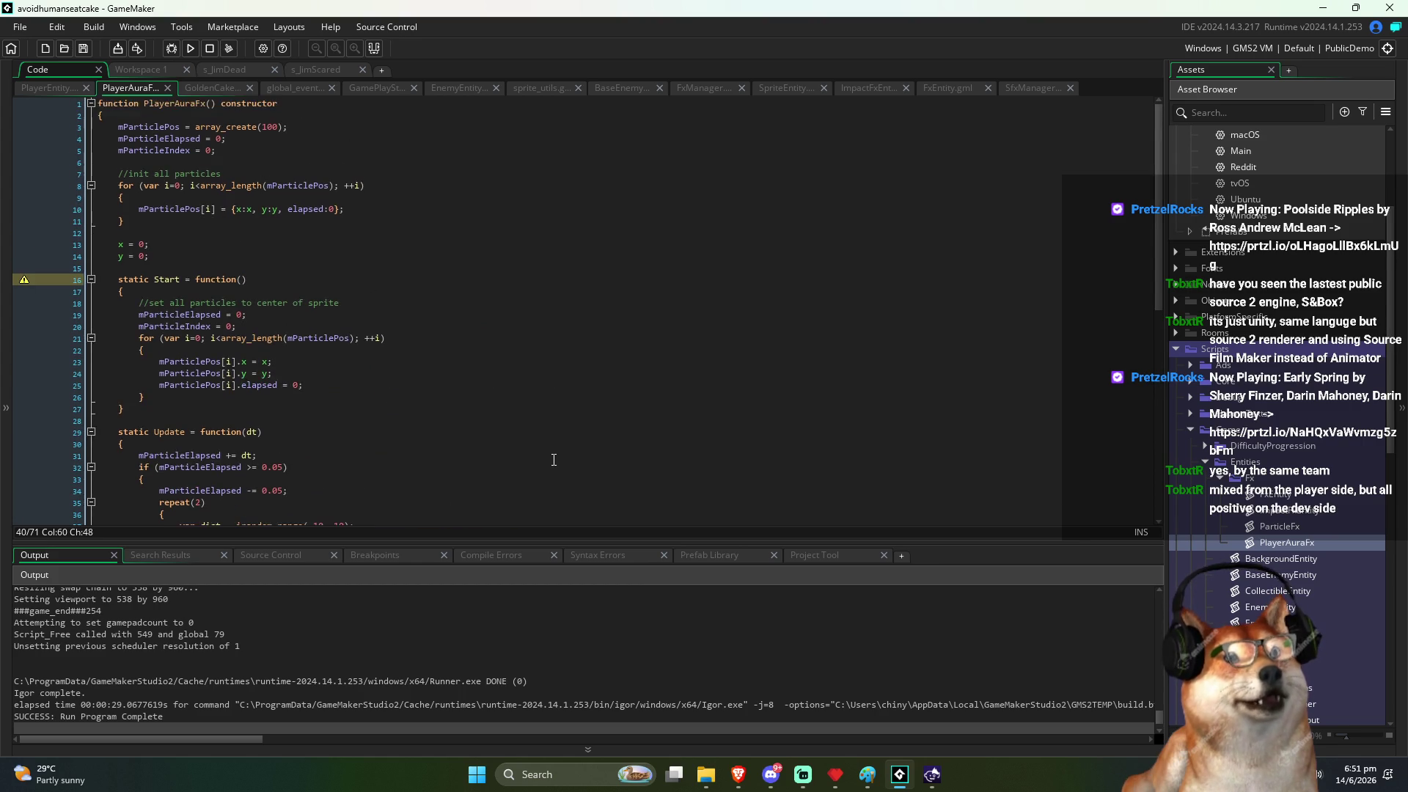
scroll(558, 463, down, 7)
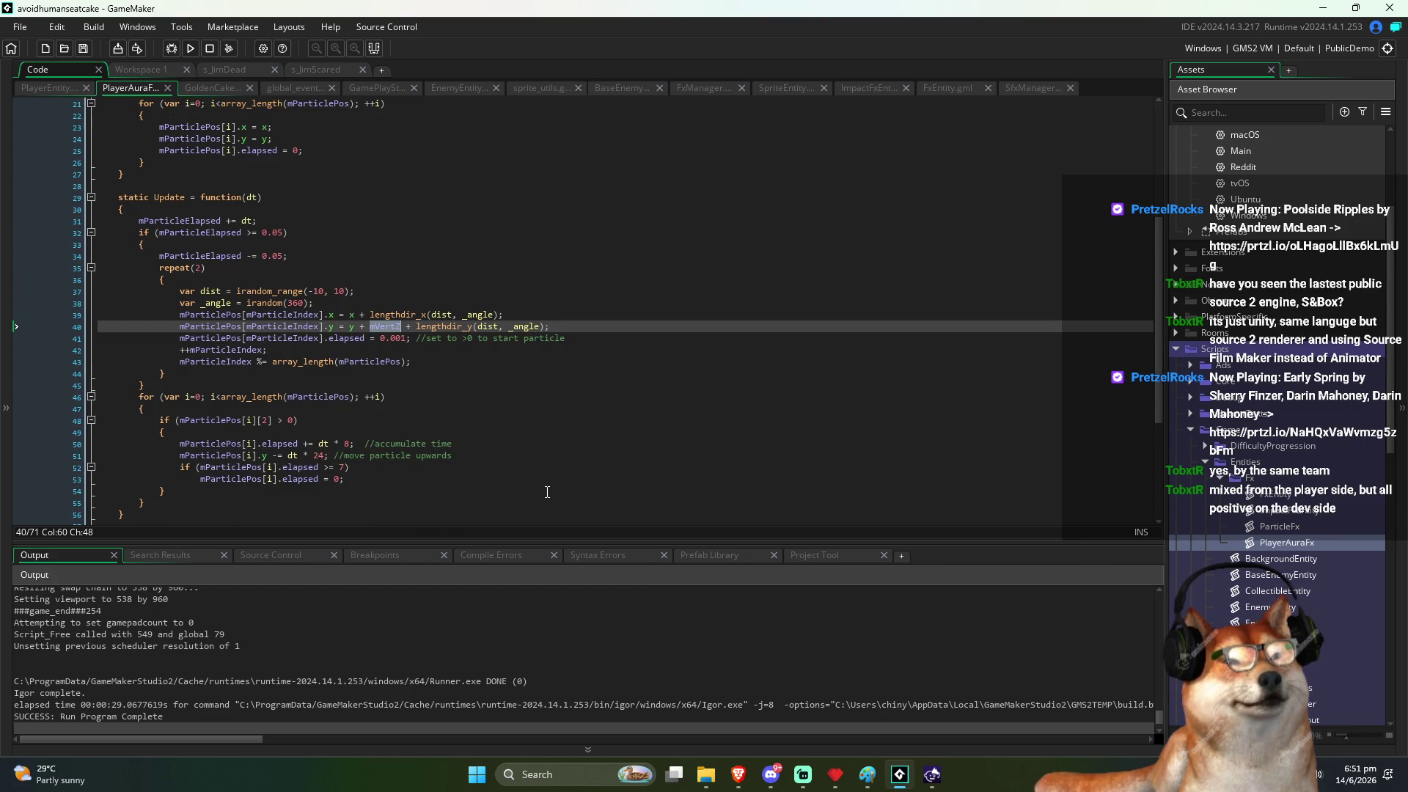
key(BackSpace)
key(BackSpace)
key(BackSpace)
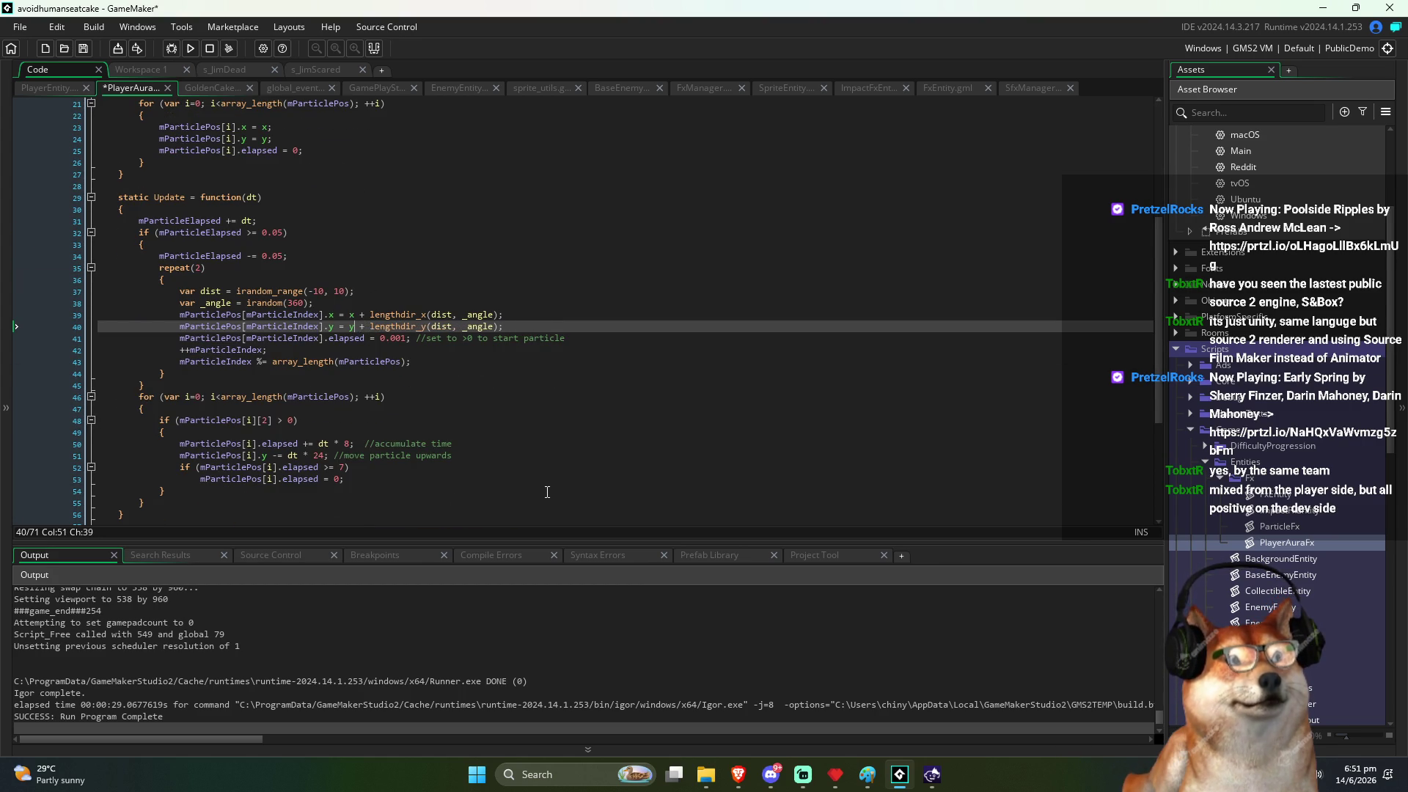
click(440, 293)
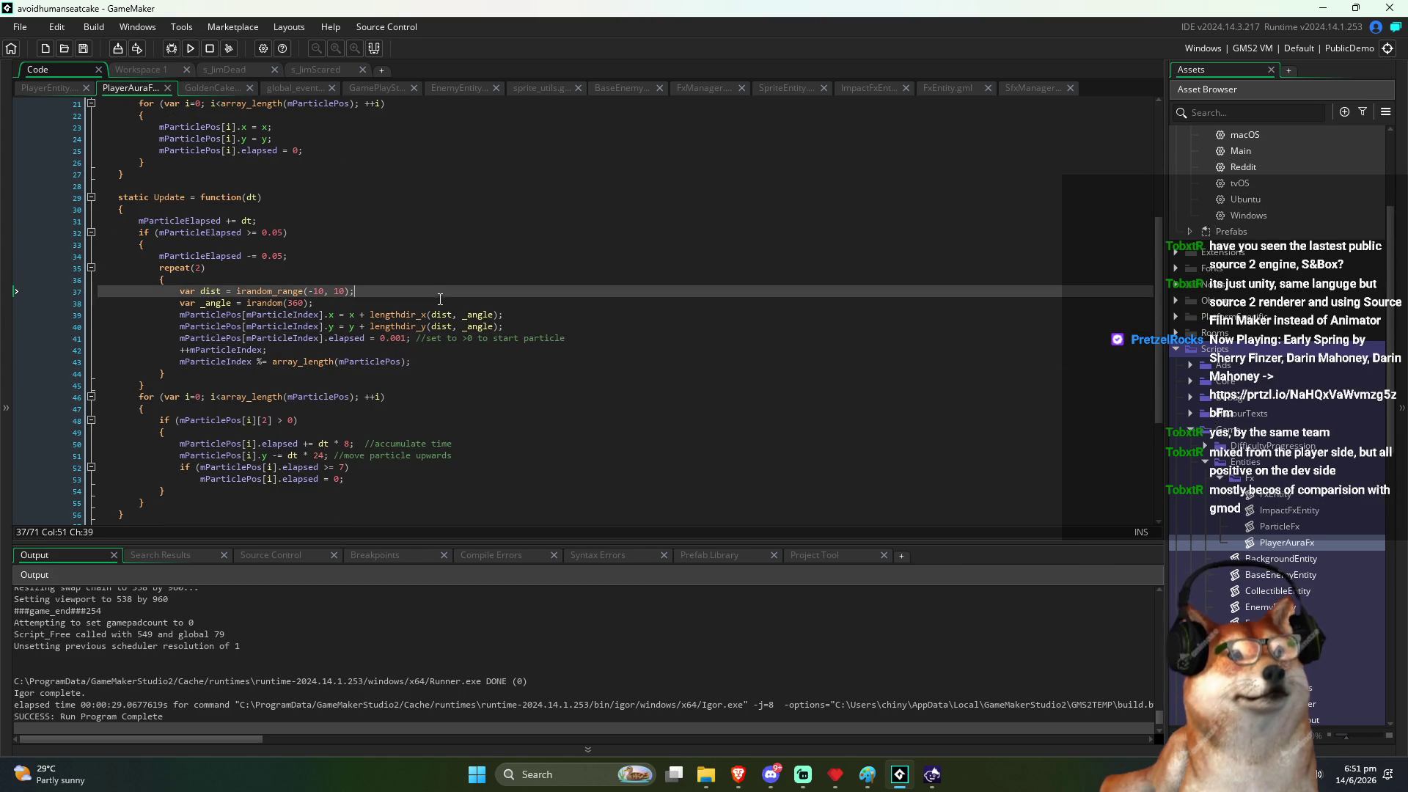
key(ctrl+s)
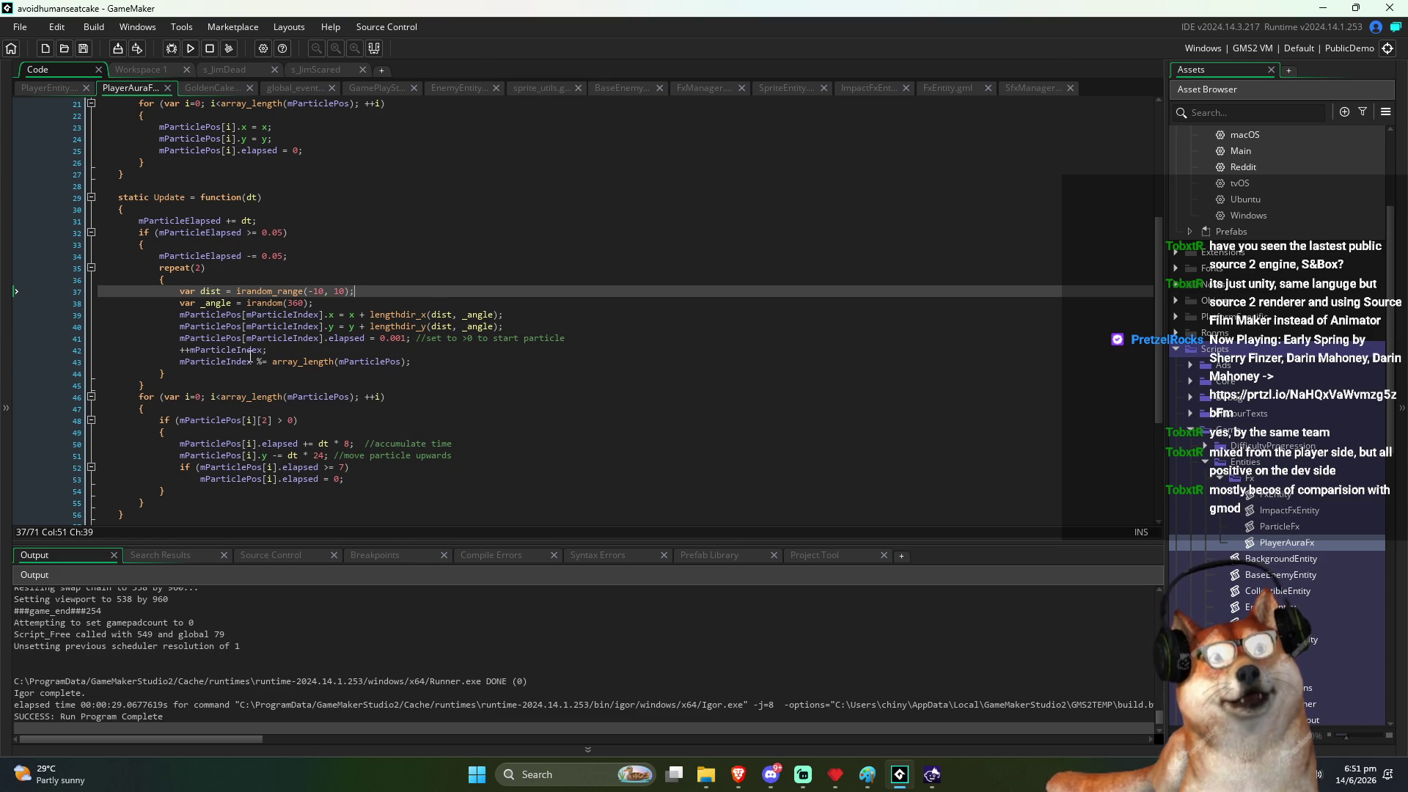
Step: Move the x and y declarations above the particle init loop
click(249, 360)
click(248, 351)
double_click(247, 351)
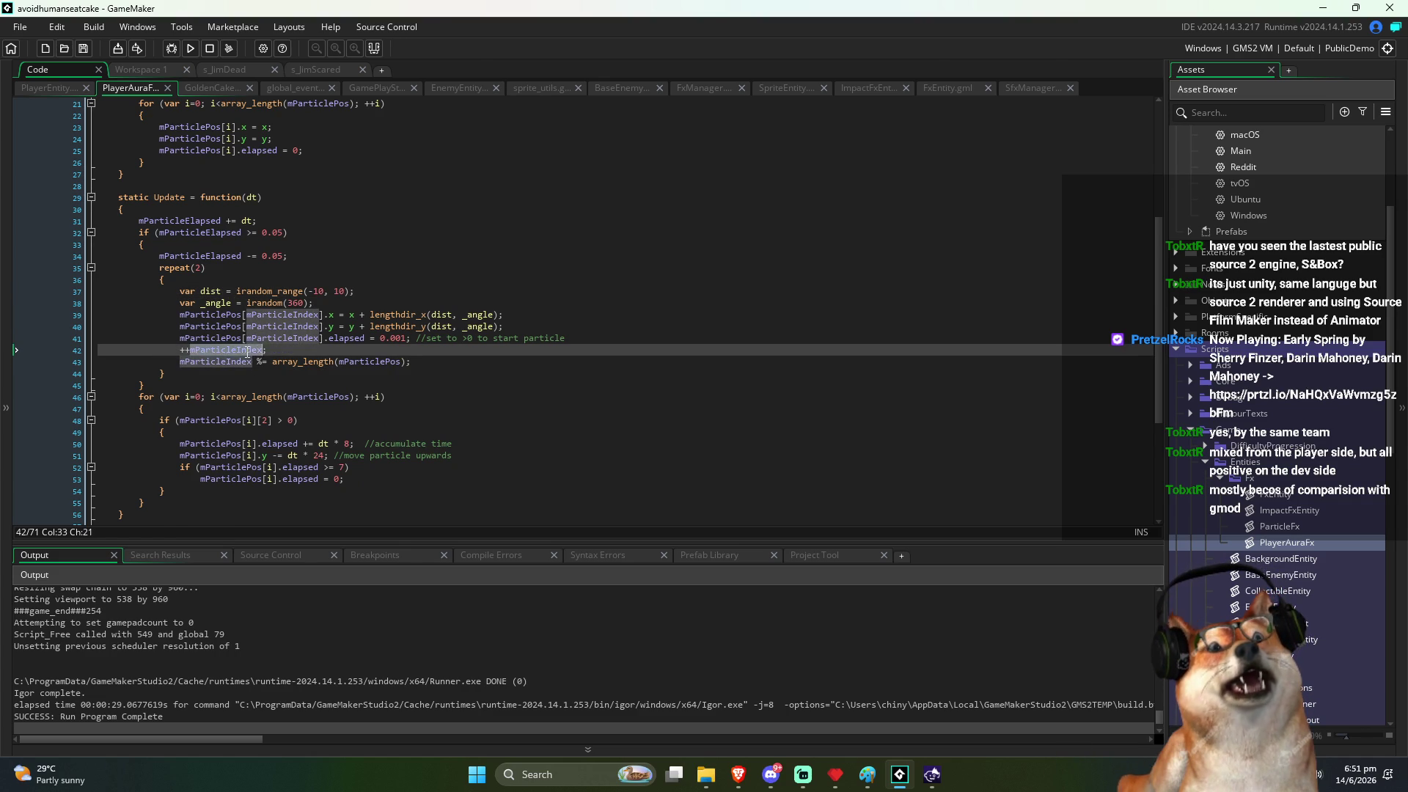
scroll(406, 373, up, 7)
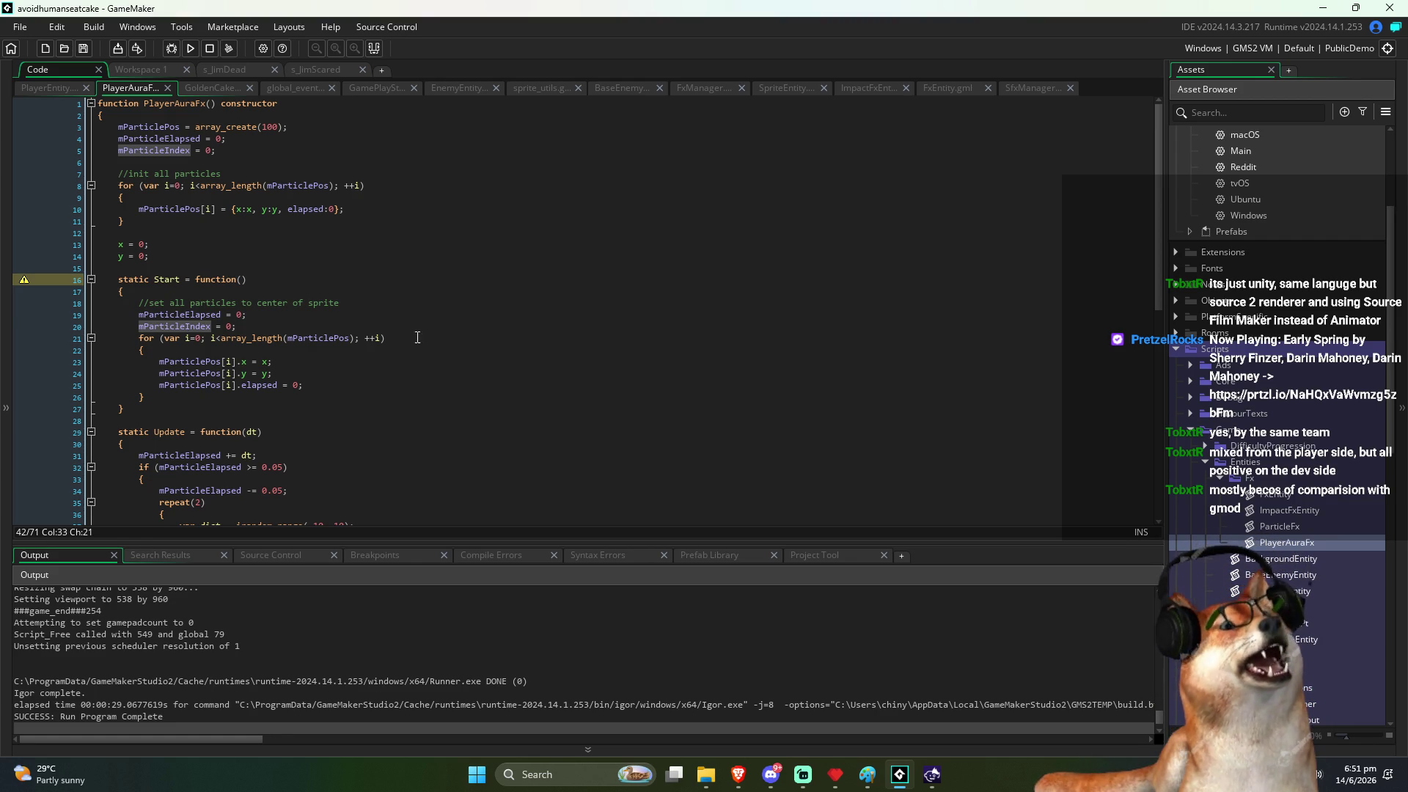
click(435, 320)
click(293, 268)
click(196, 255)
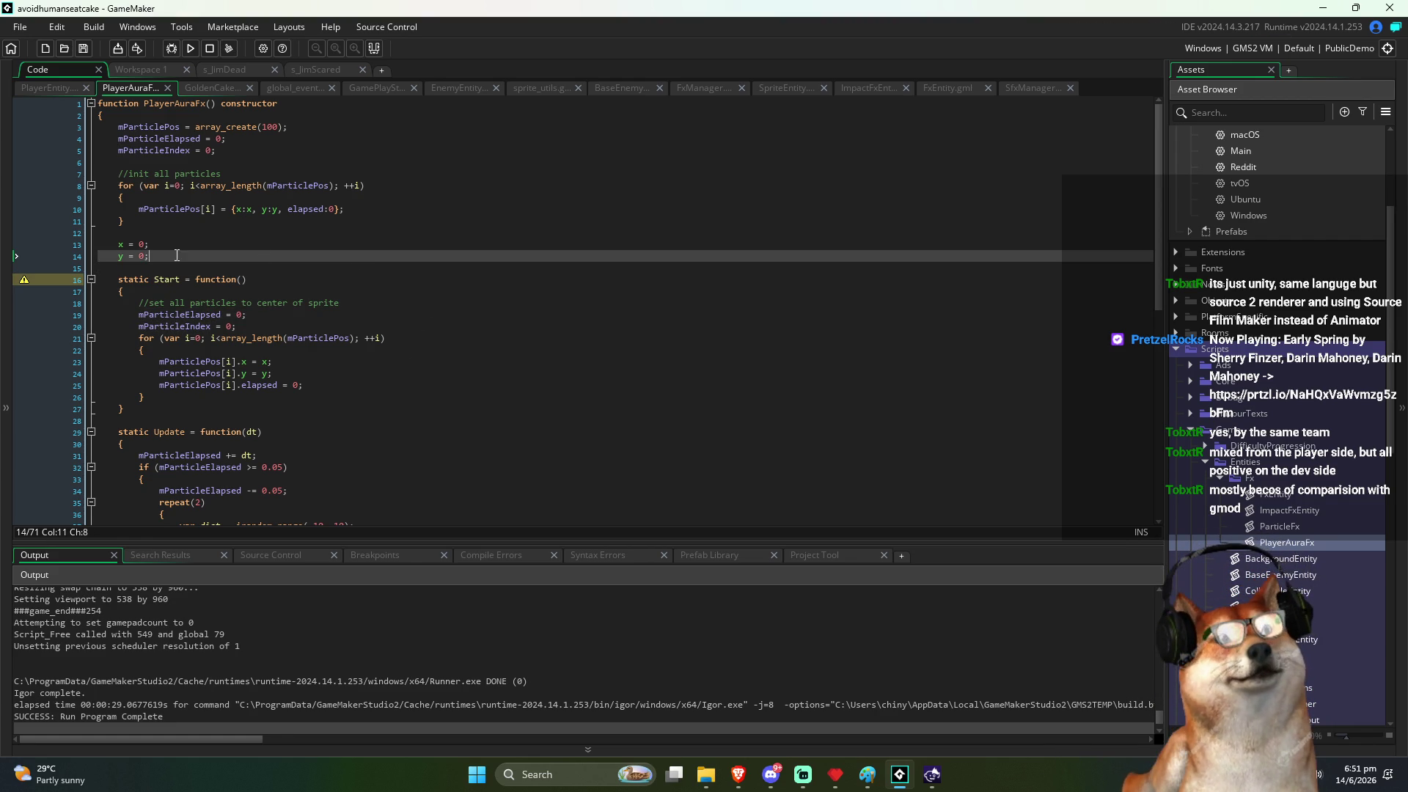
key(BackSpace)
key(BackSpace)
key(BackSpace)
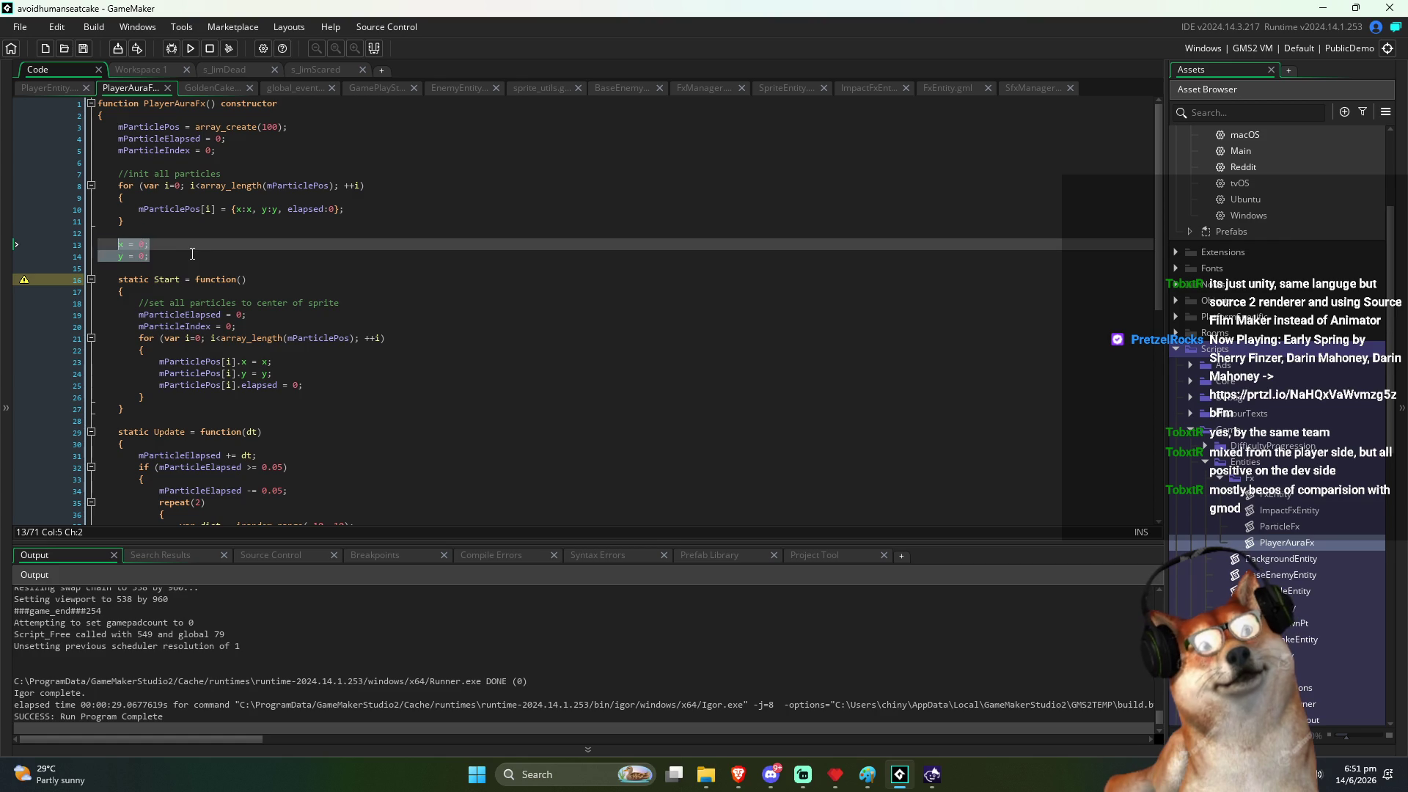
key(ctrl+z)
key(ctrl+z)
key(ctrl+z)
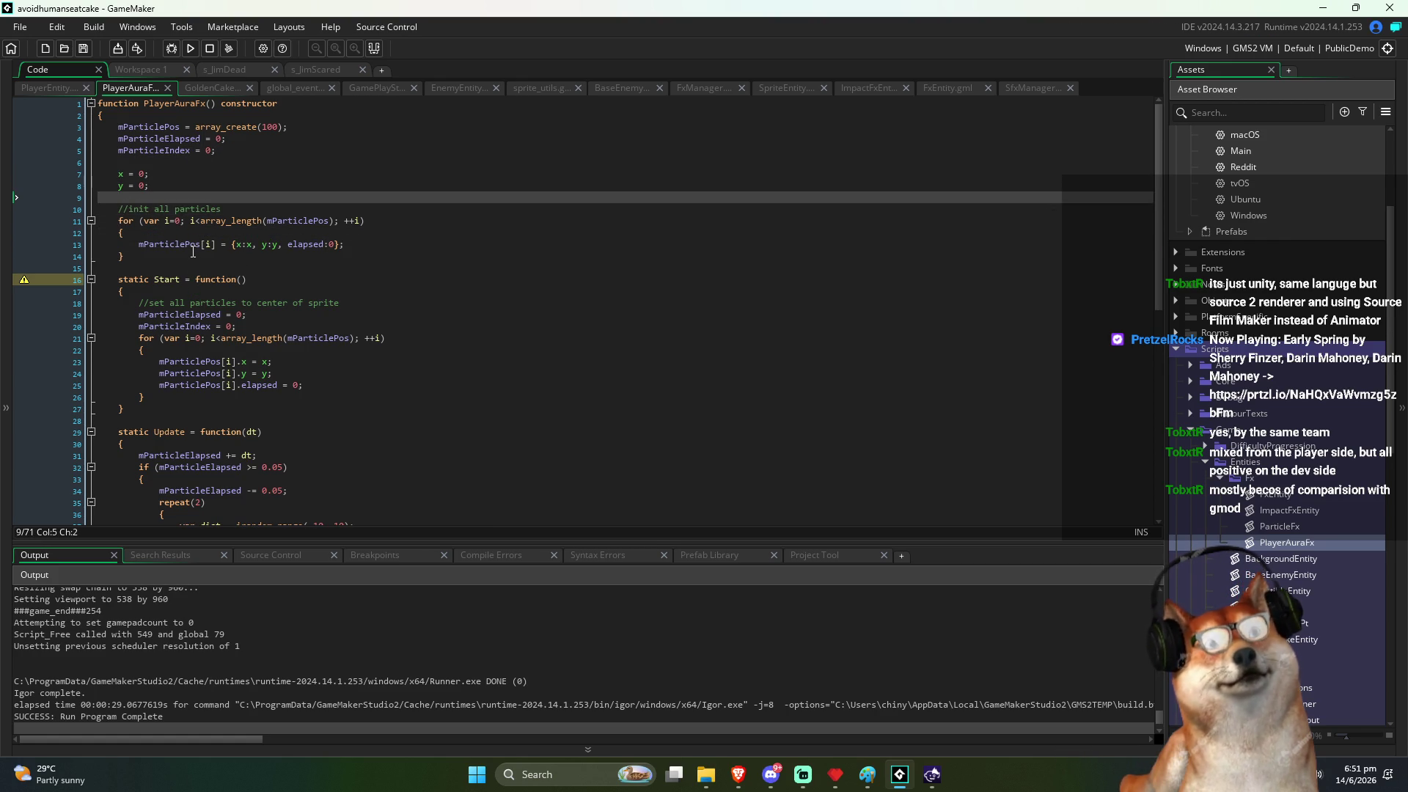
Step: Review the Start function, particle reset code and PlayerAuraFx constructor
click(223, 264)
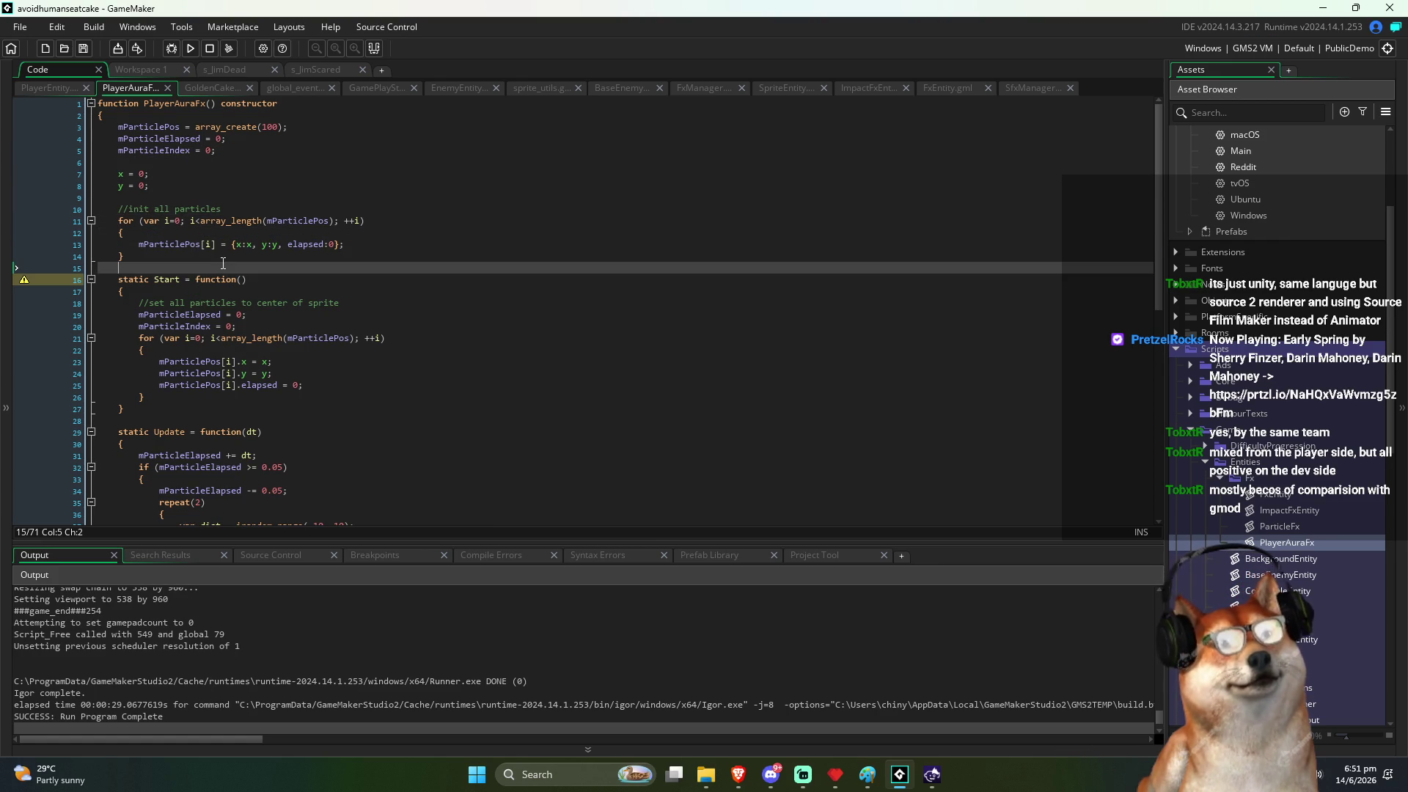
double_click(176, 280)
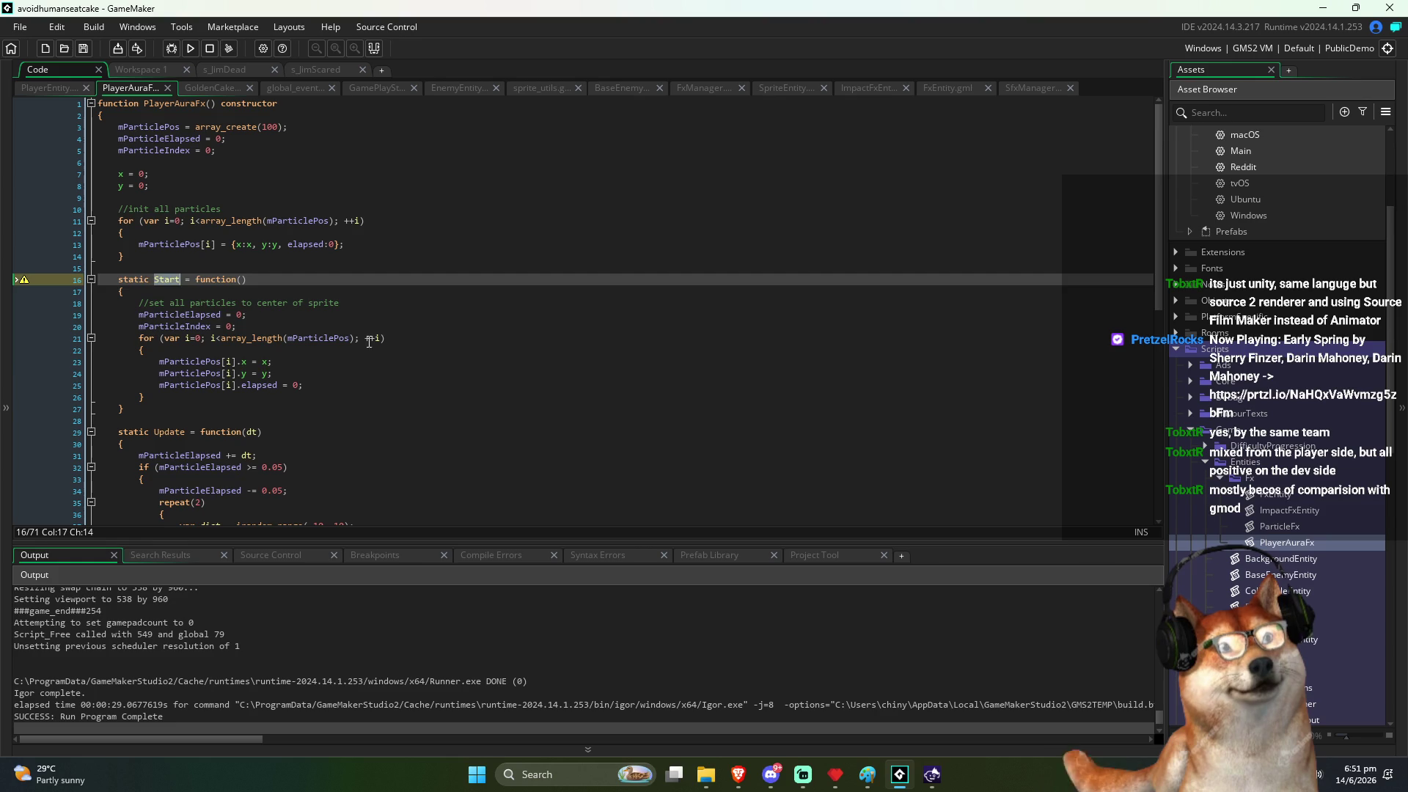
click(340, 377)
scroll(171, 346, down, 6)
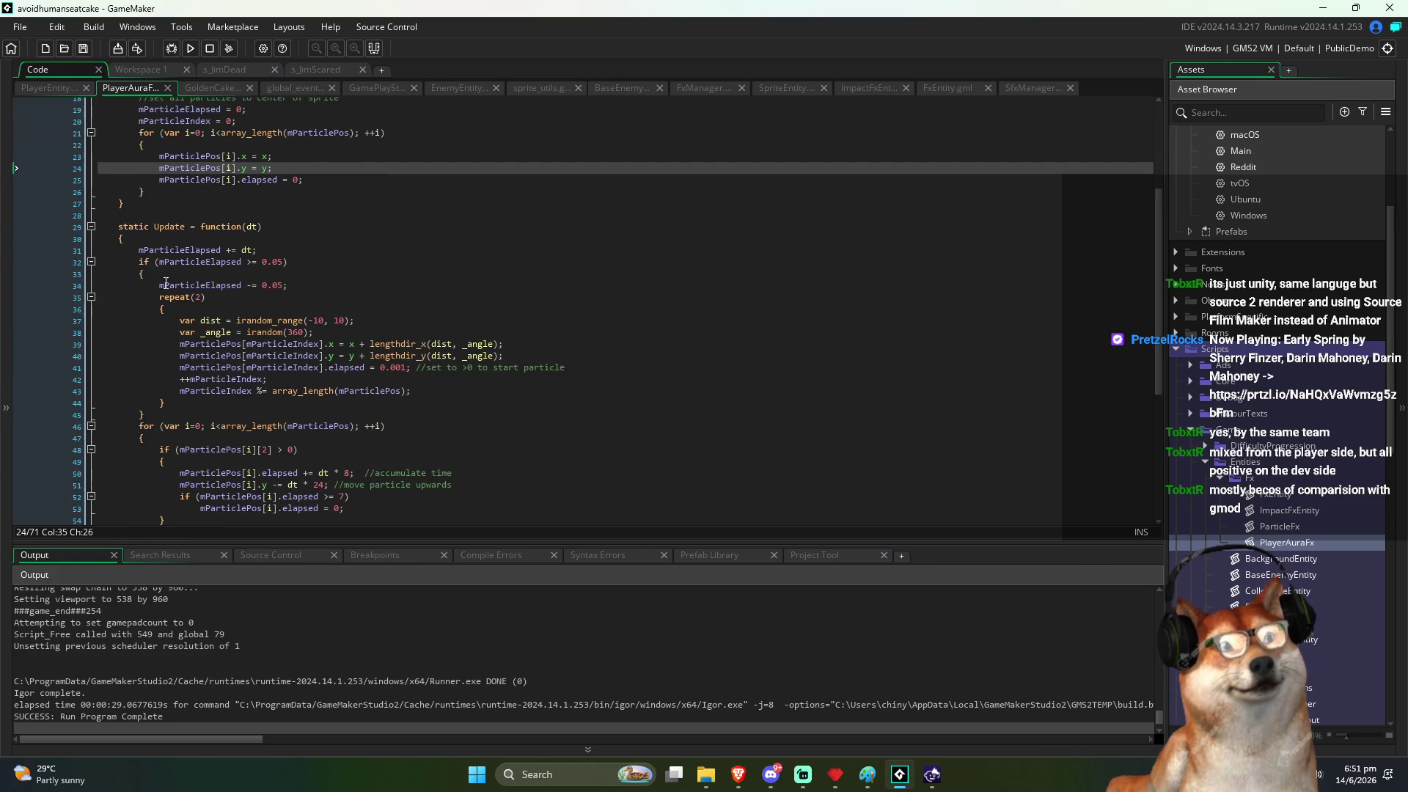
scroll(281, 287, down, 5)
scroll(221, 224, up, 5)
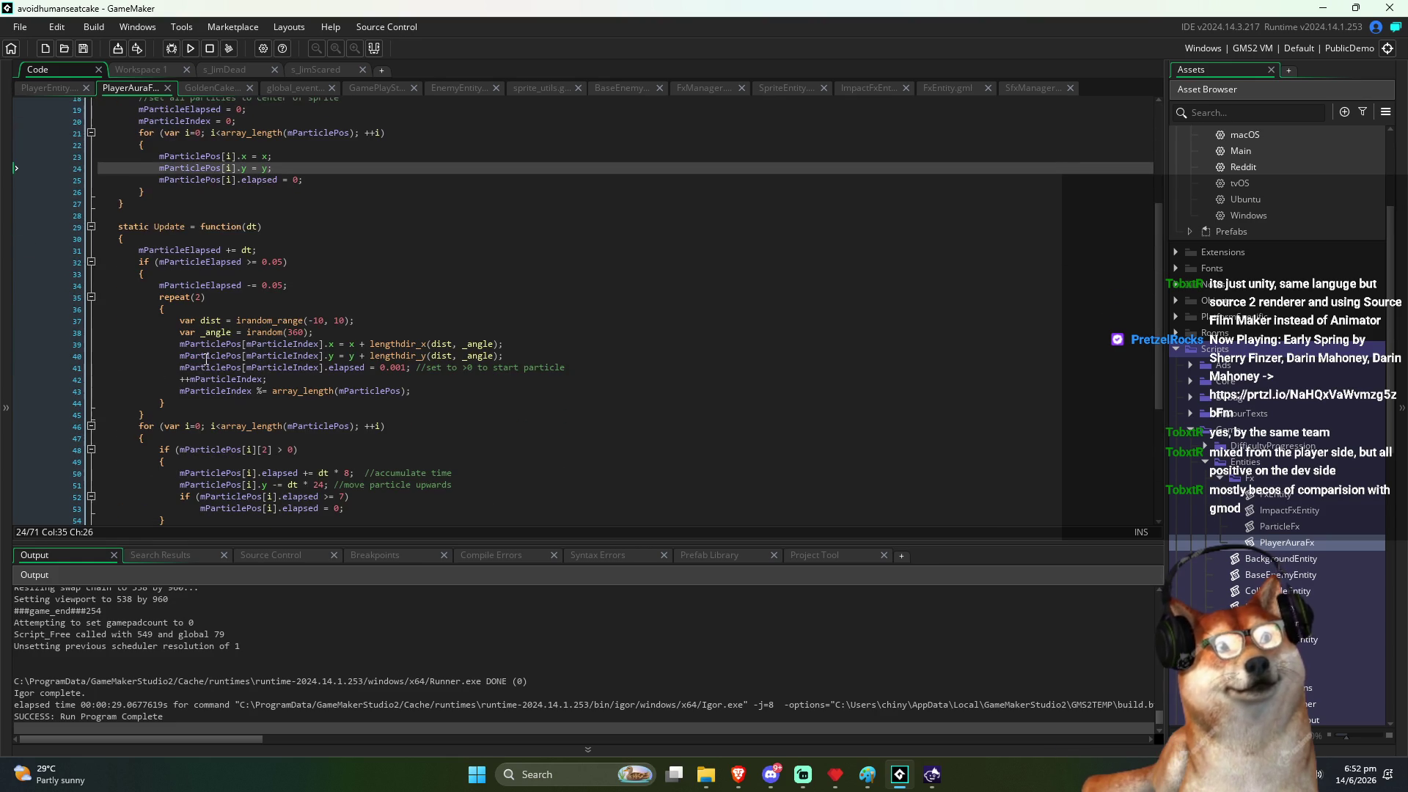
scroll(286, 307, down, 4)
scroll(314, 334, up, 10)
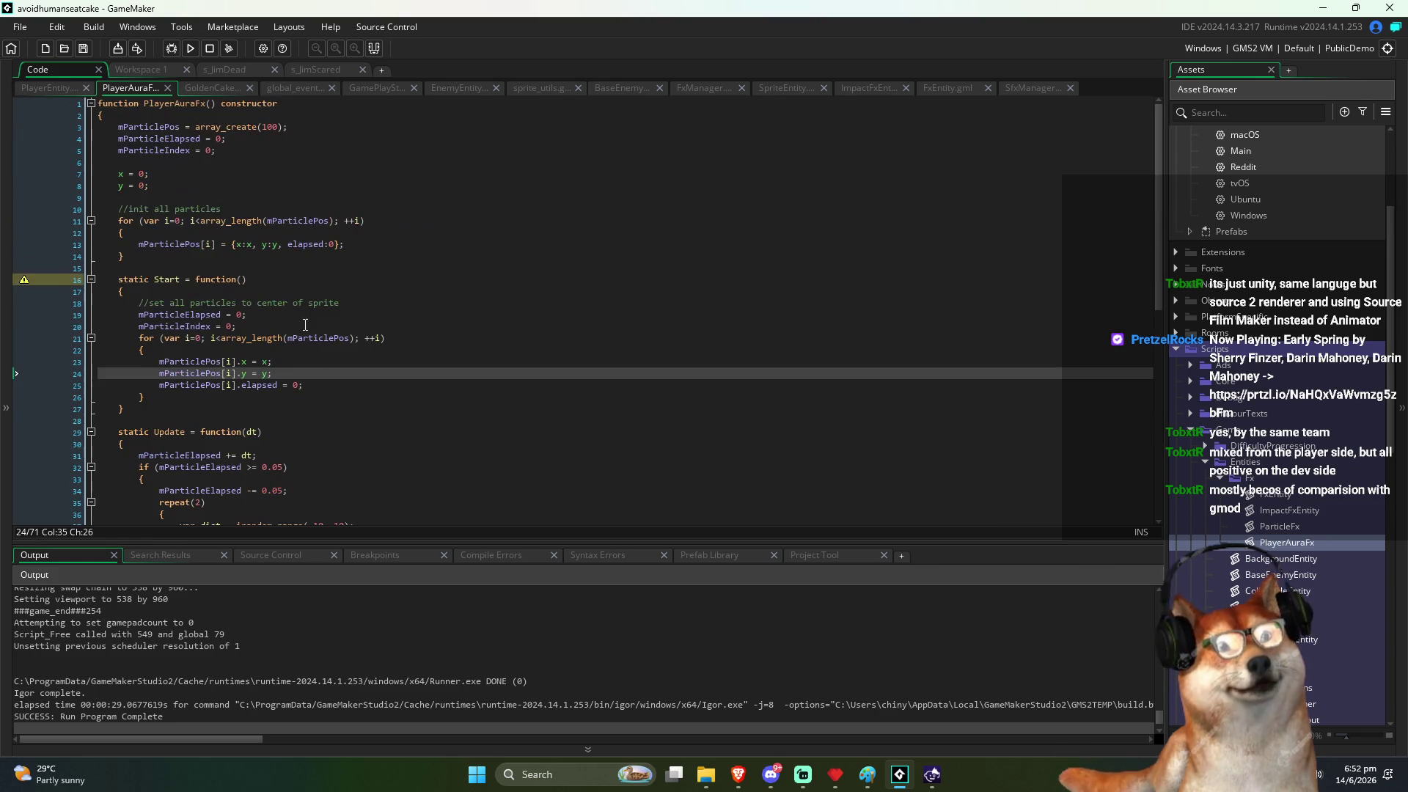
double_click(173, 105)
click(59, 87)
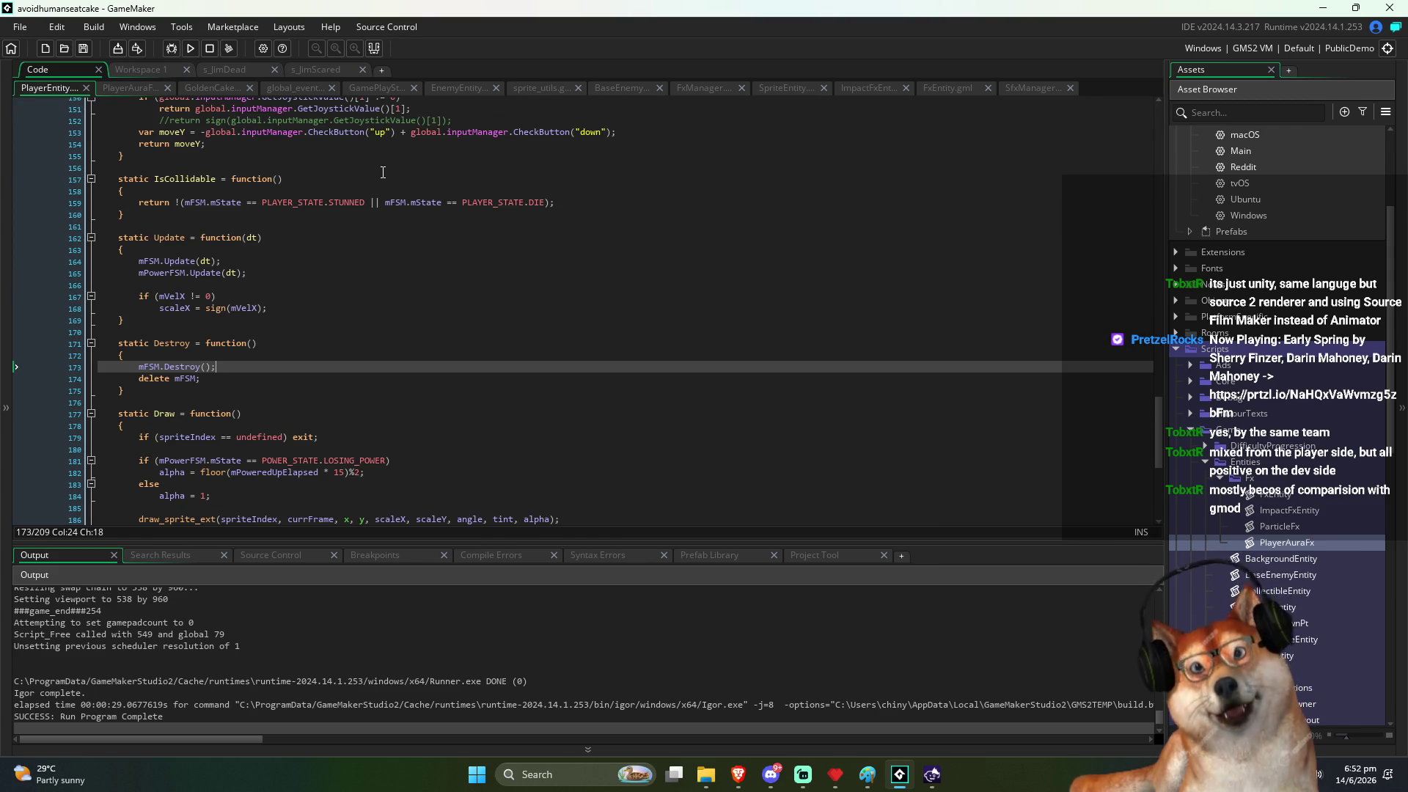
Step: Add 'mPlayerAura = new PlayerAuraFx();' after mCollisionRadius in PlayerEntity and save
key(ctrl+Home)
key(Down)
key(Down)
key(Down)
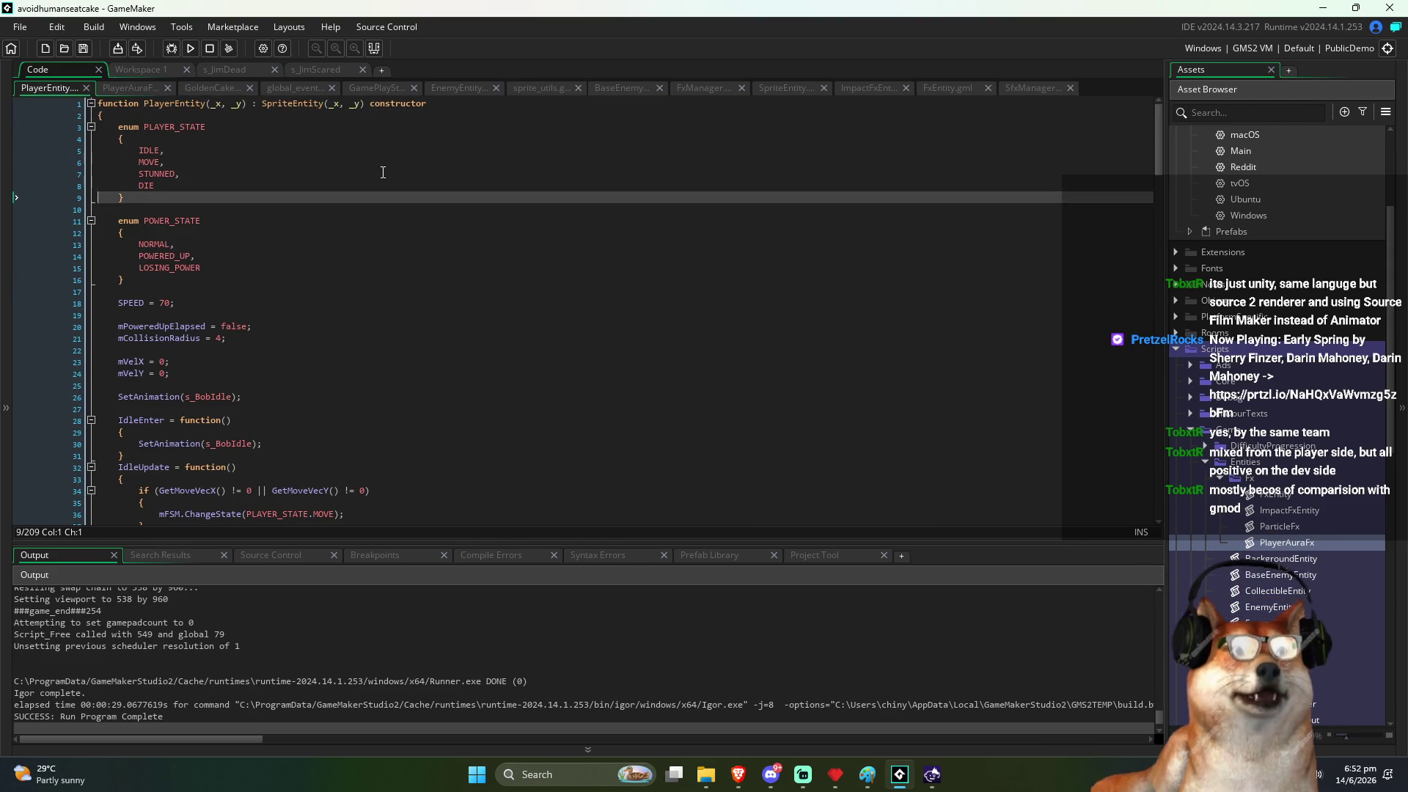
key(Up)
key(Up)
key(Up)
key(End)
key(Return)
text(mPlayerAura)
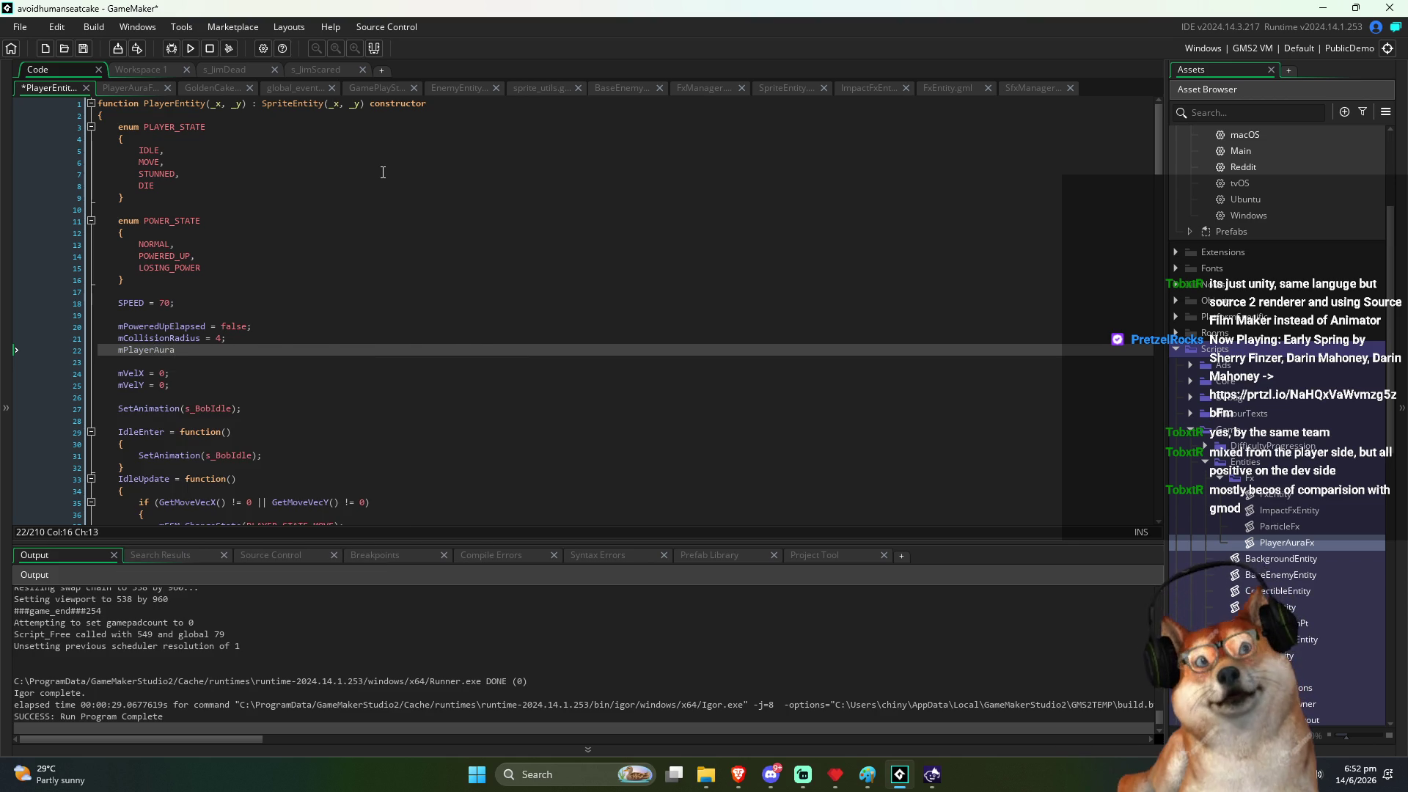
text( = n)
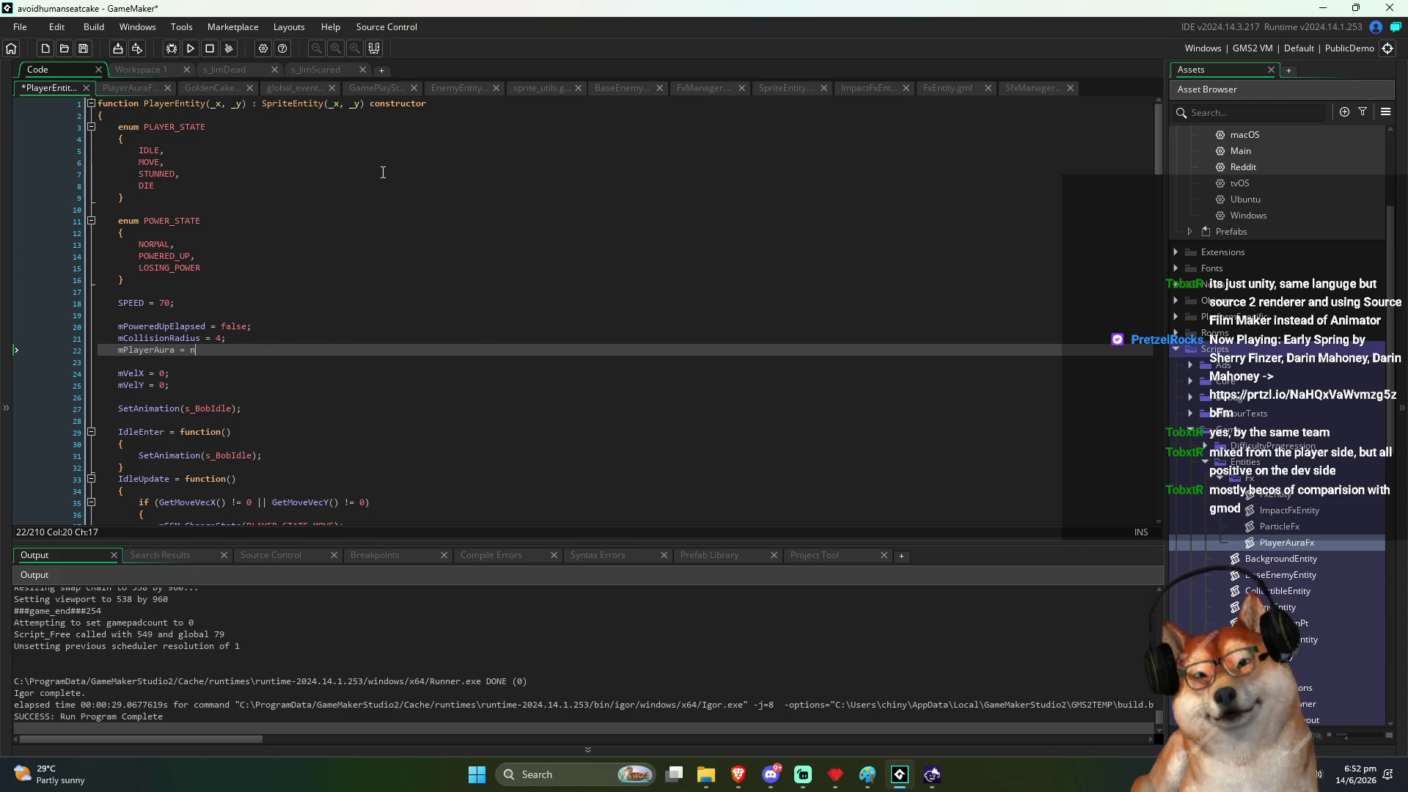
text(ew PlayerAuraFx();)
key(ctrl+s)
key(F12)
key(ctrl+Tab)
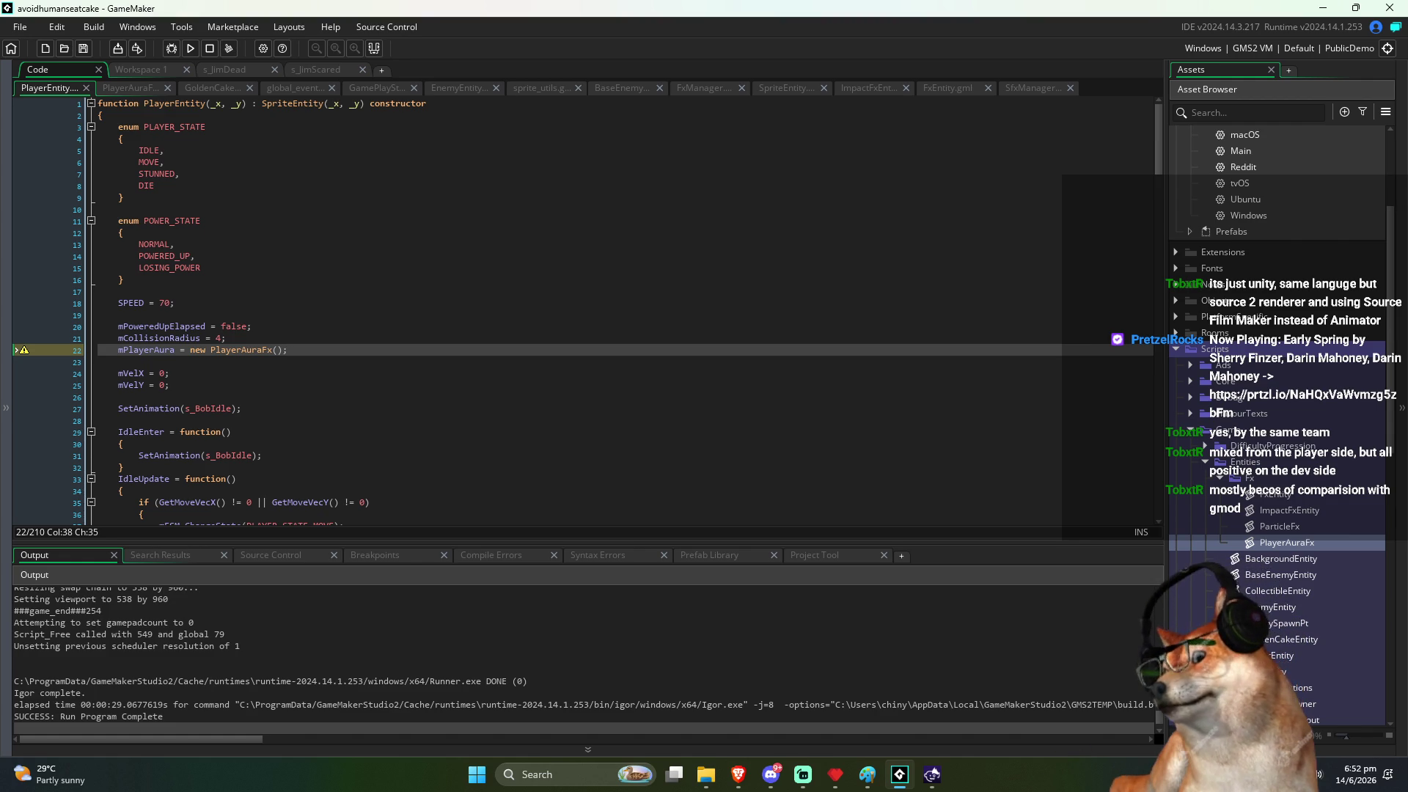
Step: Check the PlayerAuraFx definition, then go to PlayerEntity's Draw powerup code
click(155, 351)
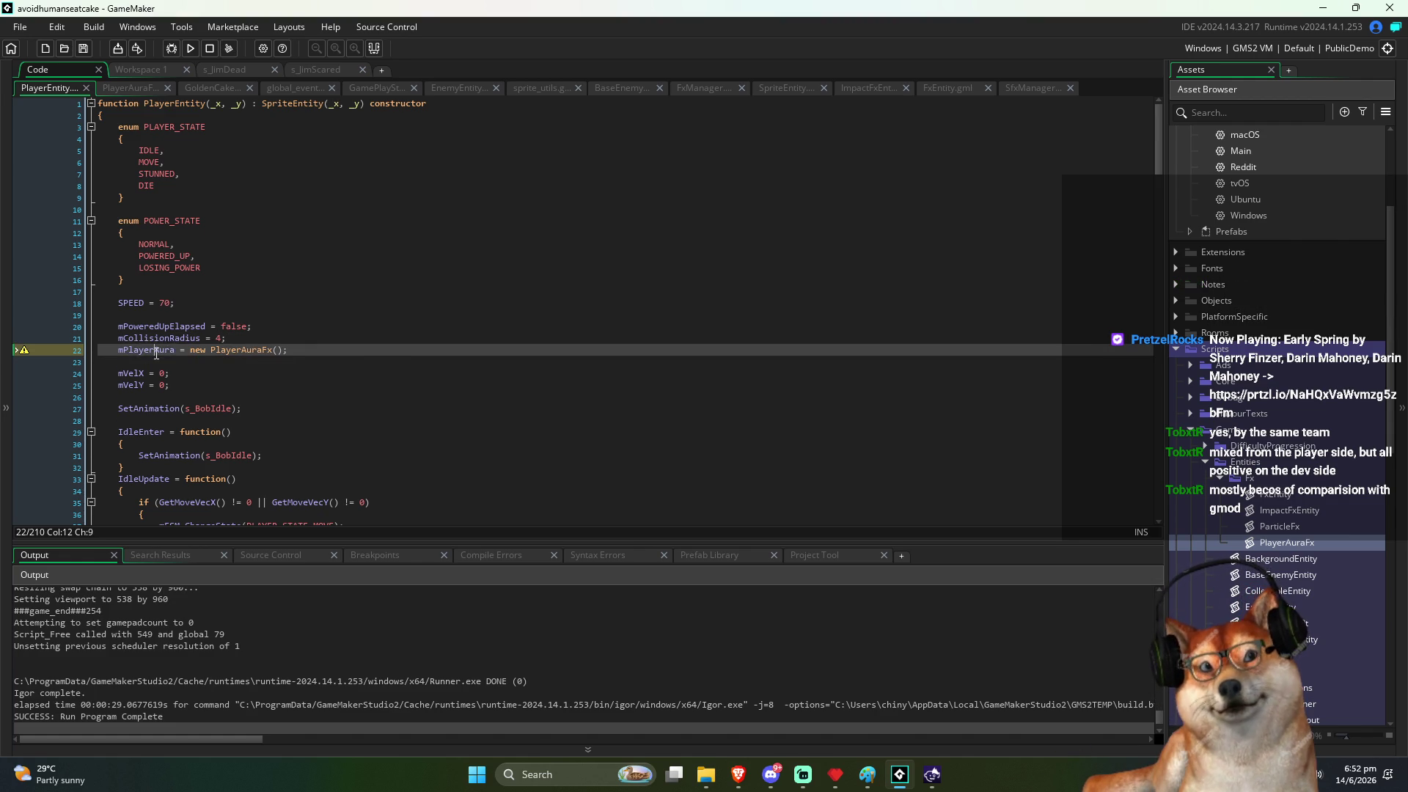
click(371, 353)
scroll(371, 363, down, 6)
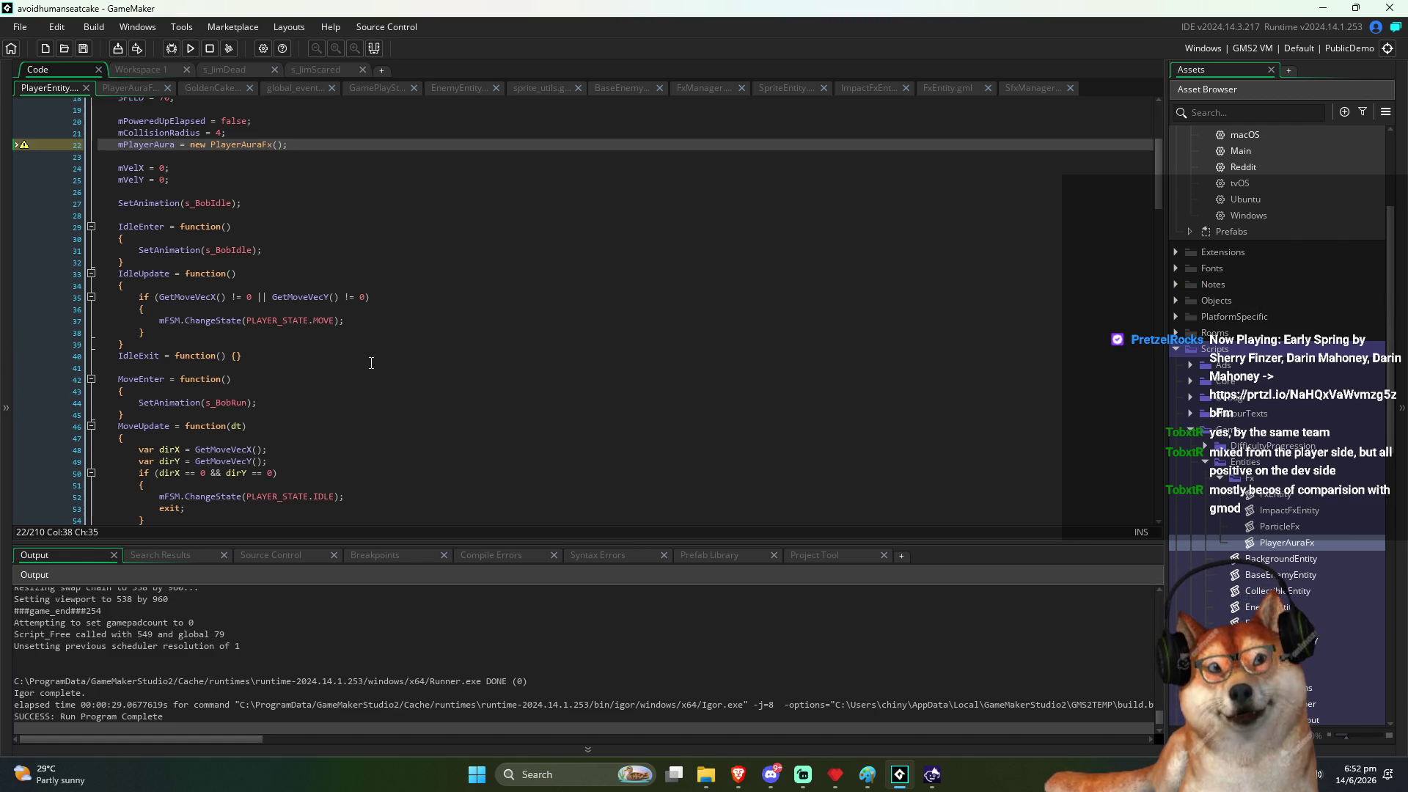
middle_click(257, 144)
scroll(490, 270, down, 6)
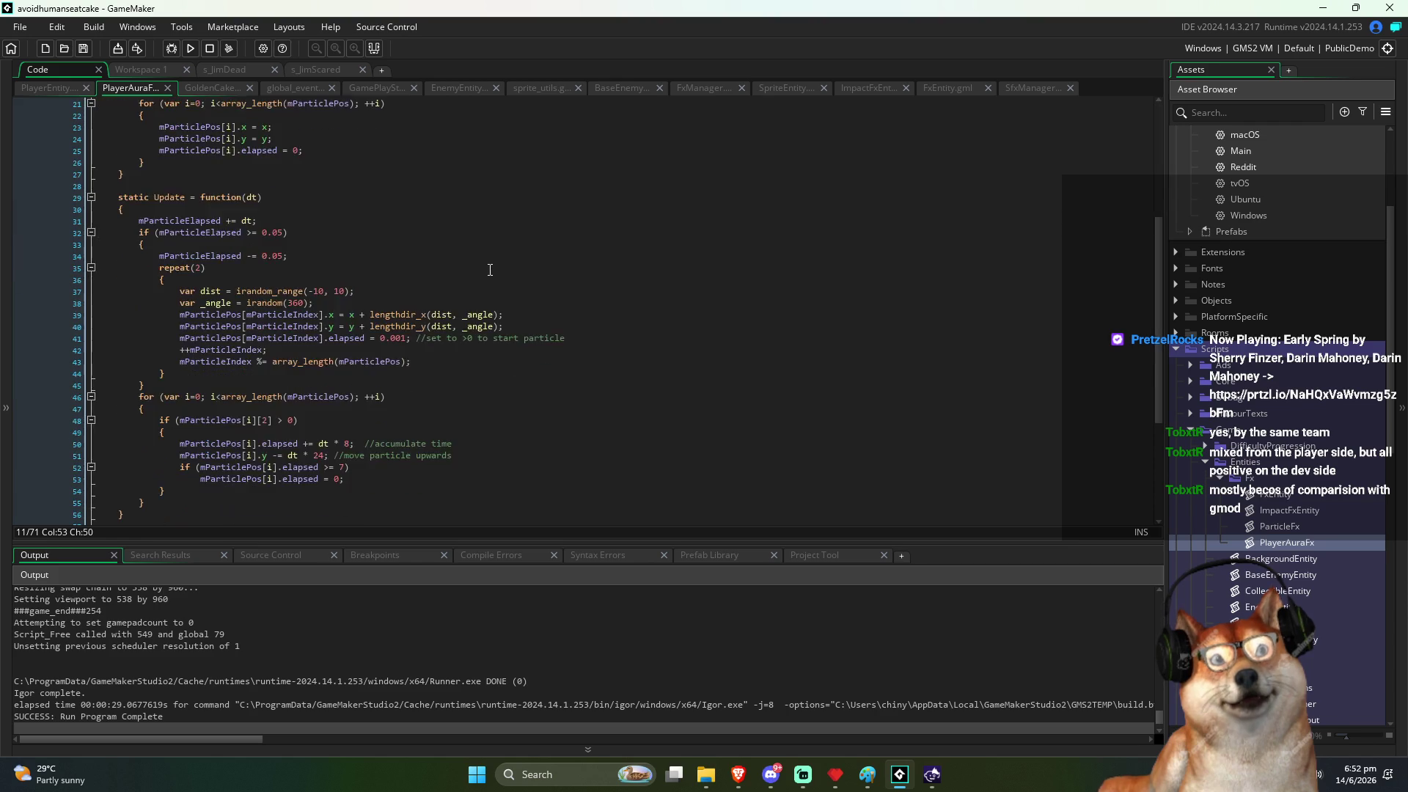
scroll(493, 275, down, 5)
click(47, 87)
scroll(488, 376, down, 20)
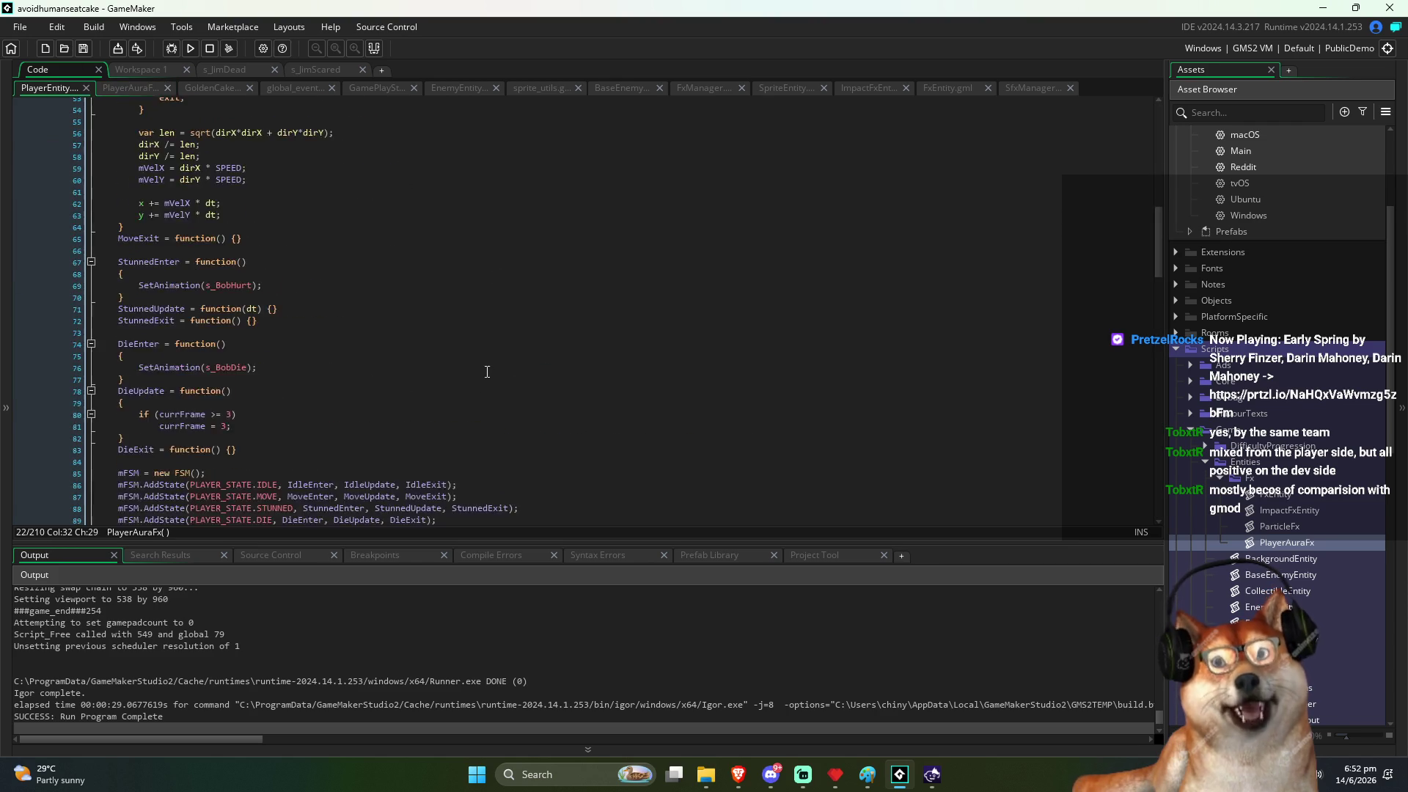
scroll(490, 396, down, 6)
scroll(494, 425, down, 10)
click(242, 386)
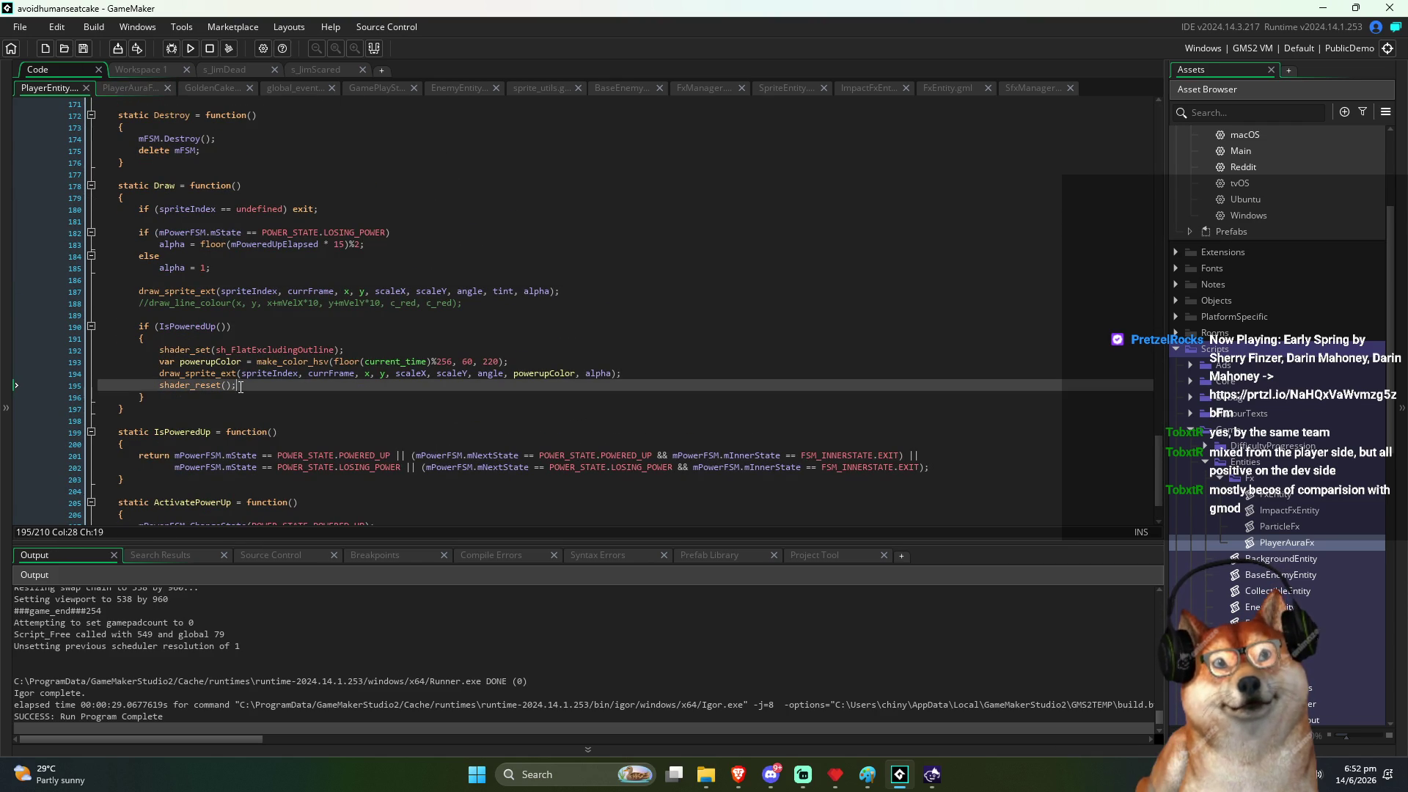
Step: Add mPlayerAura.Draw(); after the powered-up draw block in Draw and save
click(231, 393)
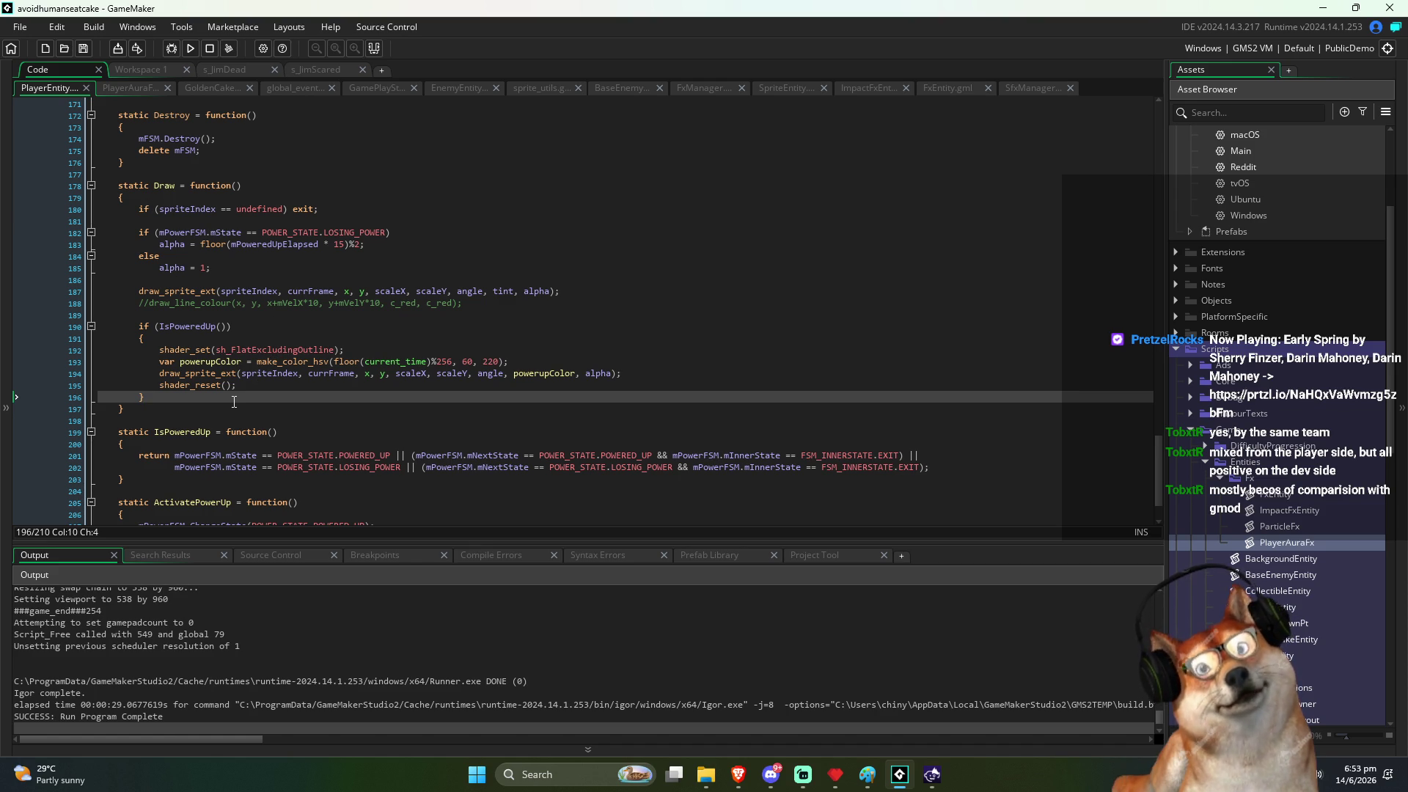
key(Return)
key(Return)
text(mPlayerAura)
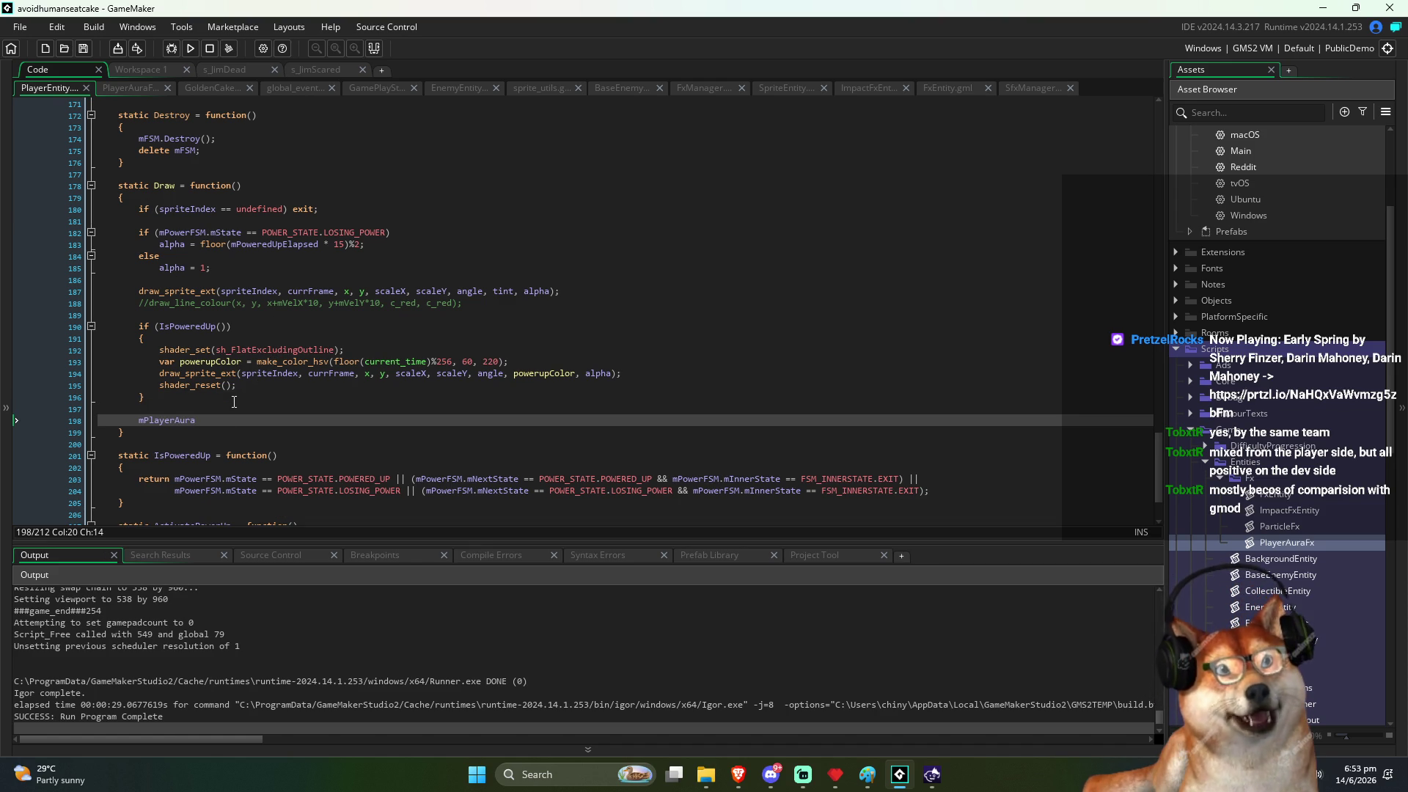
text(.Draw)
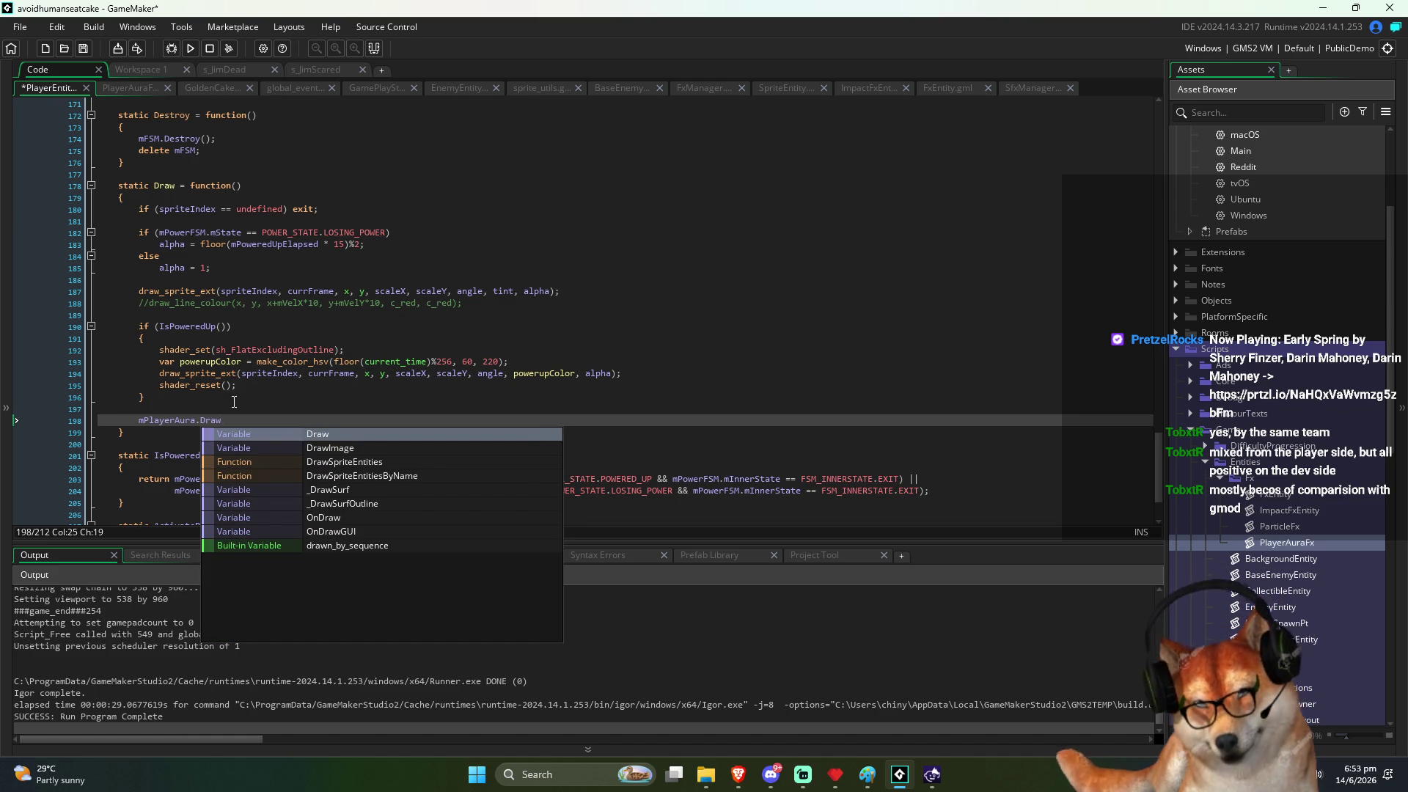
text(();)
key(ctrl+s)
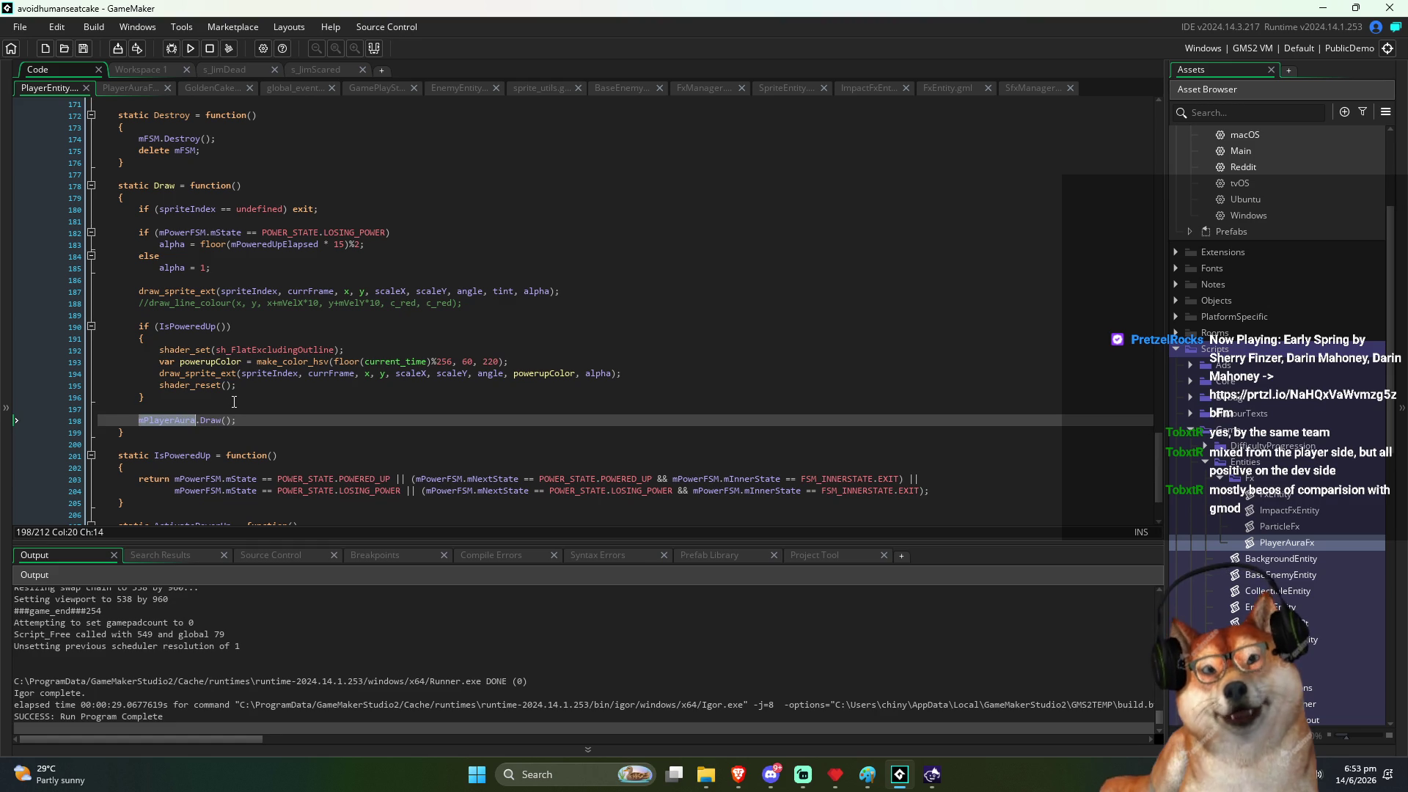
key(Home)
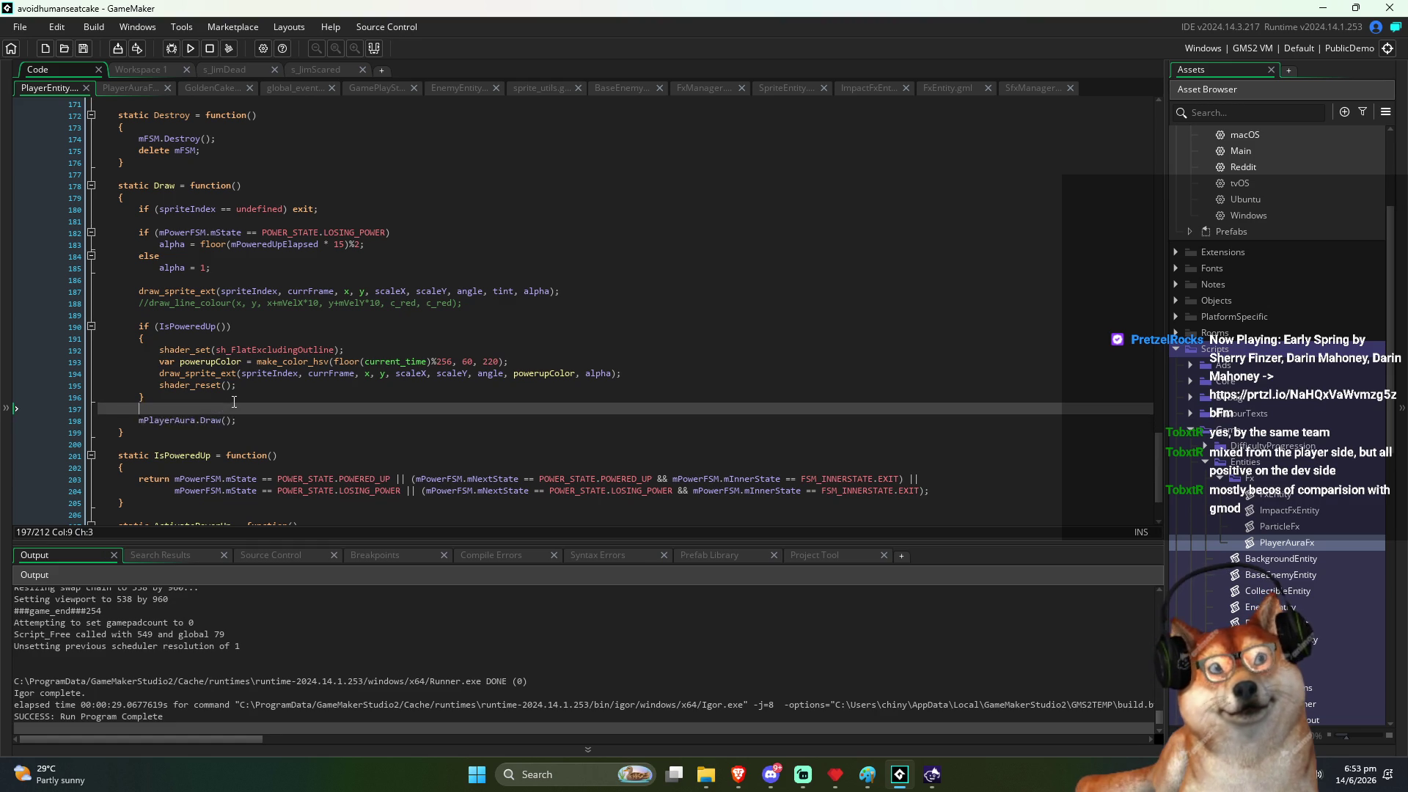
key(ctrl+Right)
Step: Add mPlayerAura.Update(dt); below the power FSM update in Update, save, and run with F5
scroll(233, 330, up, 6)
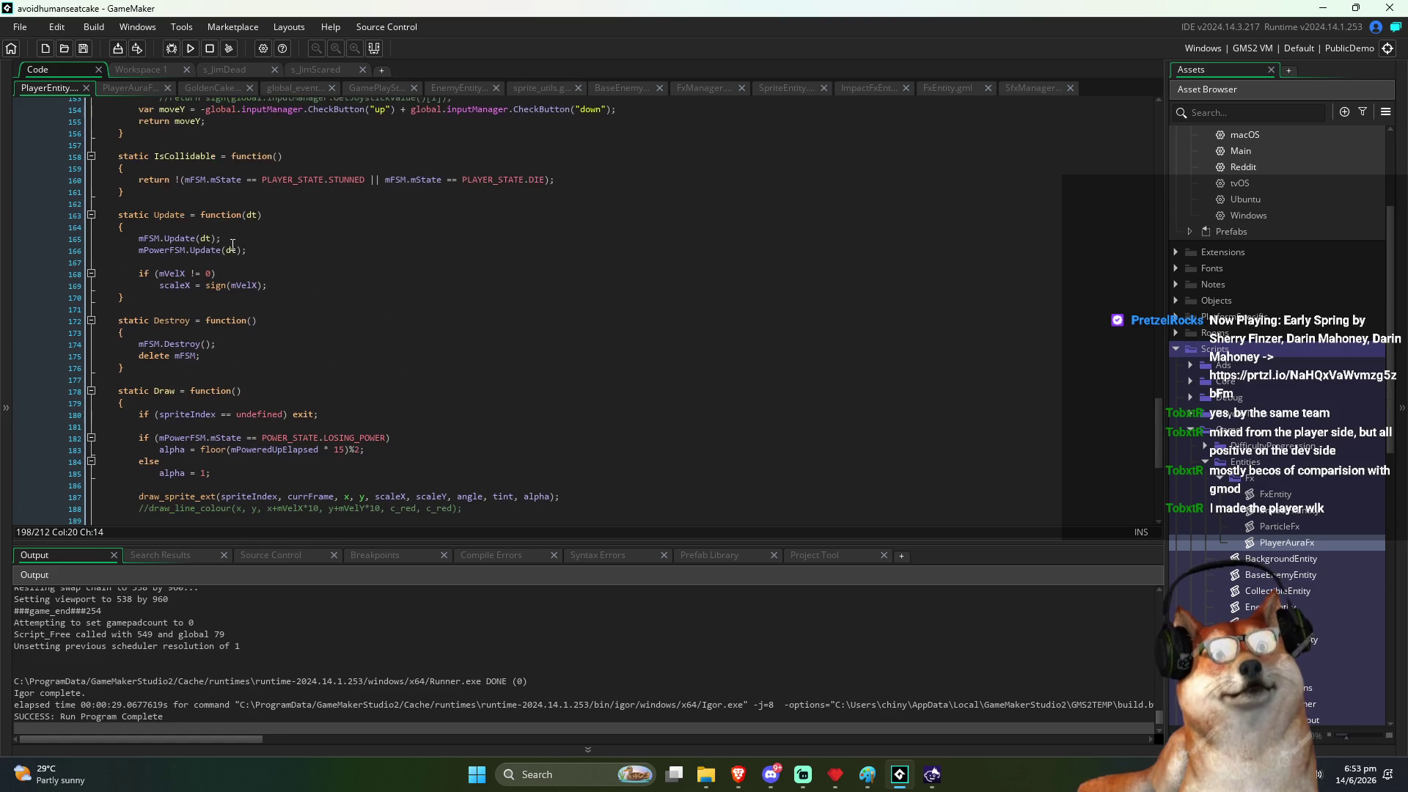
click(339, 285)
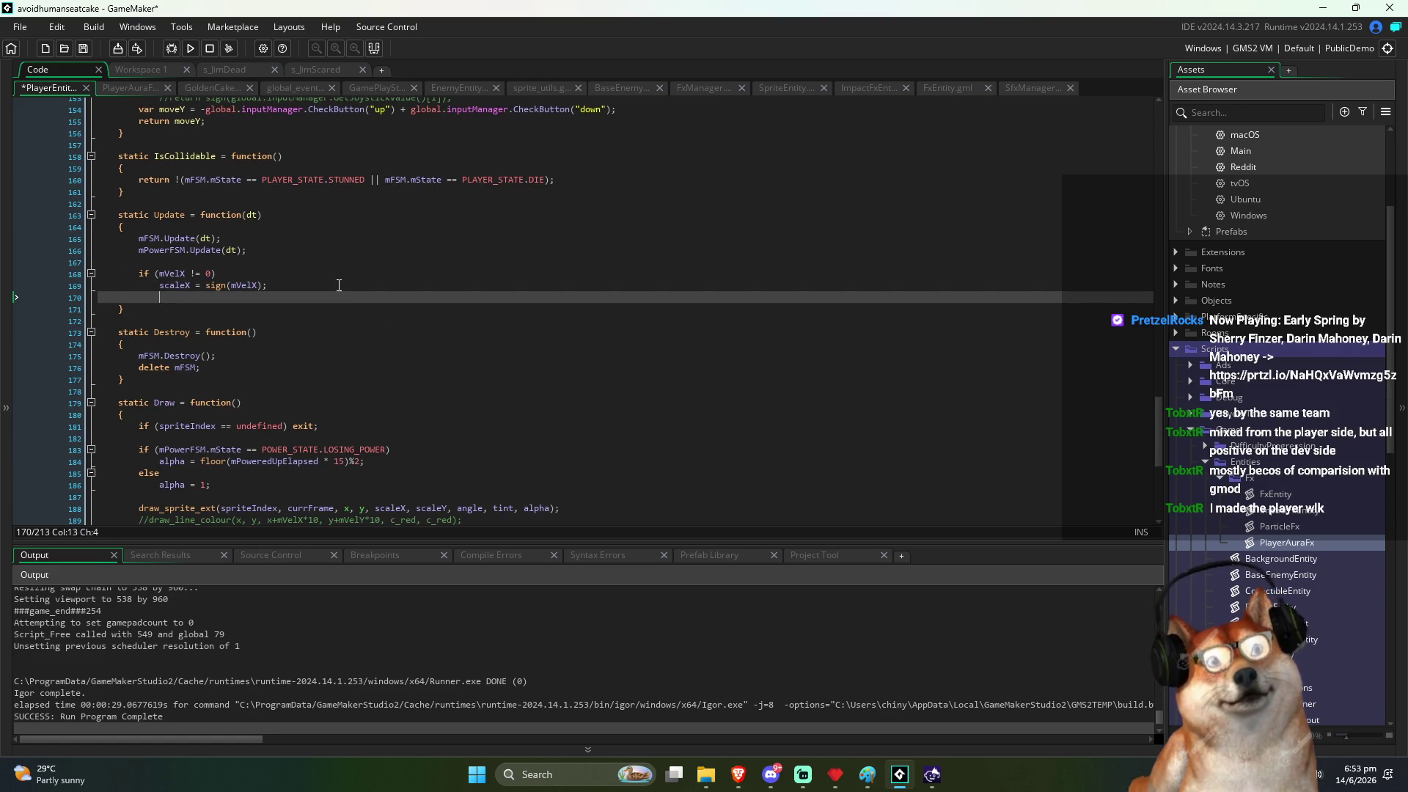
key(Up)
key(Up)
key(Return)
key(Up)
text(mPlayerAura)
key(ctrl+s)
key(Up)
key(ctrl+Right)
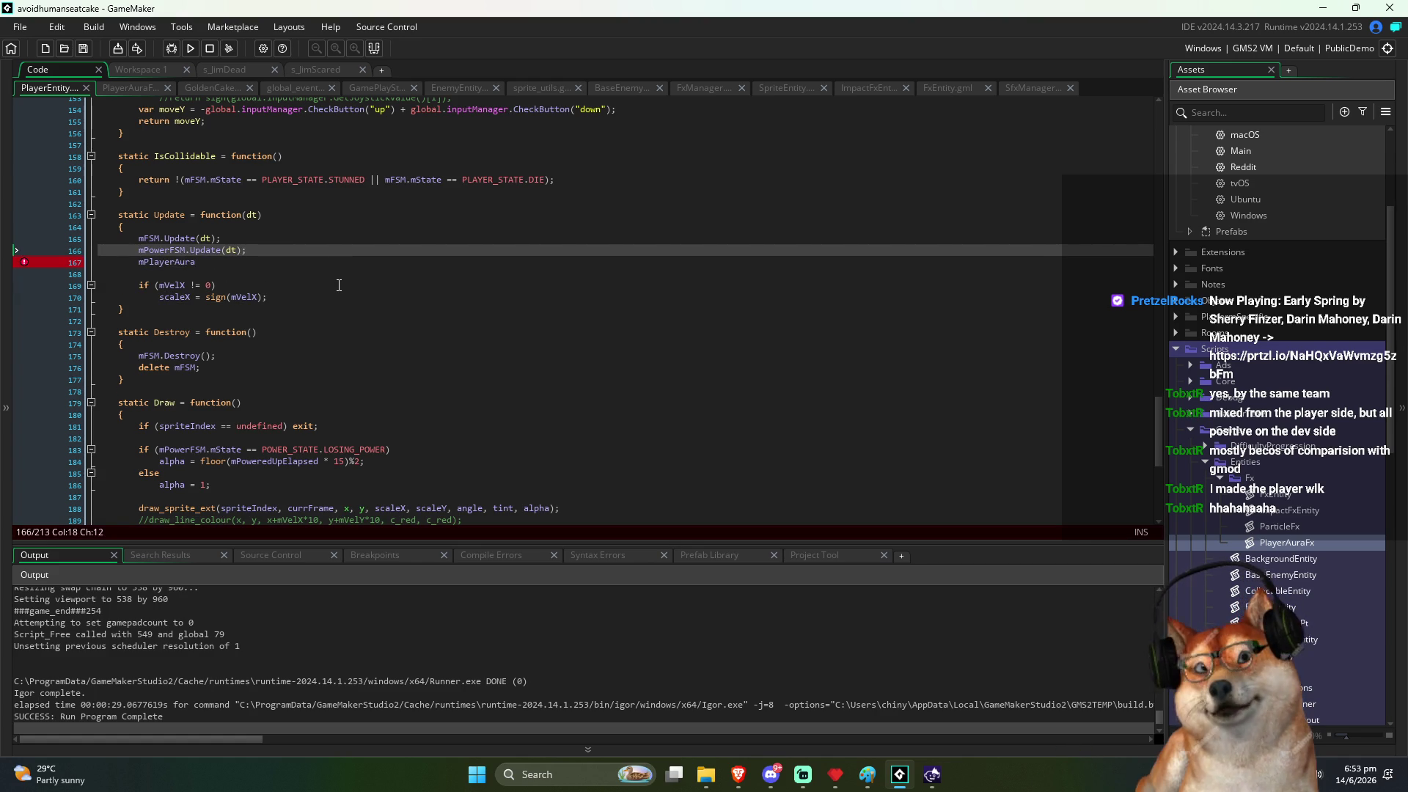
key(Down)
key(End)
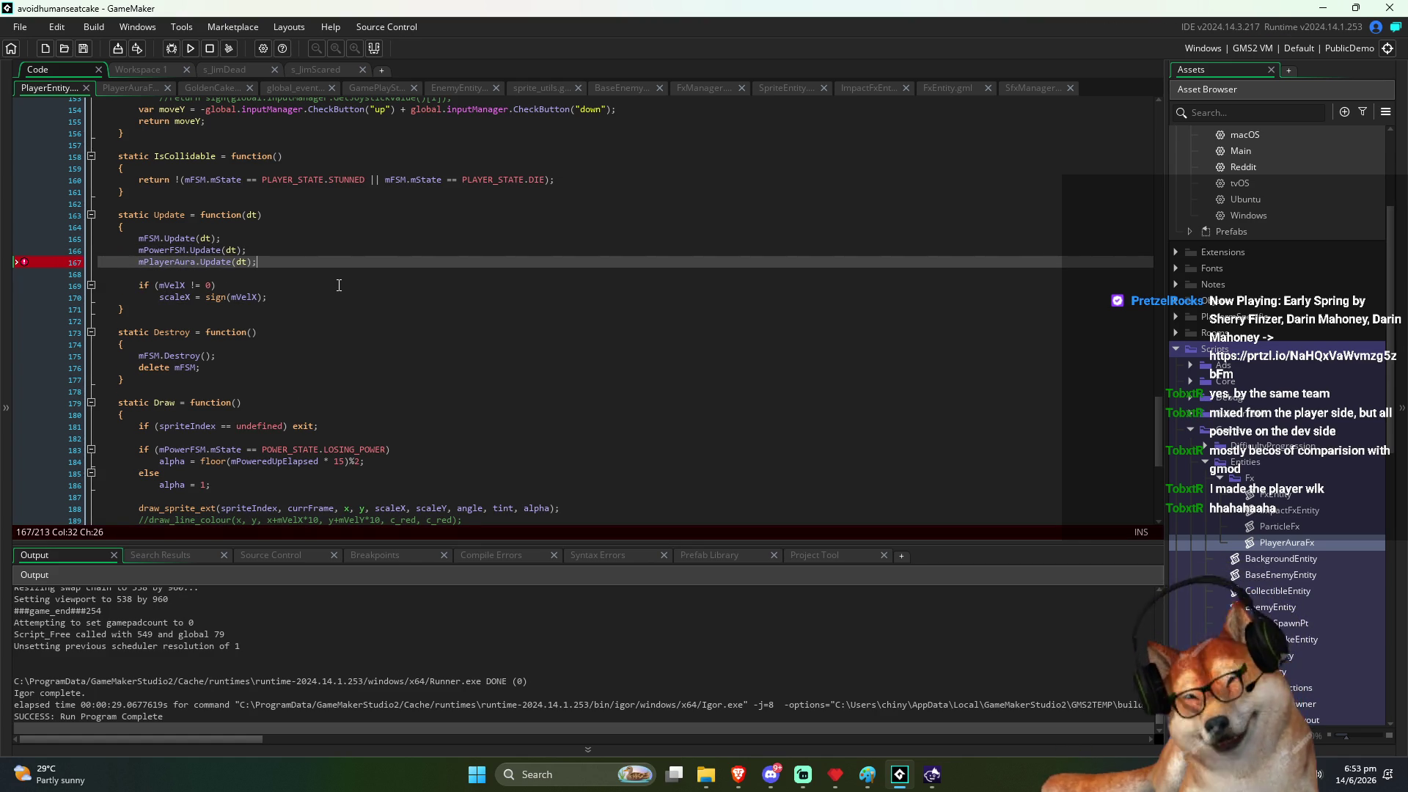
key(F5)
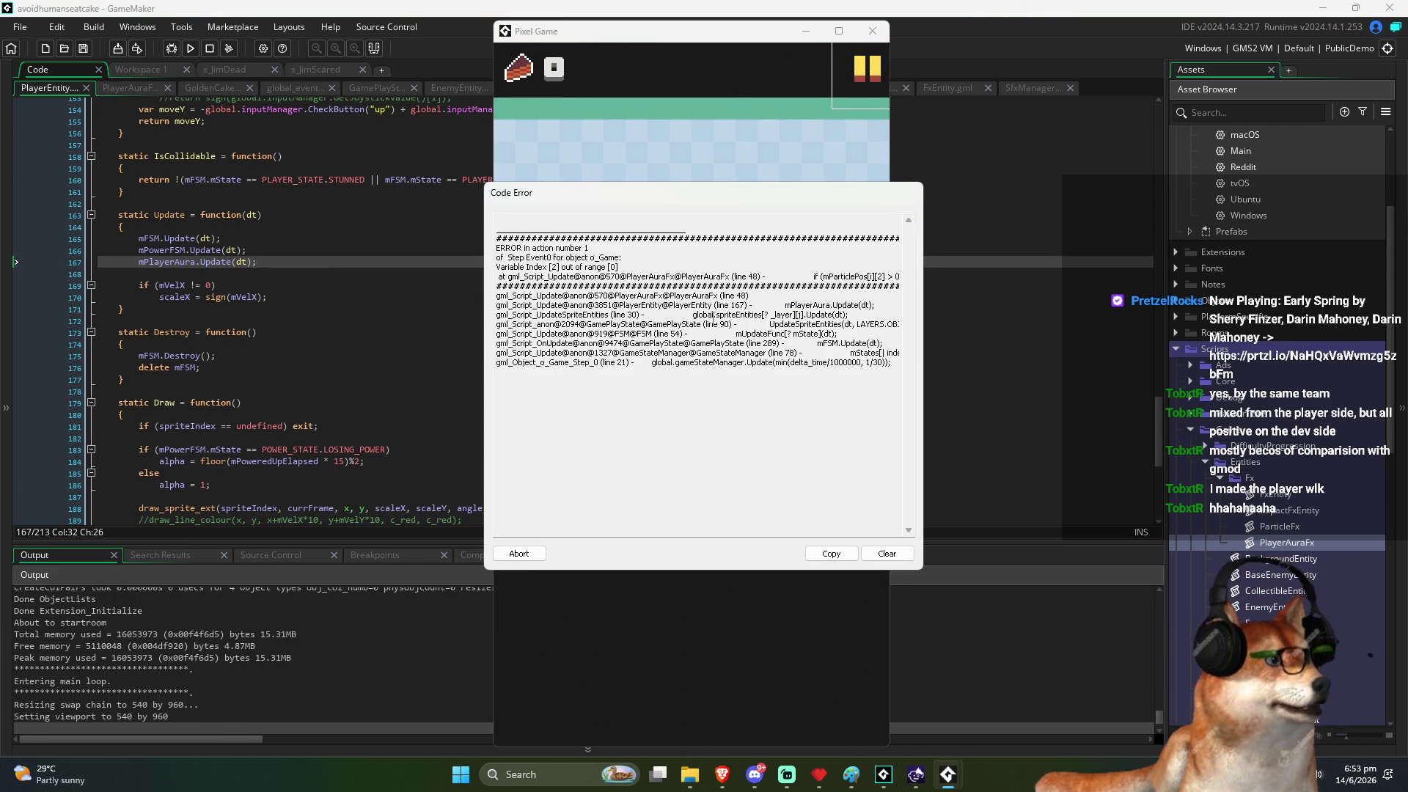
Step: Abort the crash, change PlayerAuraFx line 48 to mParticlePos[i].elapsed > 0, and rerun
drag(792, 276, 951, 276)
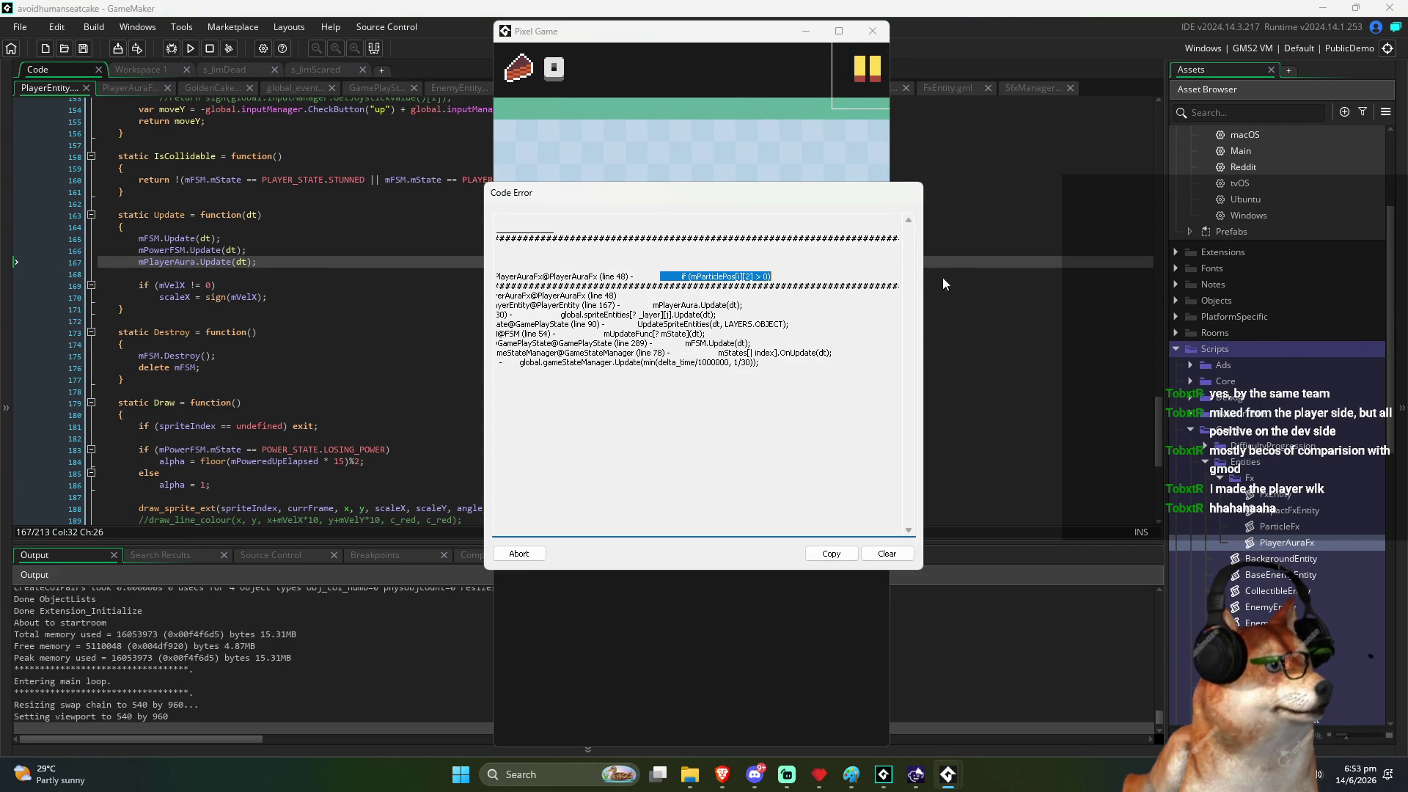
click(519, 554)
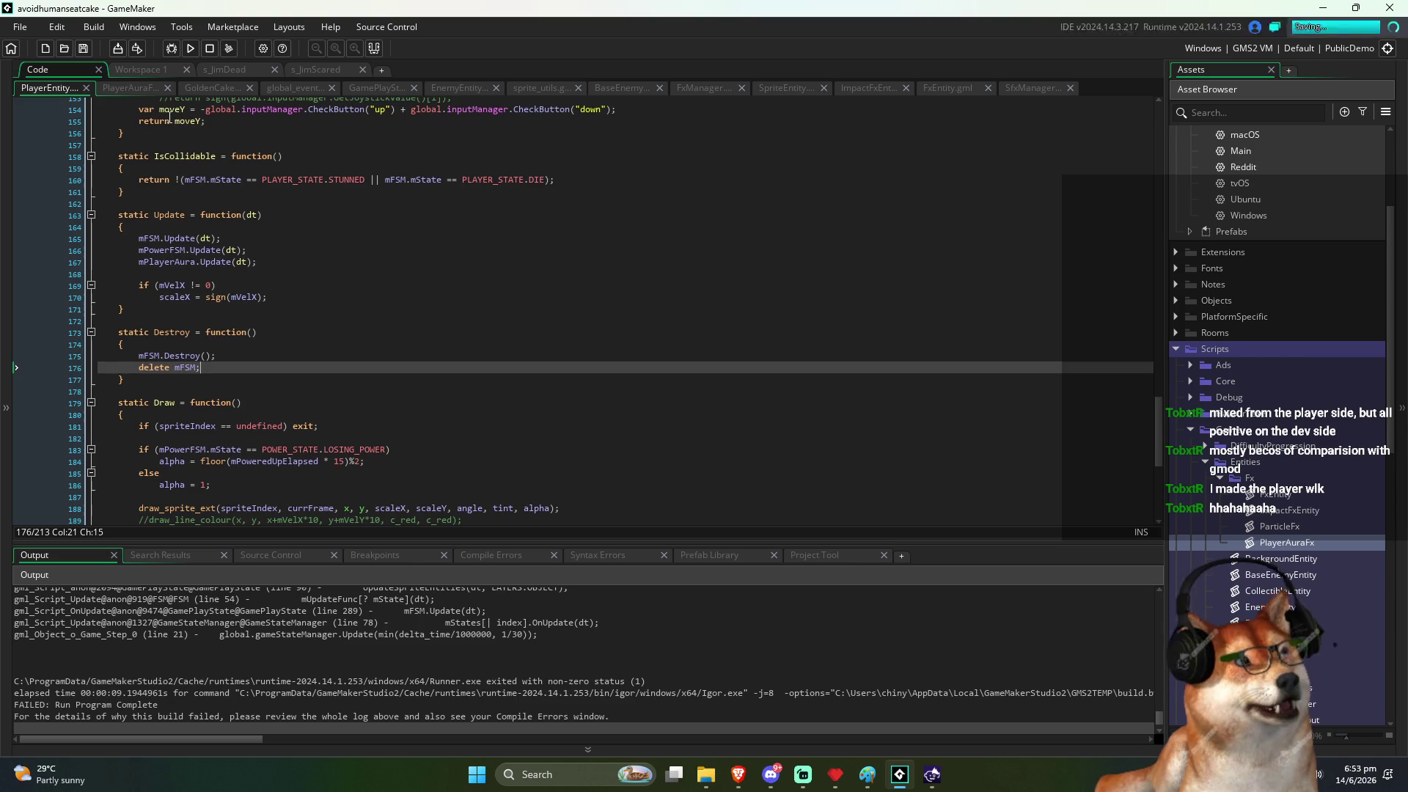
click(147, 91)
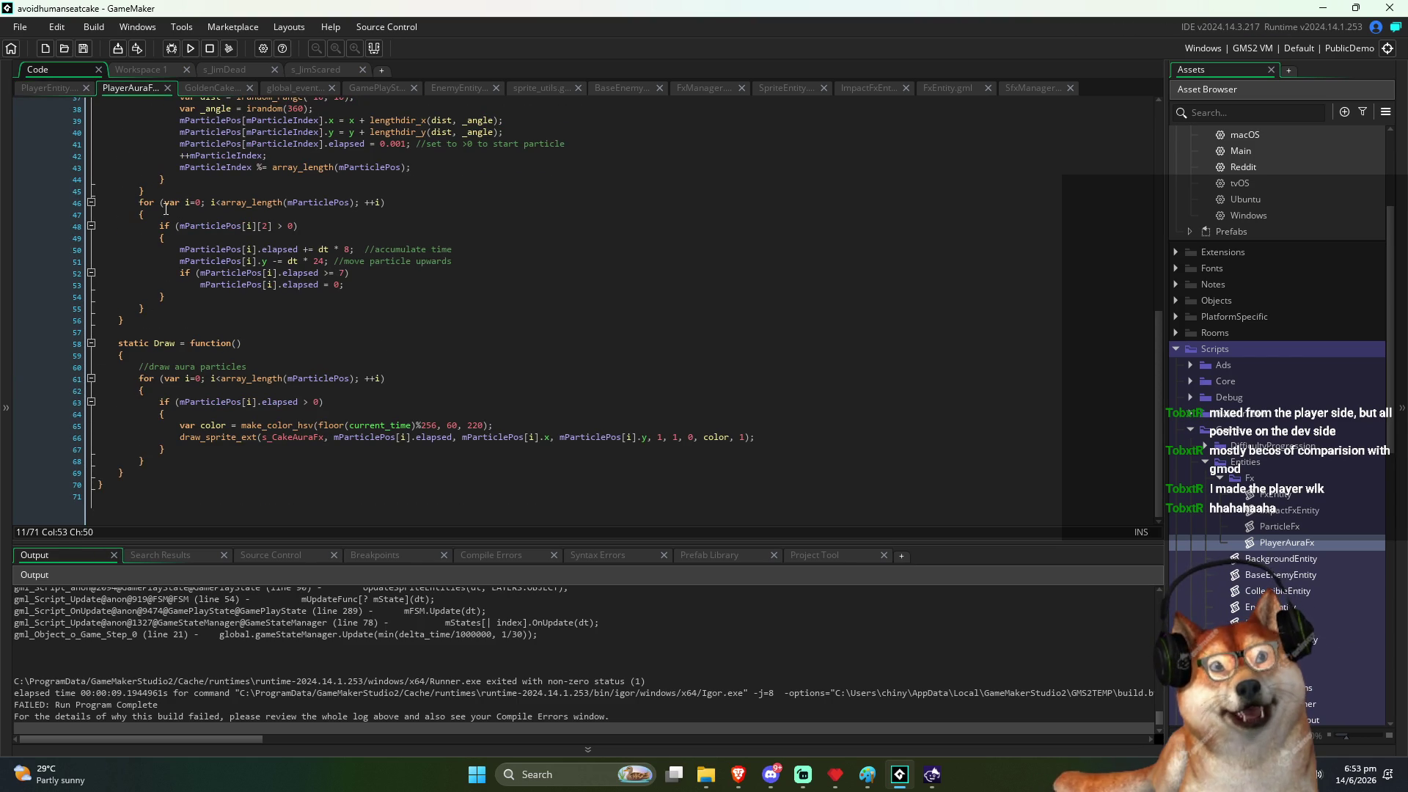
click(278, 226)
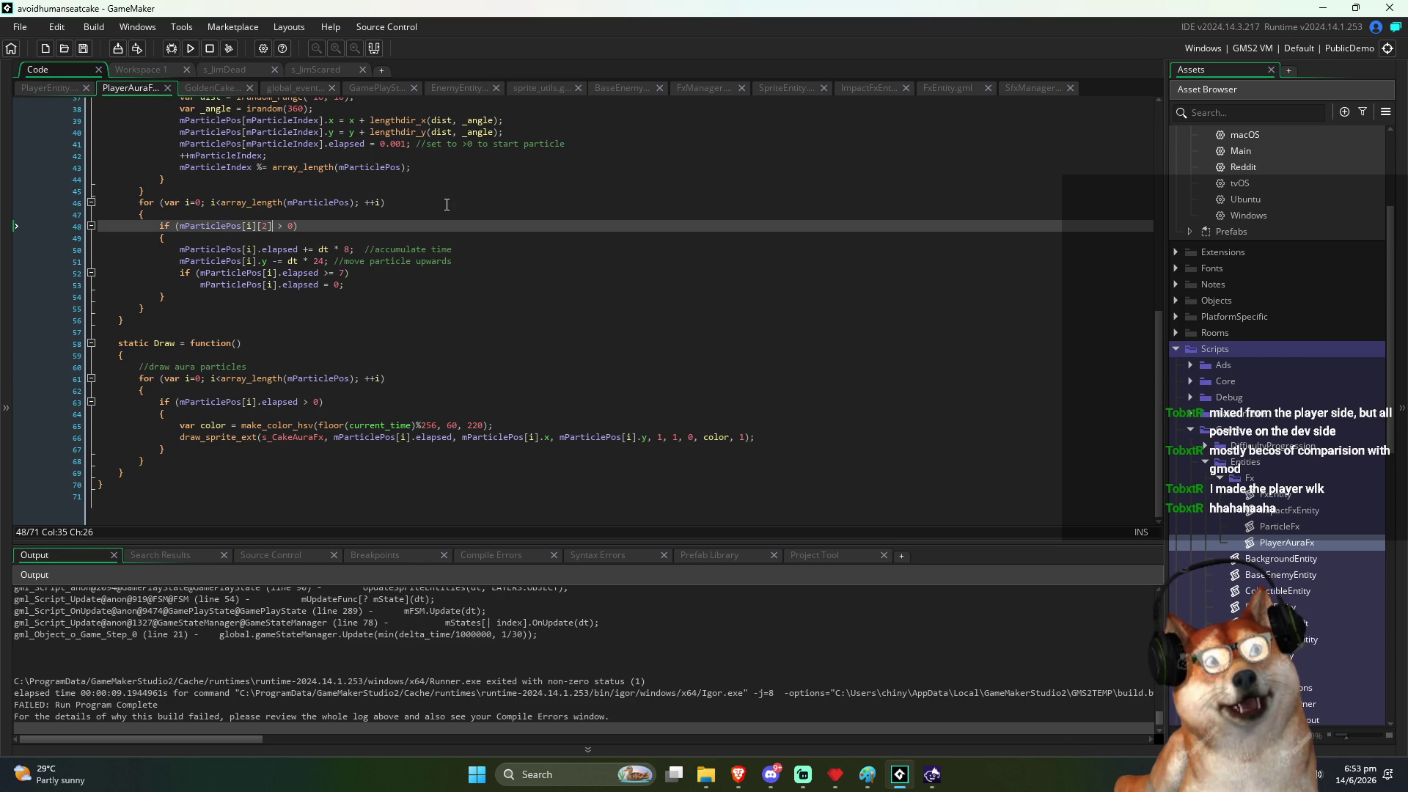
key(BackSpace)
key(BackSpace)
key(BackSpace)
text(psed)
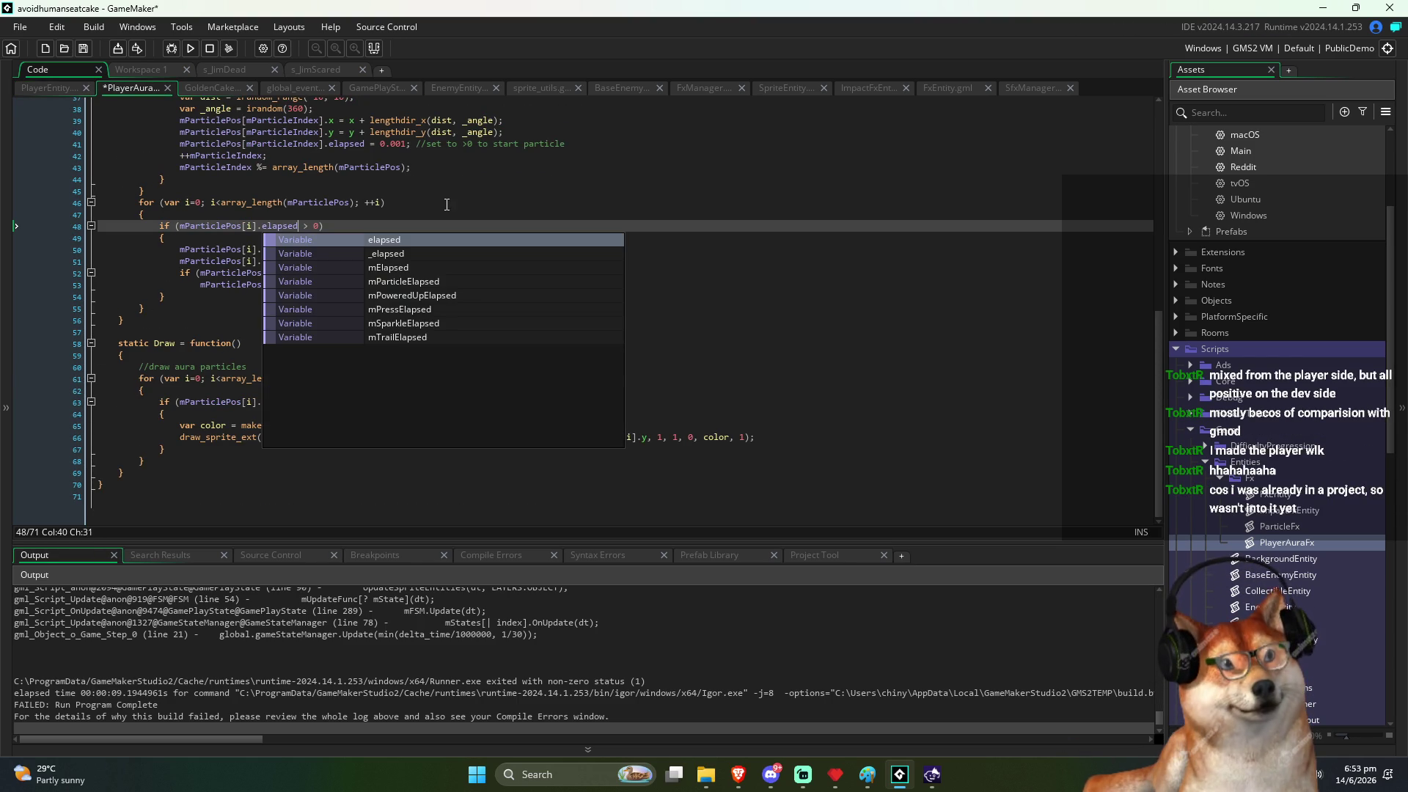
click(446, 205)
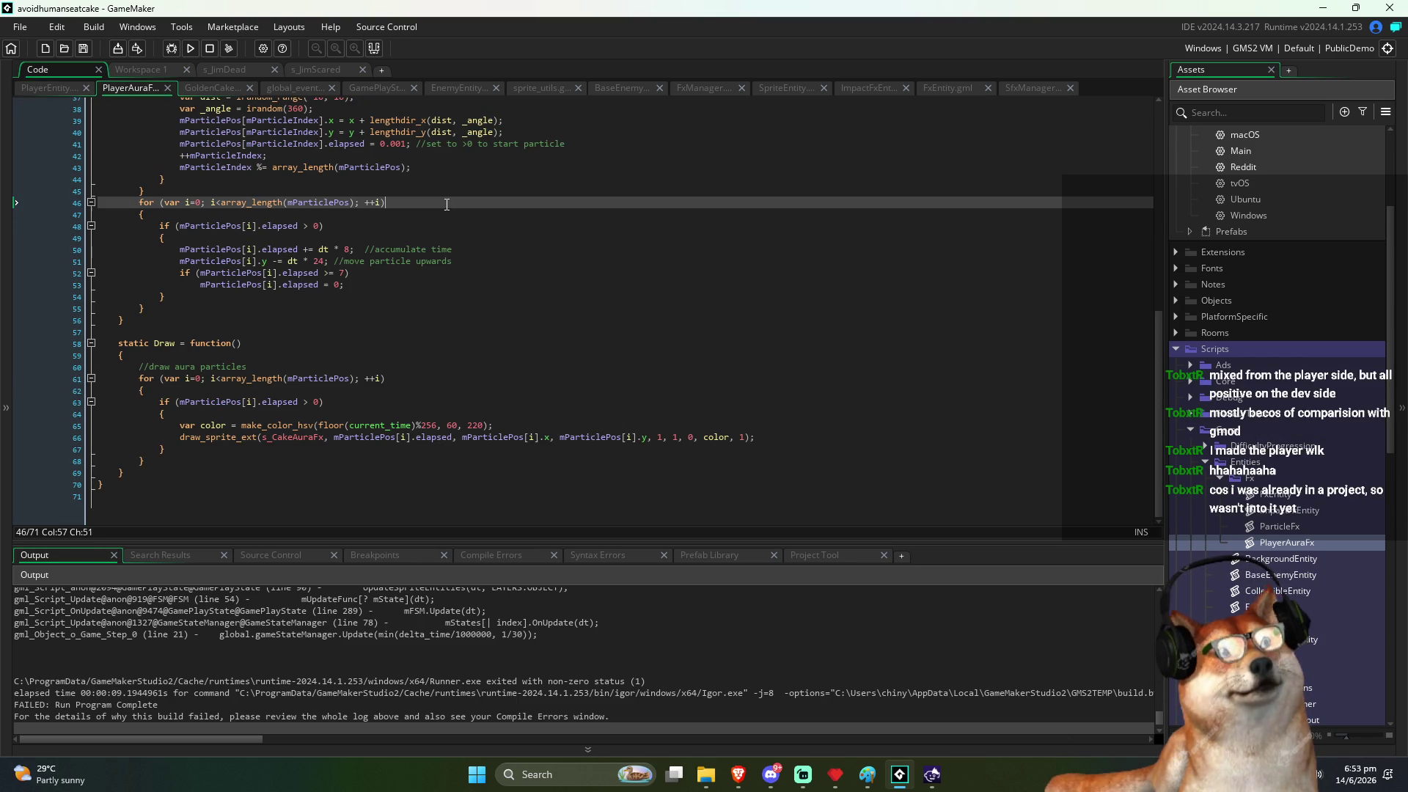
click(190, 48)
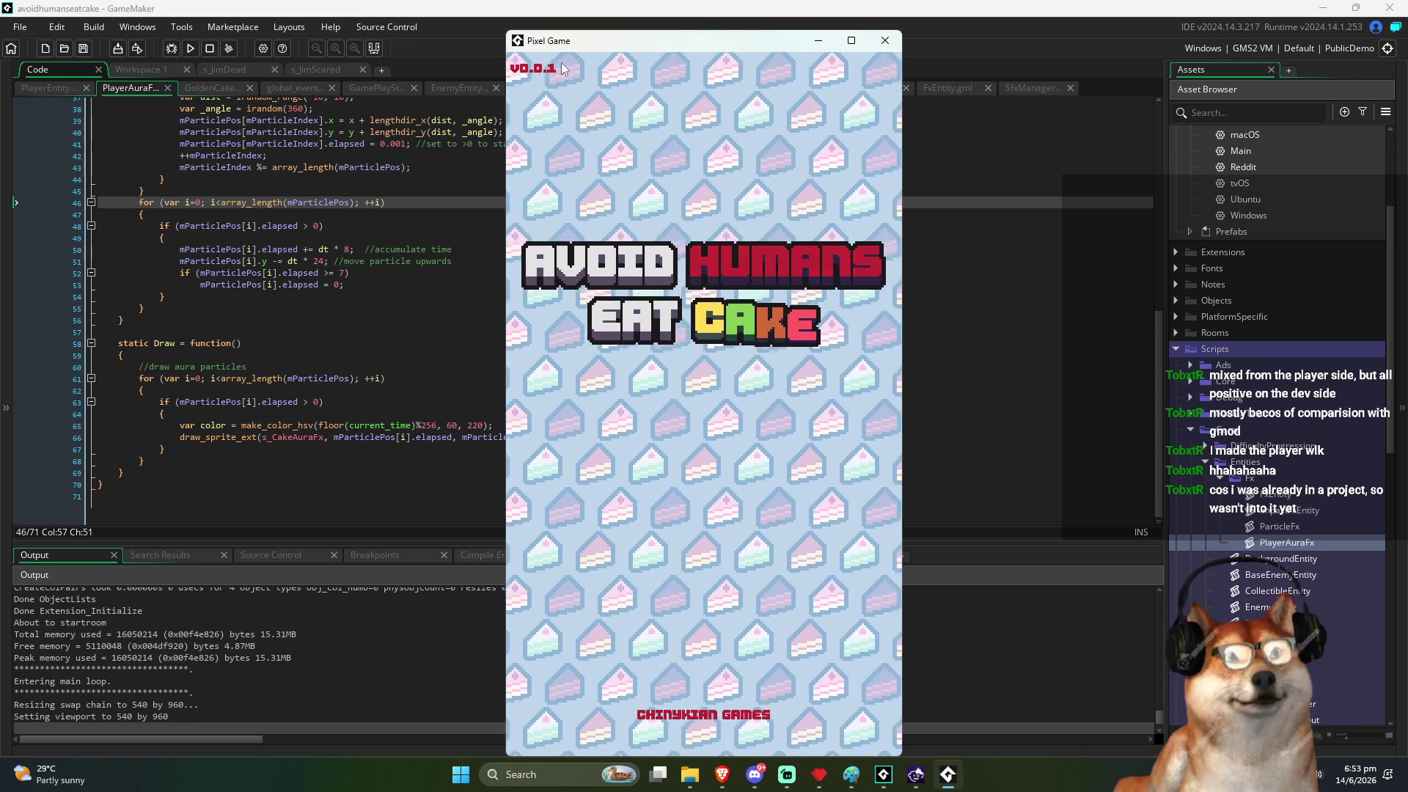
Step: Start a game from the title screen, watch the aura, then close the game
drag(585, 39, 547, 24)
click(493, 223)
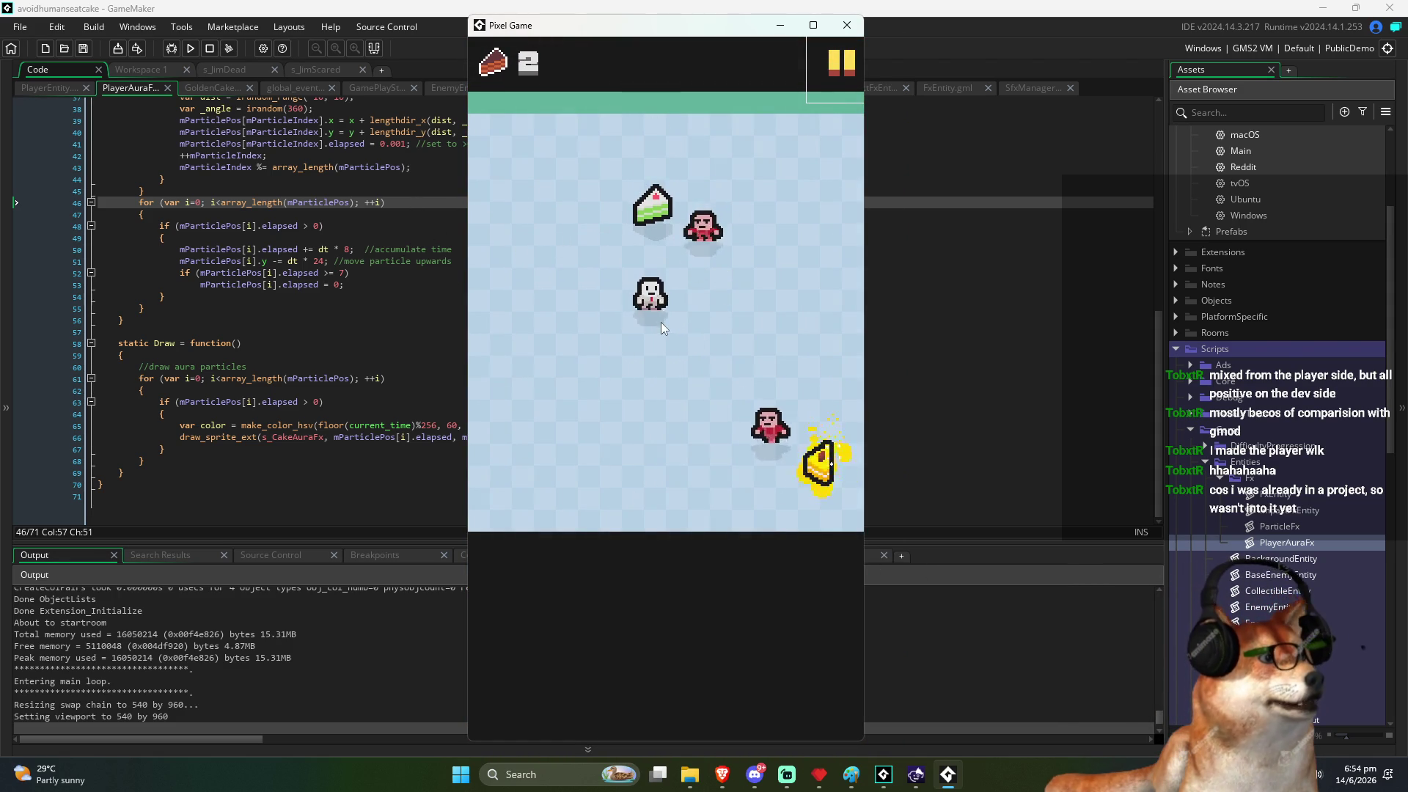
key(Escape)
Step: Review the aura movement, reset and draw code, then return to PlayerEntity's draw call
click(443, 261)
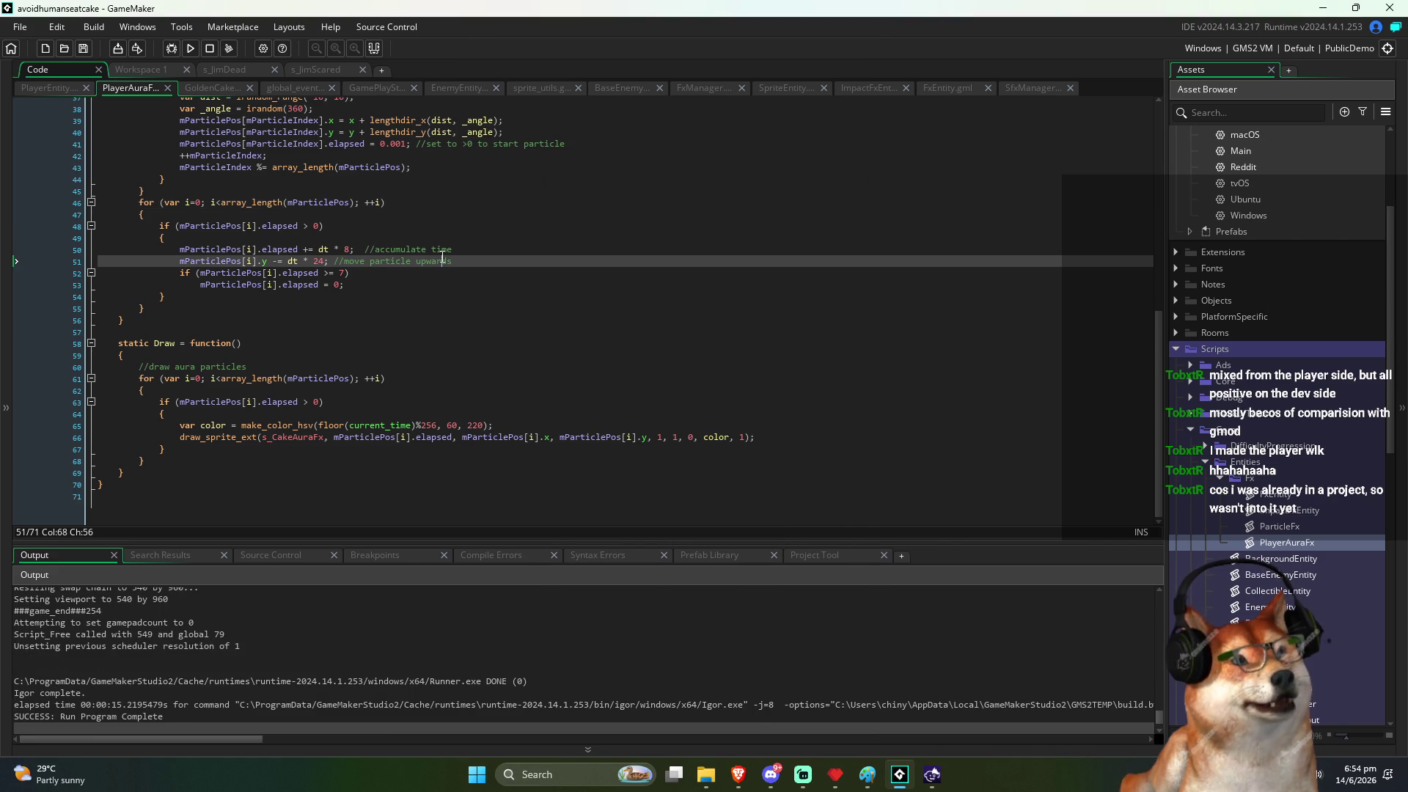
click(398, 274)
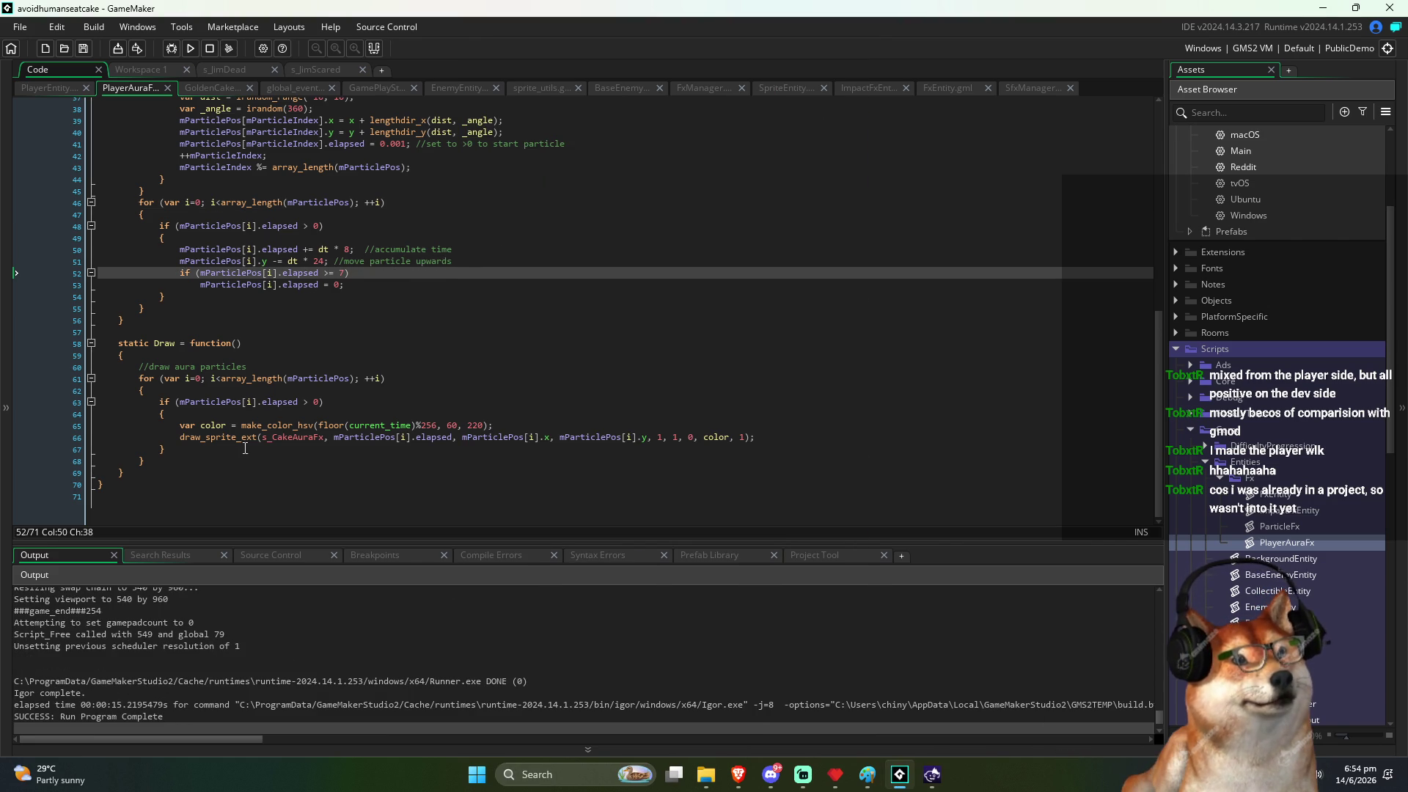
click(220, 455)
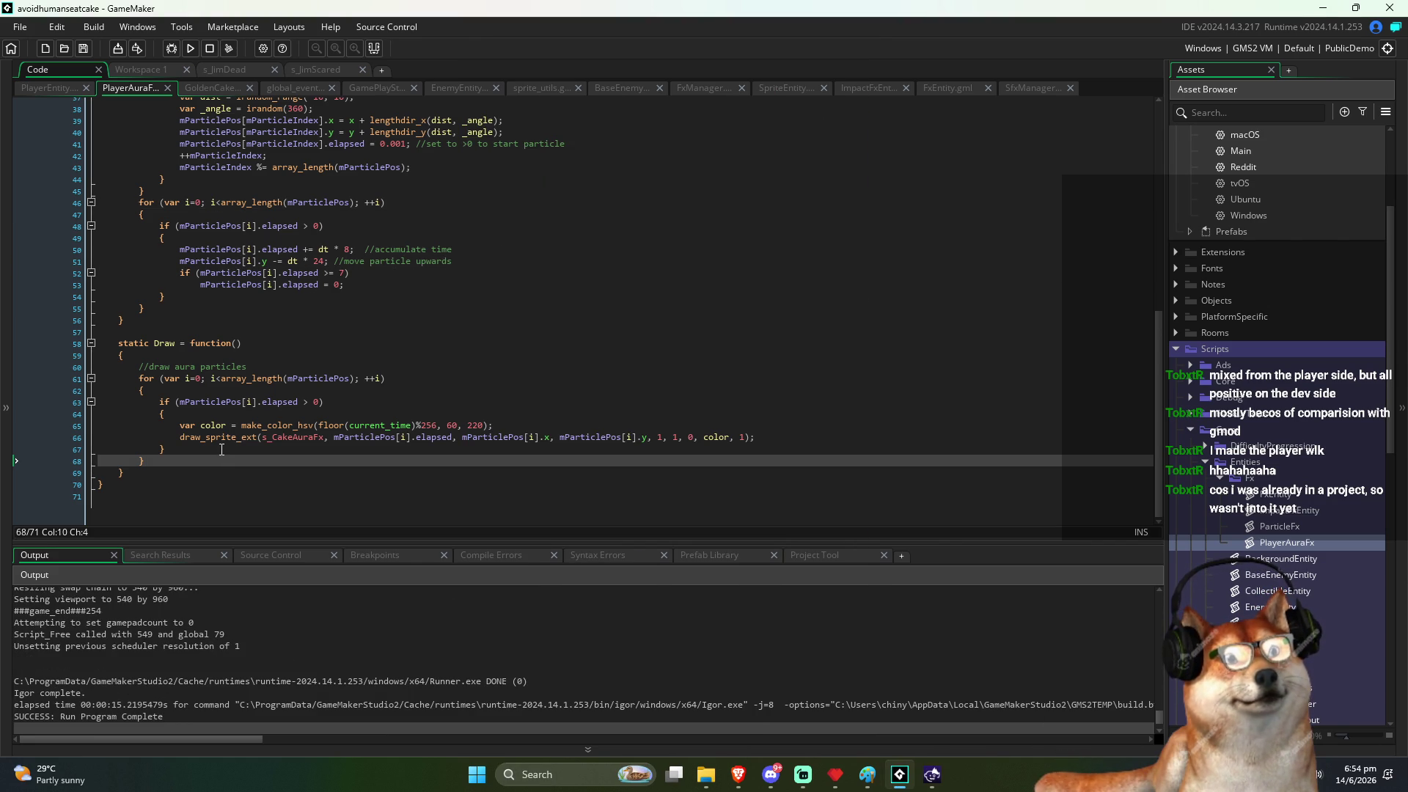
click(52, 89)
scroll(307, 461, down, 7)
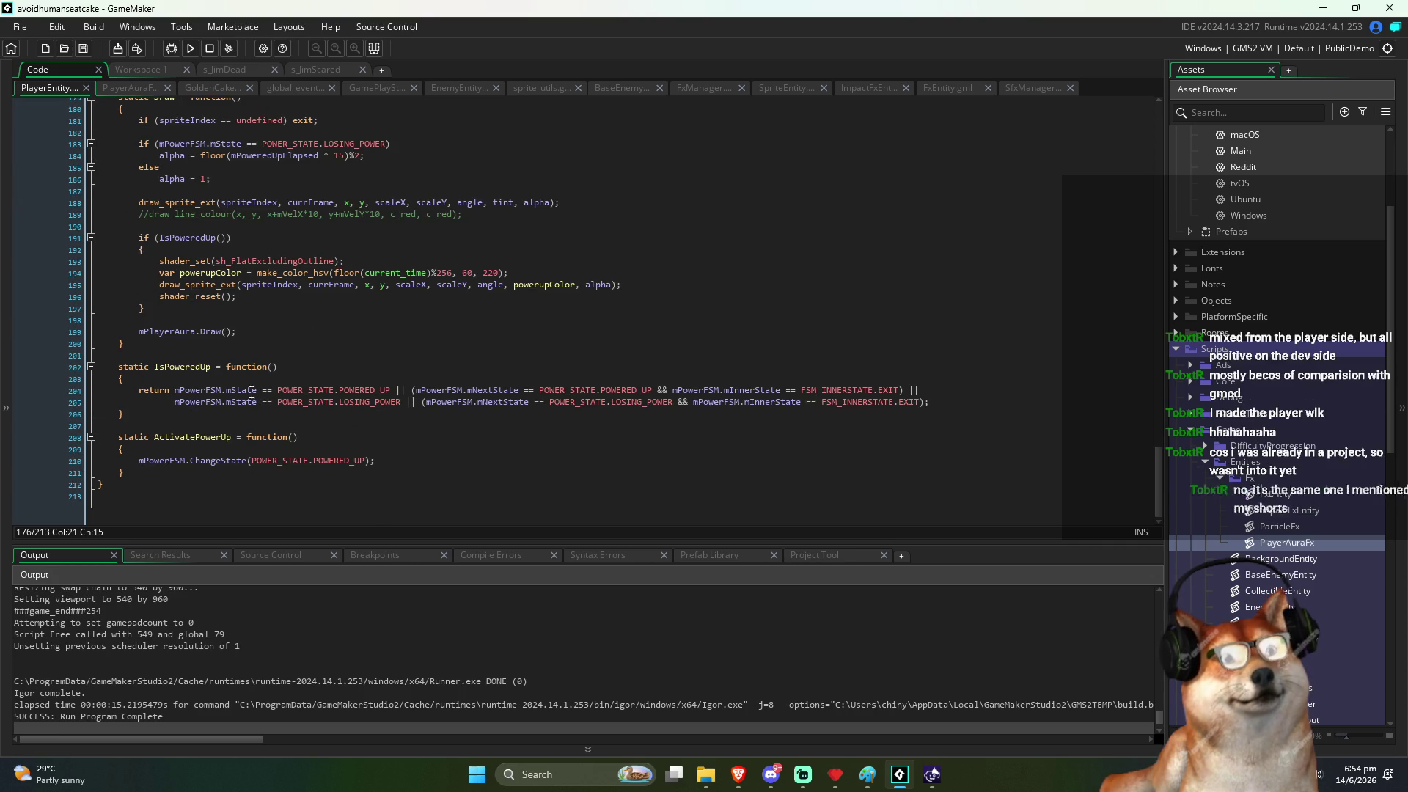
click(150, 391)
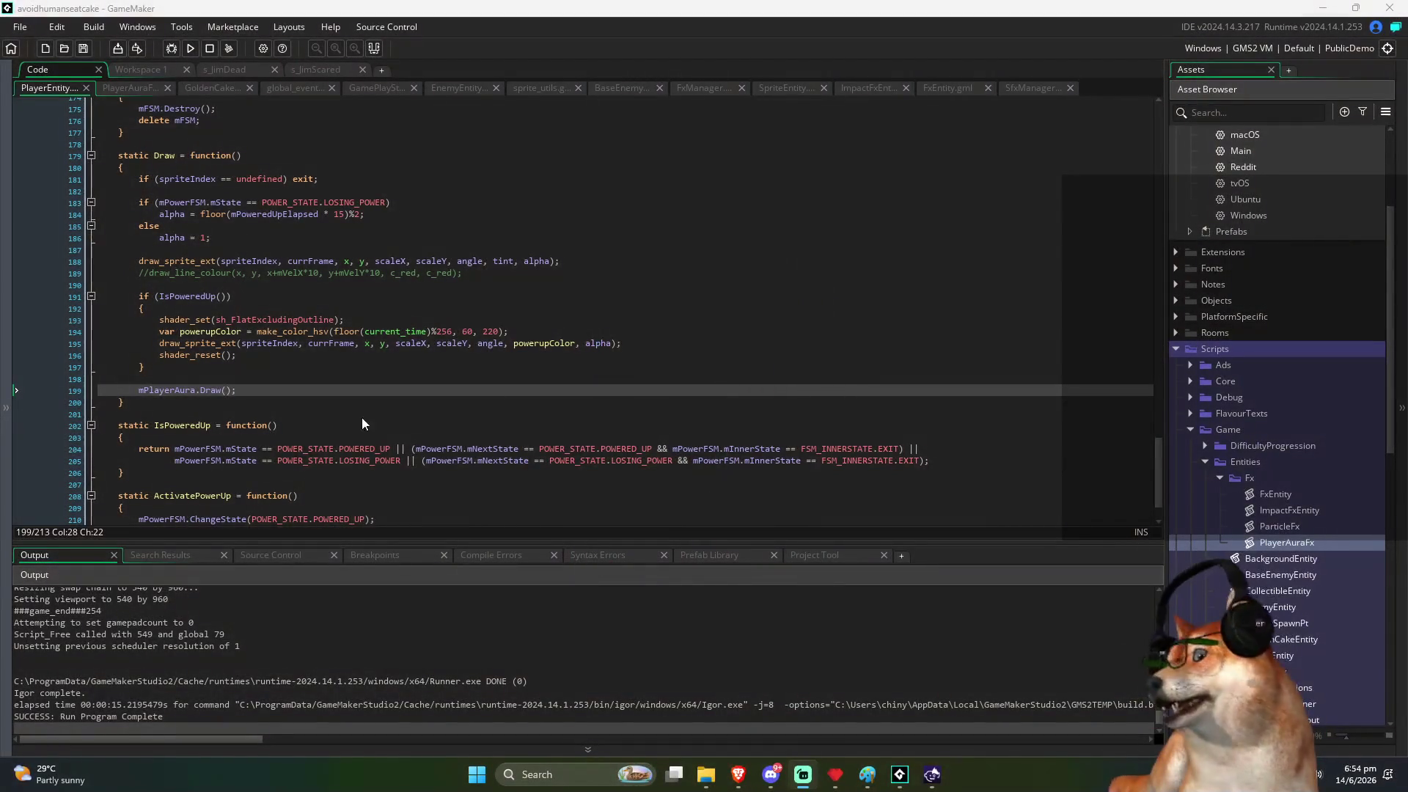
click(608, 379)
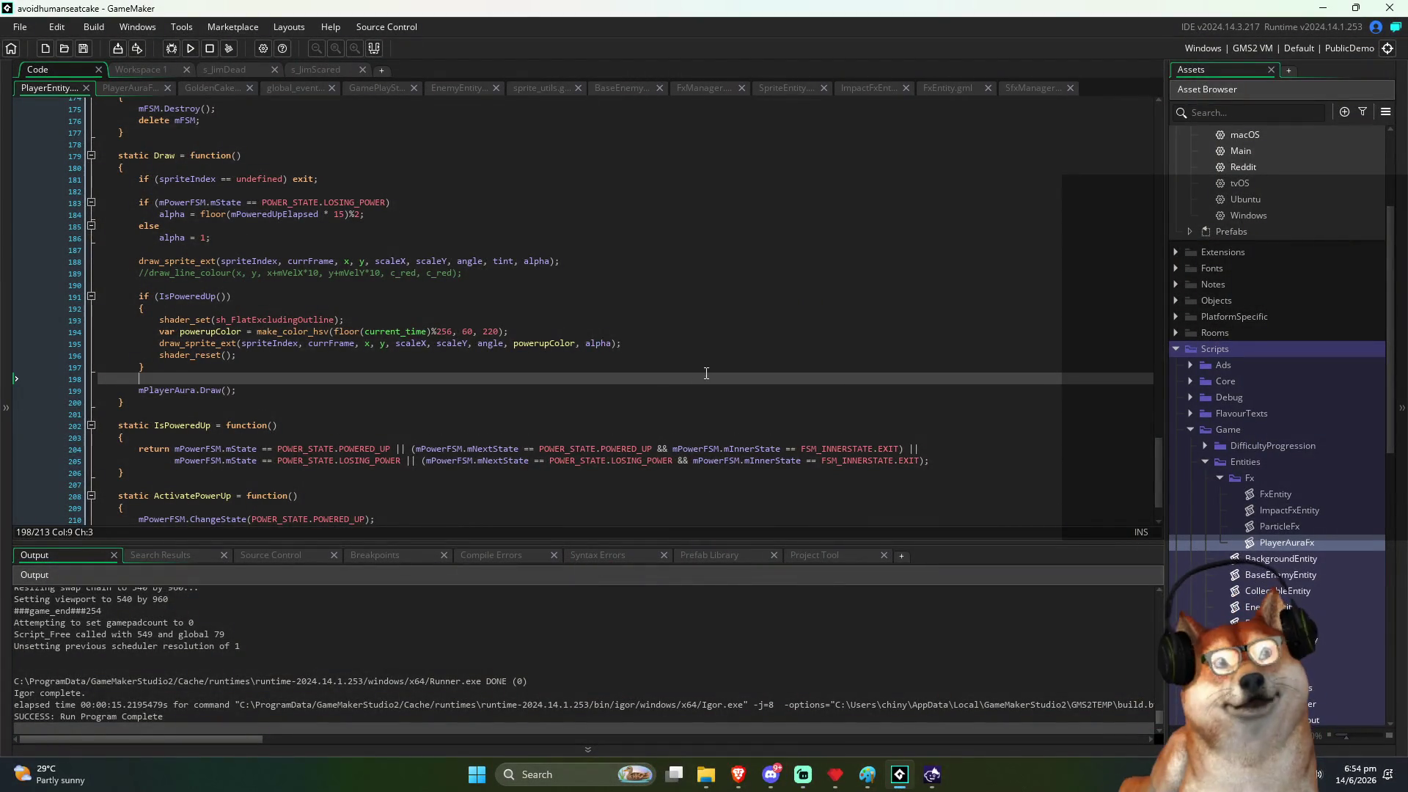
Step: Launch a new test run with the toolbar's Run button
scroll(608, 362, down, 2)
click(191, 48)
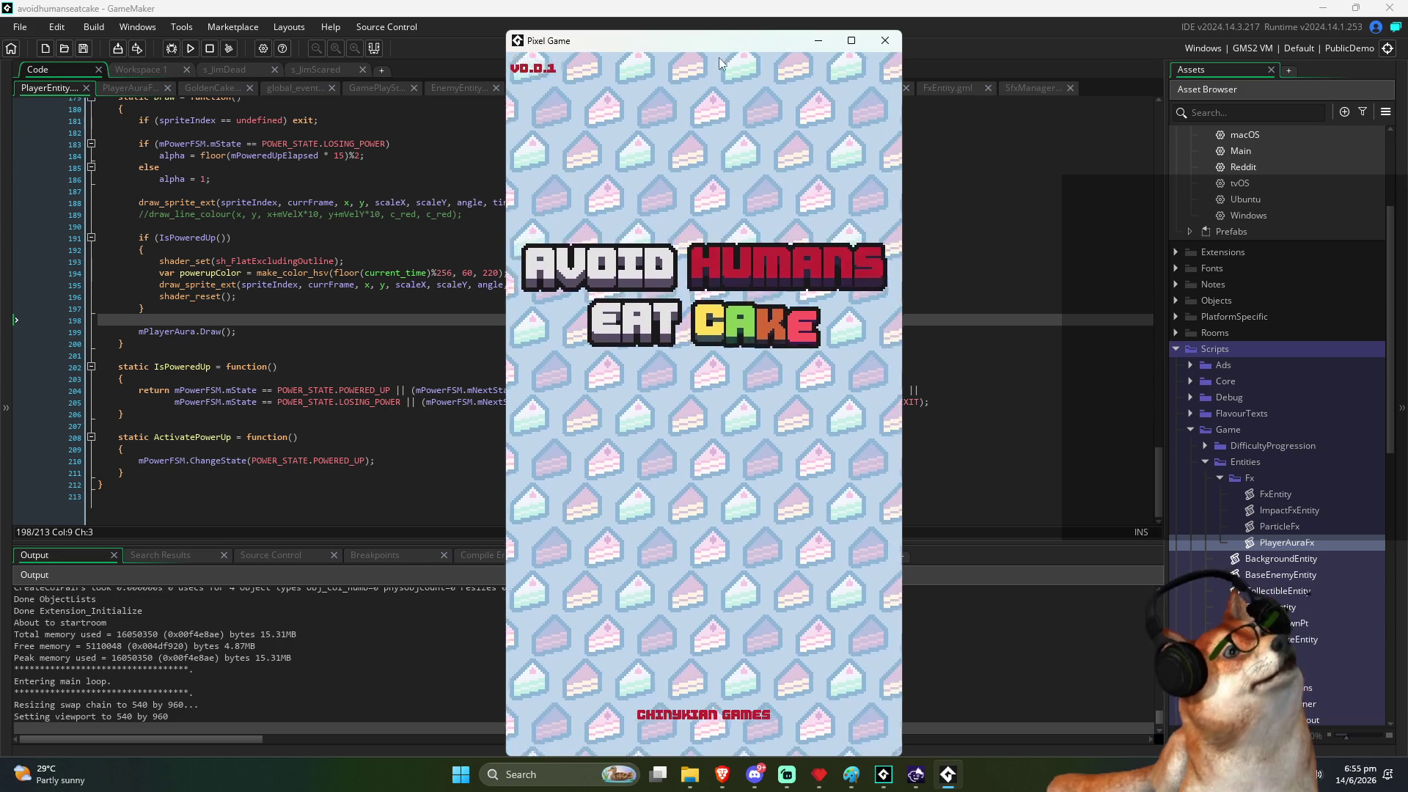
Step: Play a round with the aura active until game over at 25 cakes, then return to the editor
drag(719, 41, 714, 25)
click(677, 307)
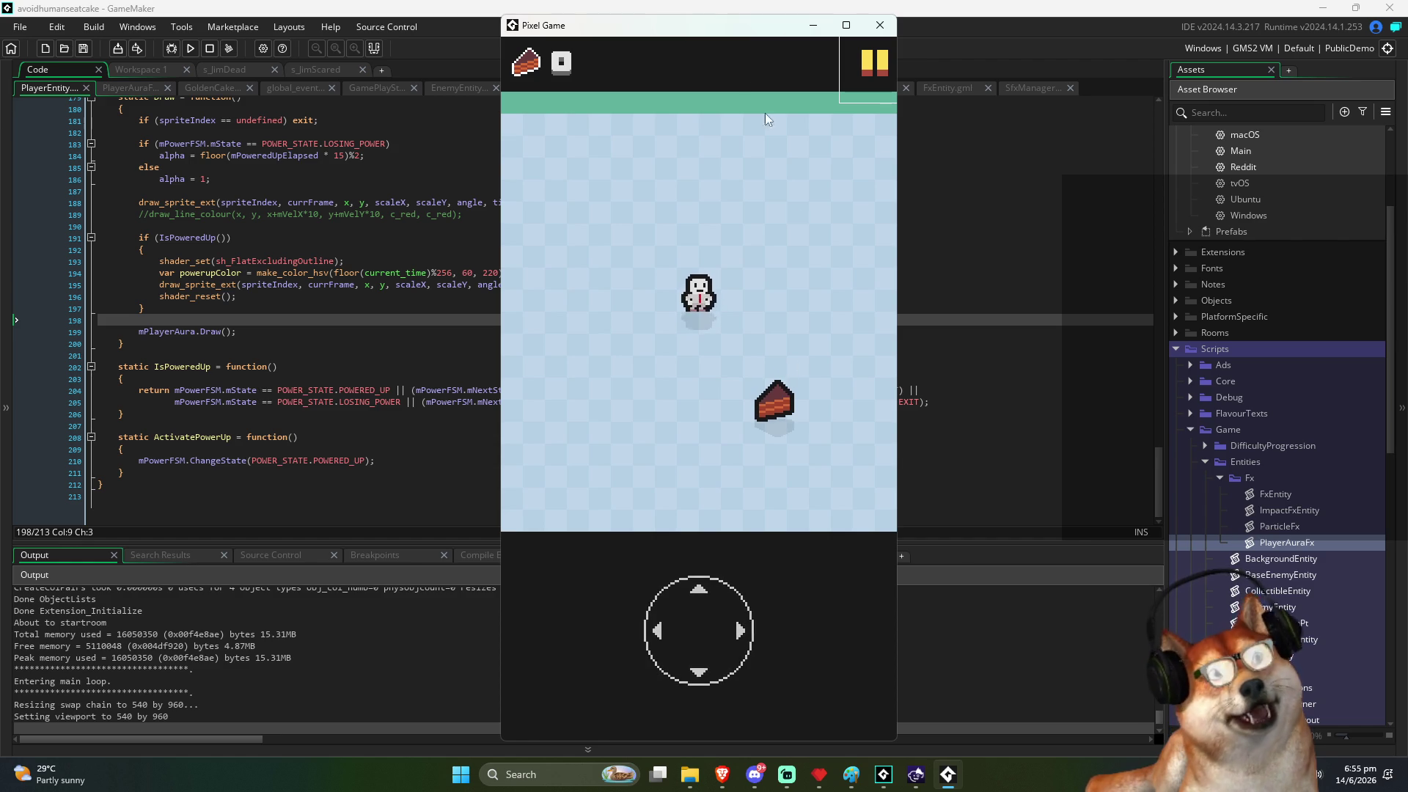
drag(739, 37, 736, 33)
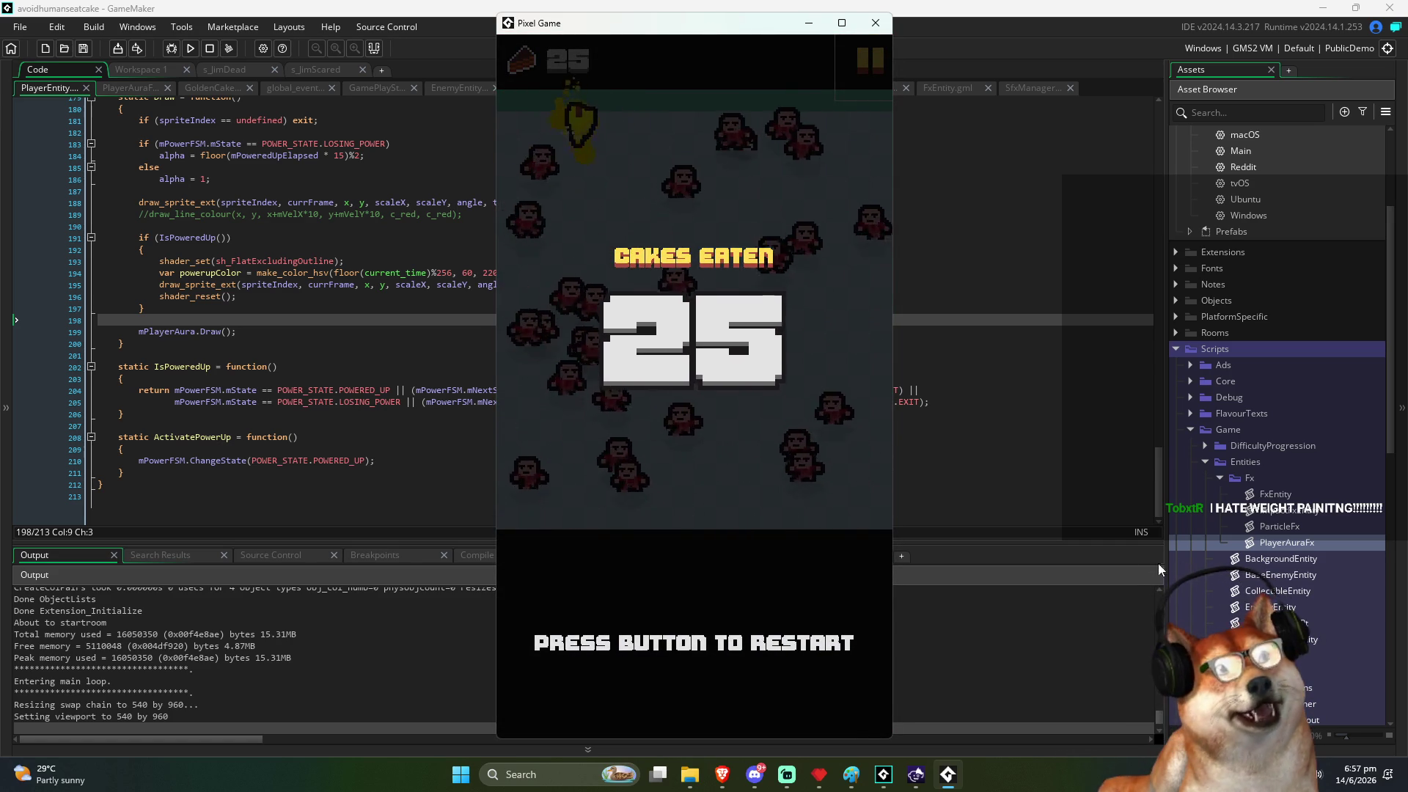
click(589, 197)
Step: Review the mPlayerAura references in PlayerEntity's Draw and Update functions, scrolling up to the constructor
click(624, 308)
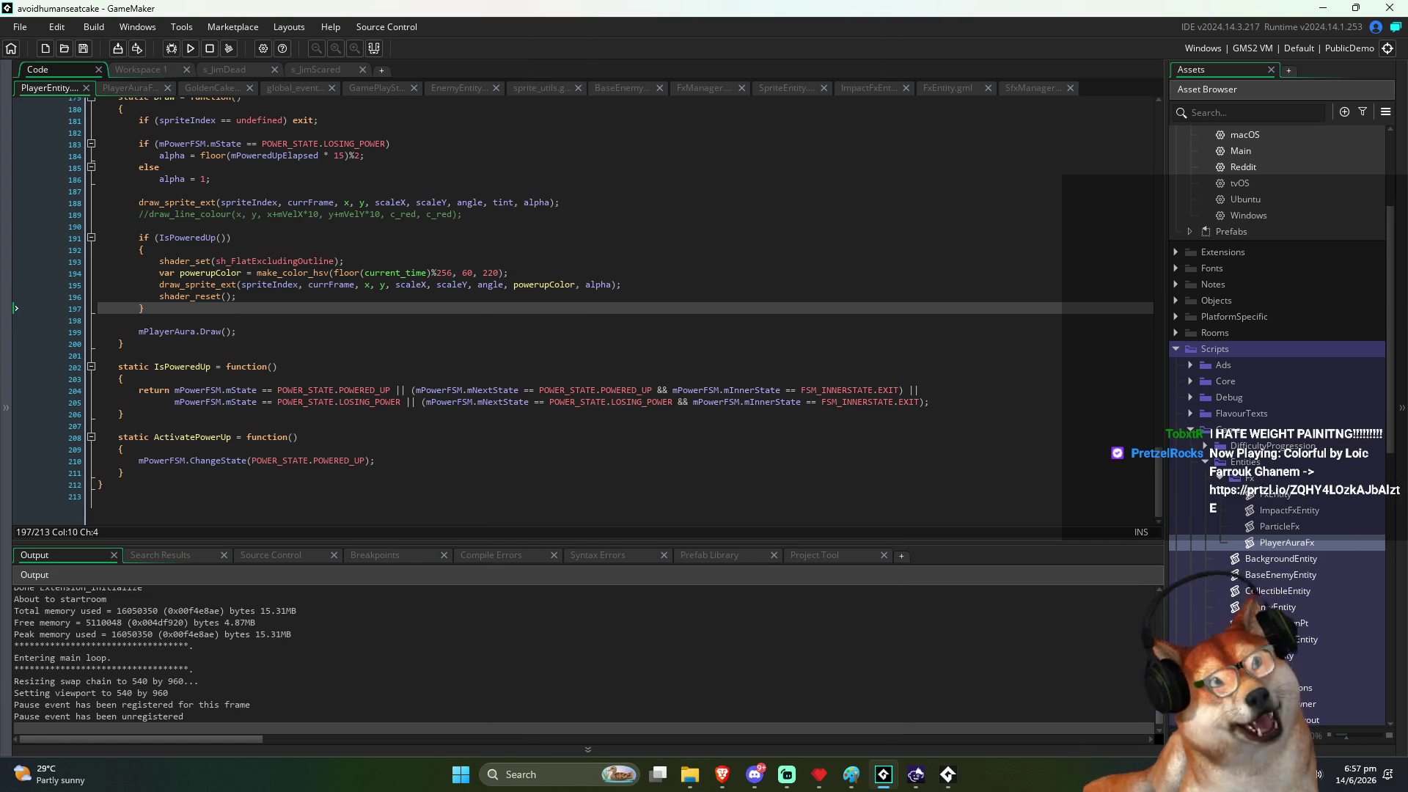
double_click(167, 331)
scroll(411, 317, up, 6)
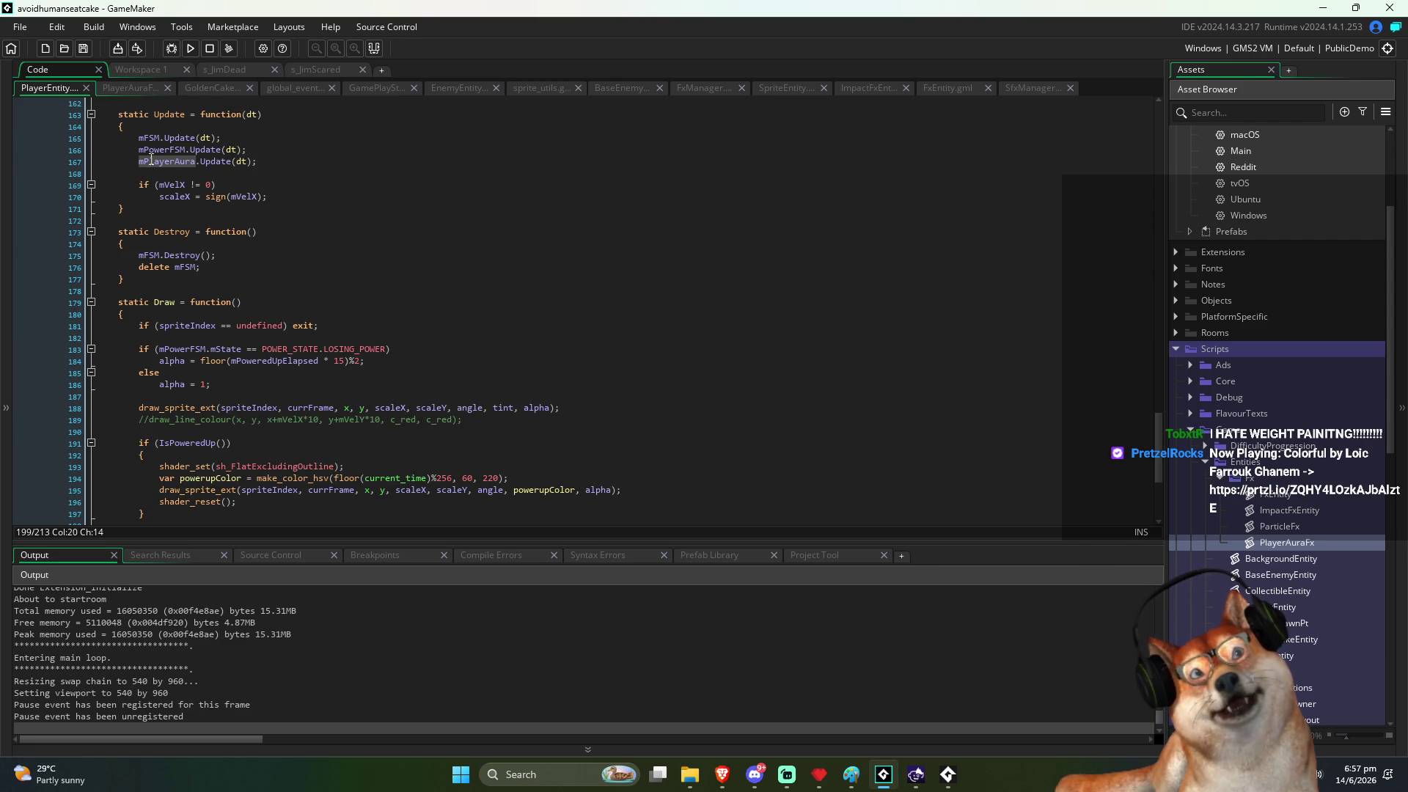
double_click(151, 160)
scroll(279, 188, up, 3)
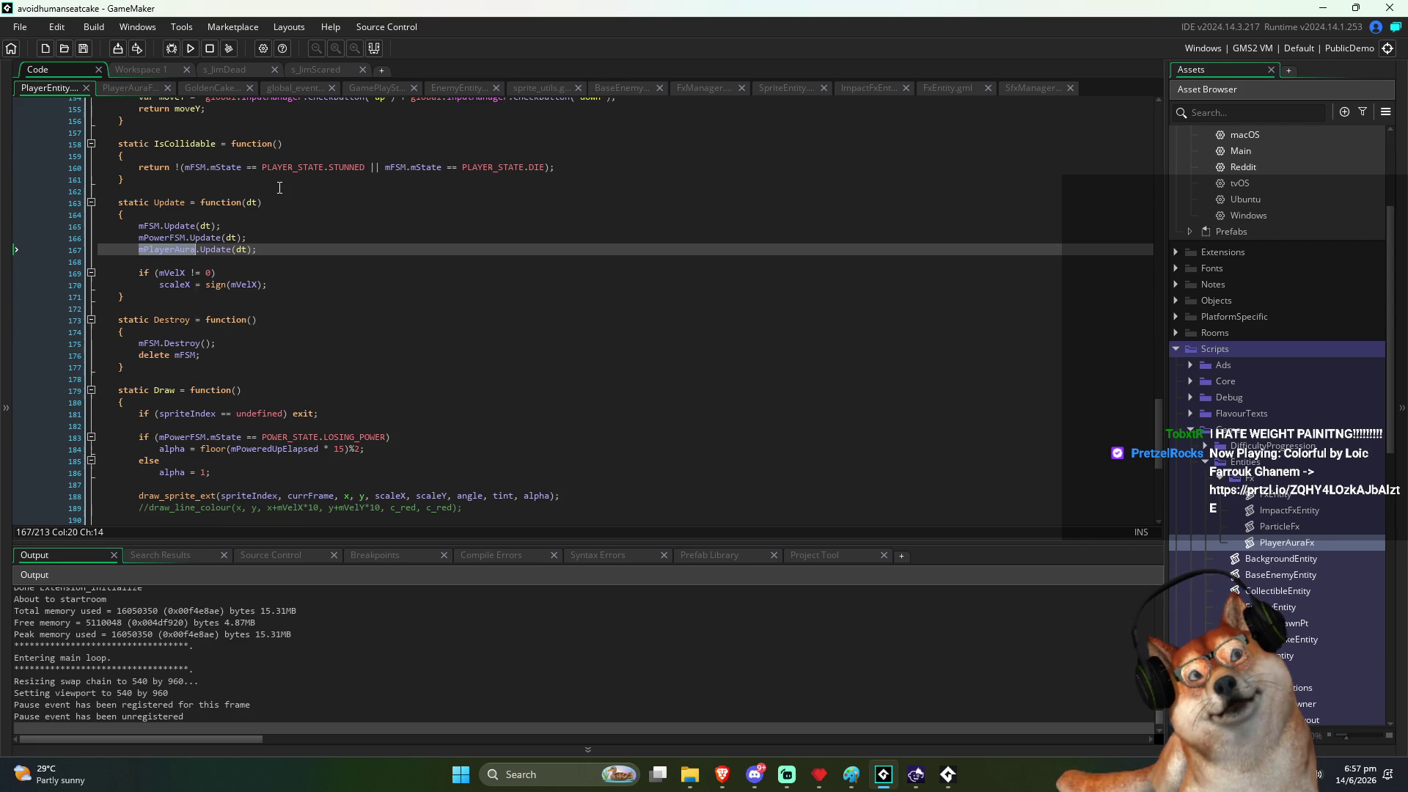
double_click(179, 254)
scroll(351, 256, up, 14)
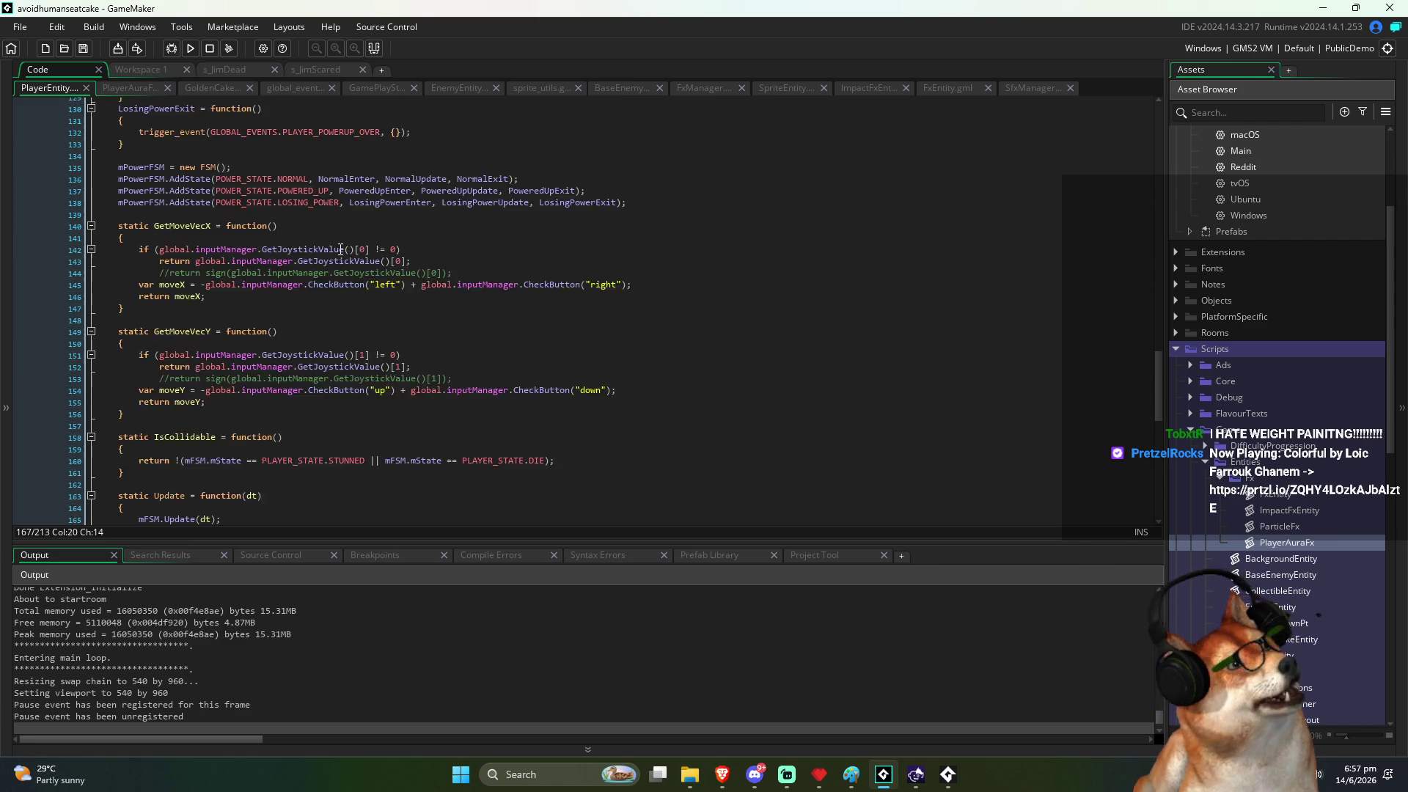
scroll(350, 256, up, 14)
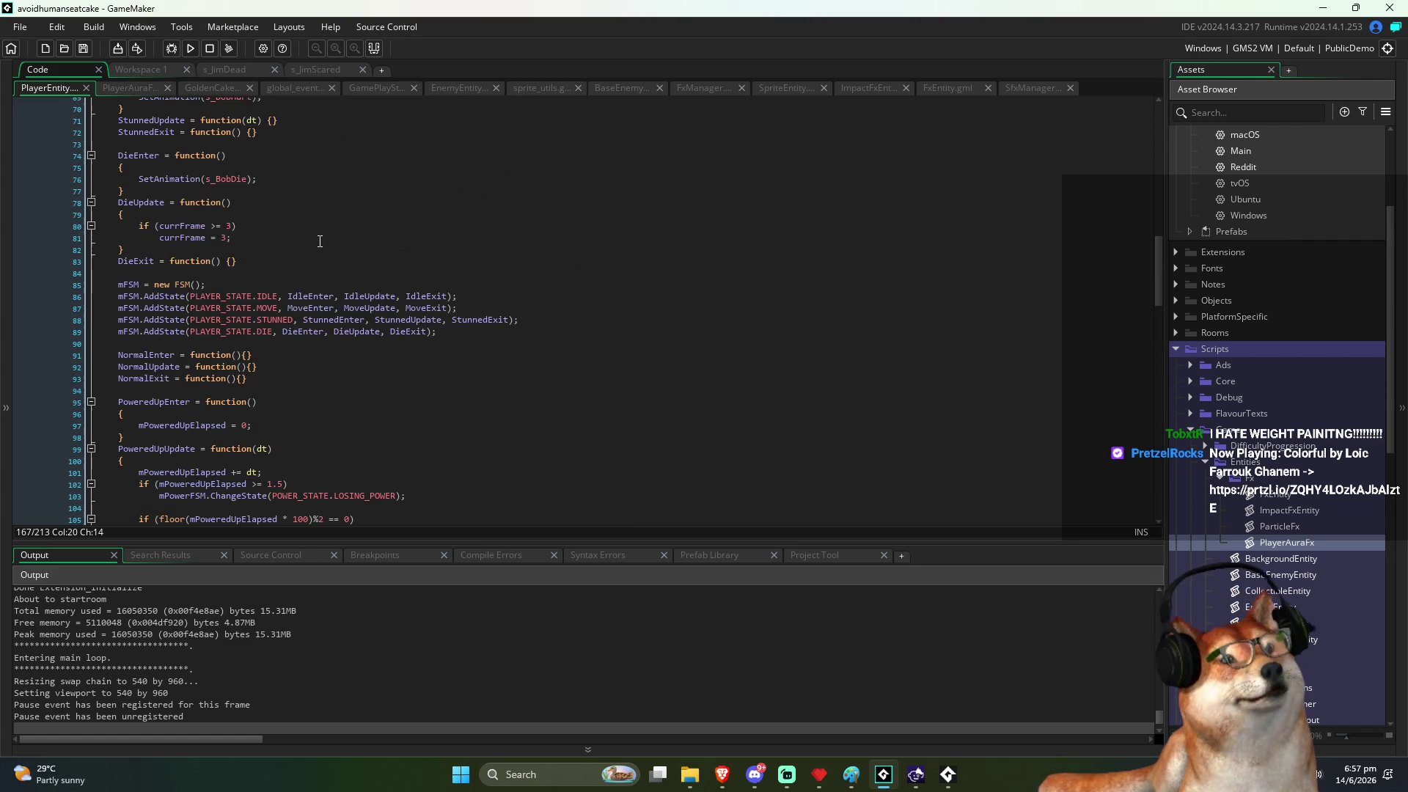
scroll(277, 233, up, 20)
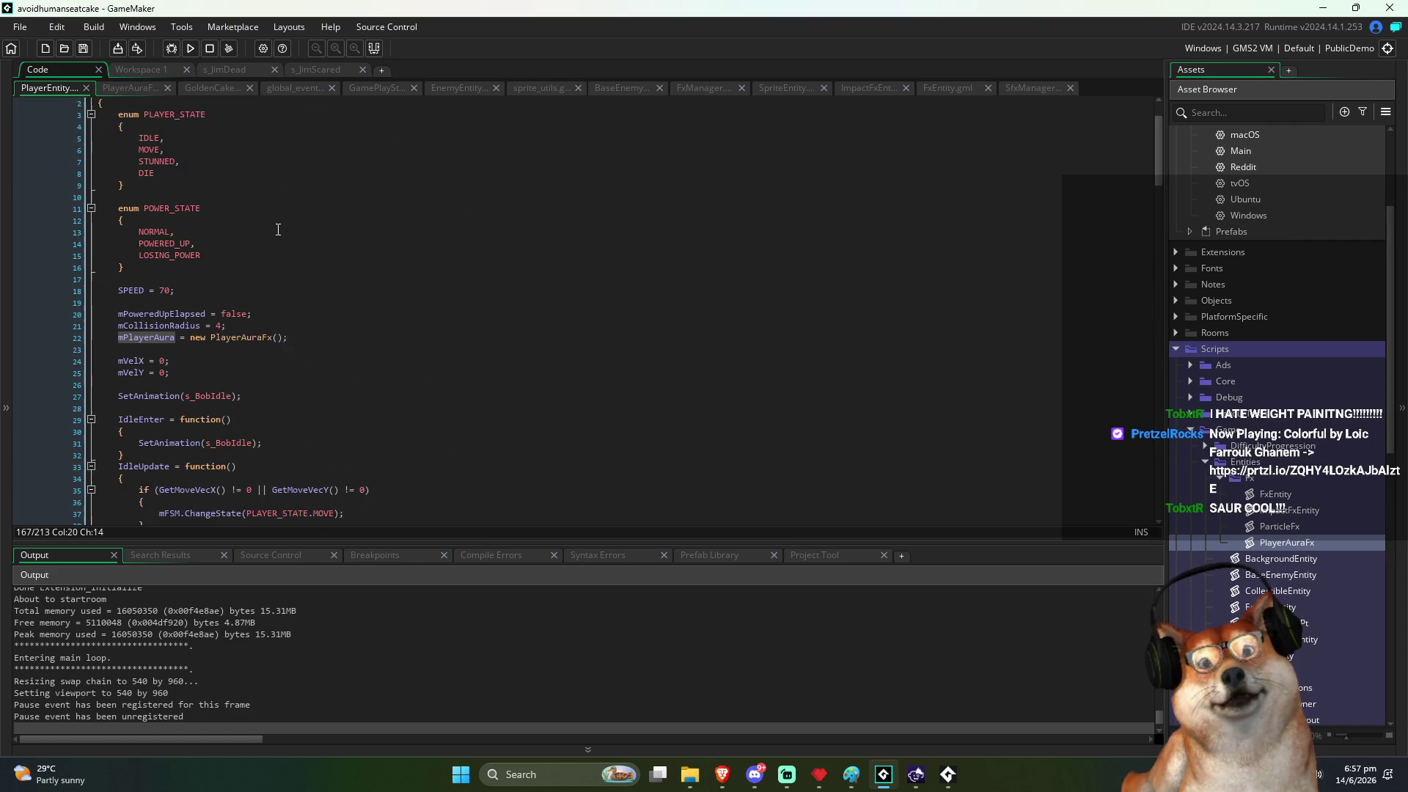
Step: Add mPlayerAura.Start() below the aura creation line, then stop the old run and relaunch the game
click(333, 355)
key(Return)
text(mPlayerAura)
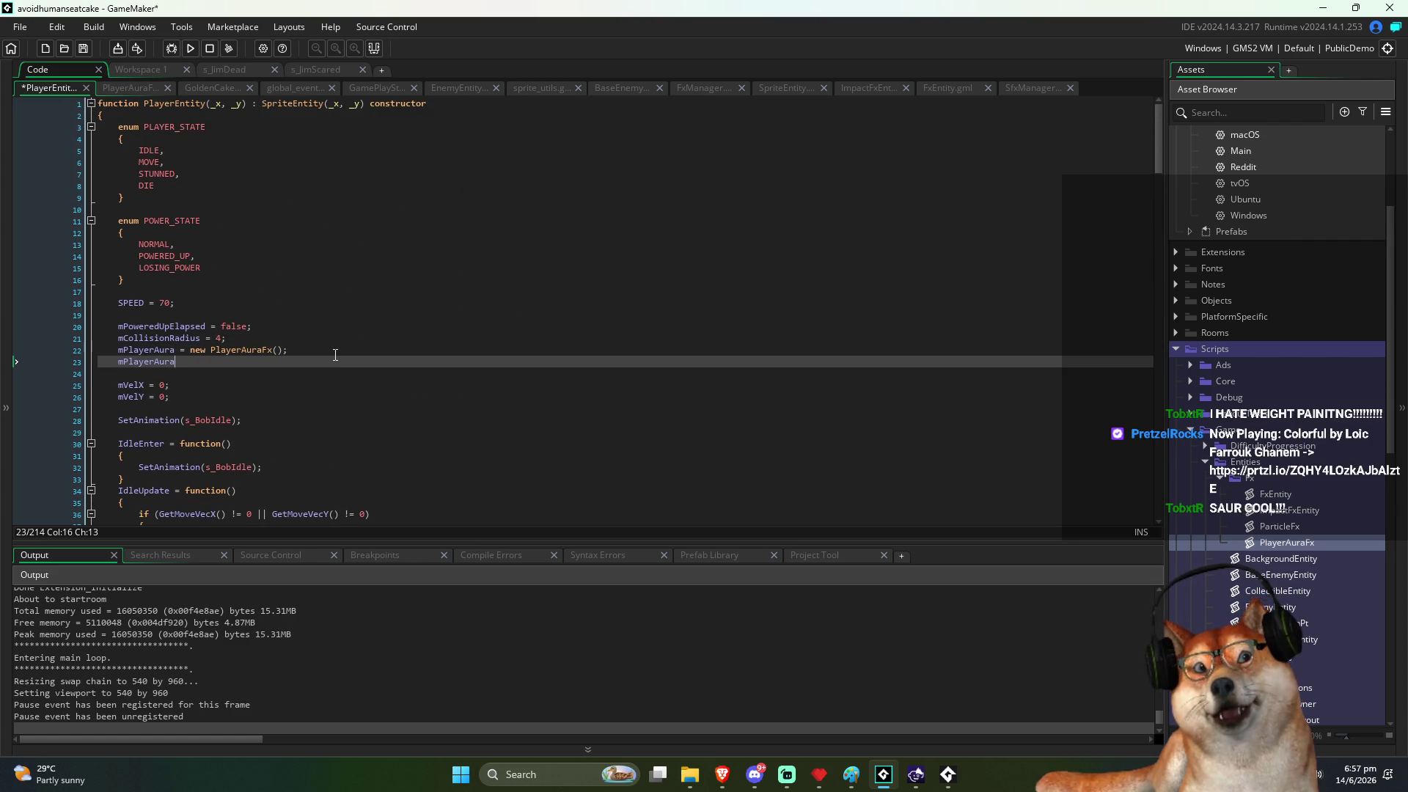
text(.Star)
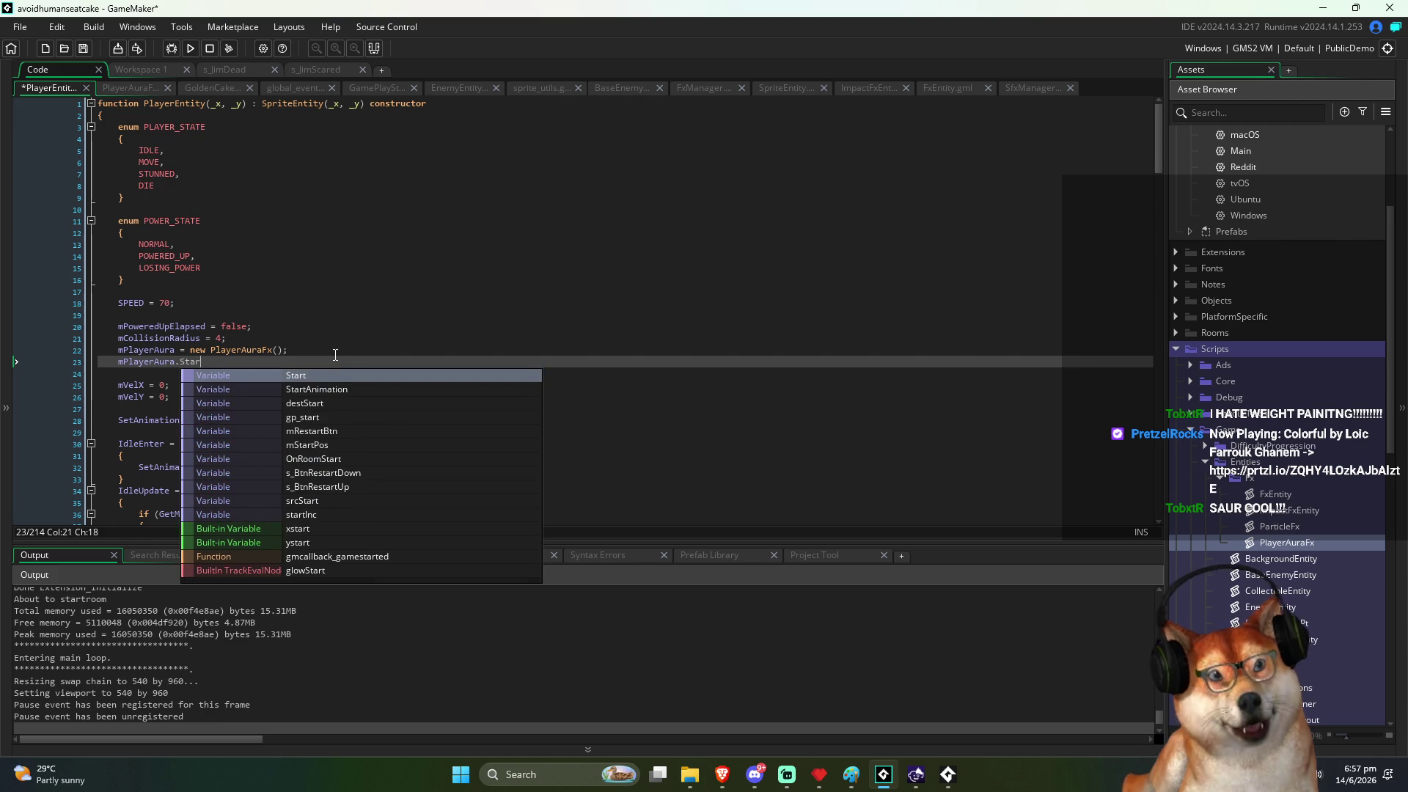
text(t();)
key(F5)
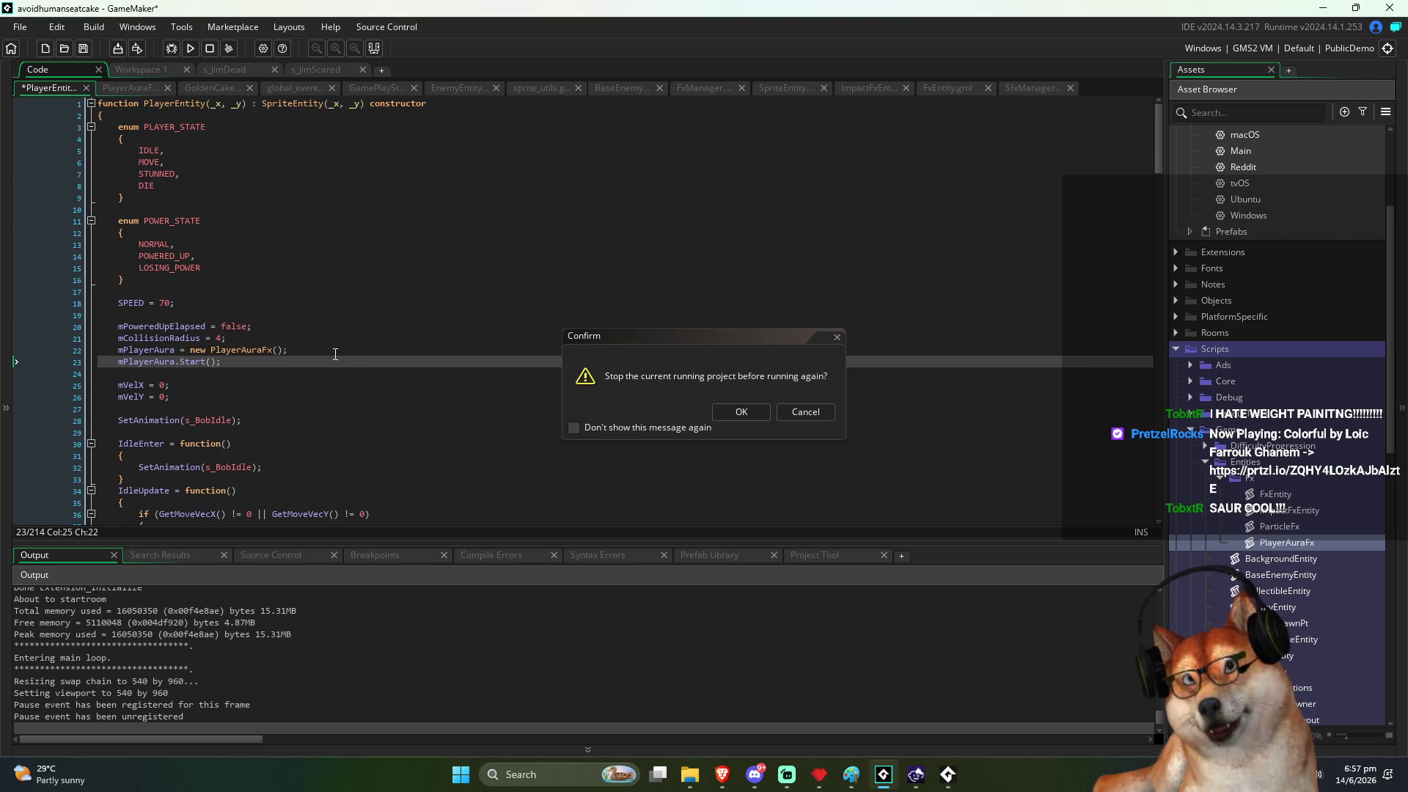
click(725, 410)
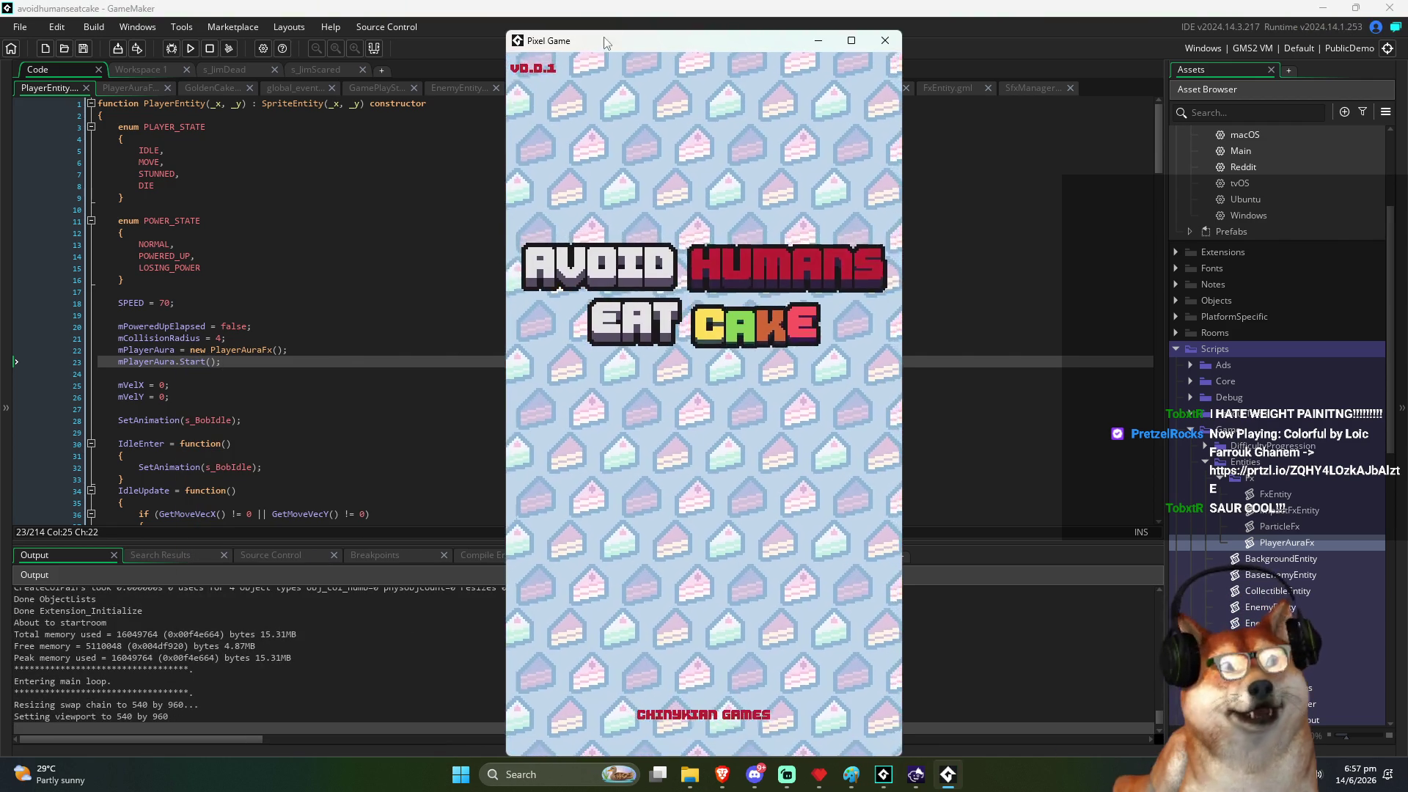
Step: Move the game window left and play a round, grabbing the golden cake, then restart after game over
drag(627, 47, 594, 38)
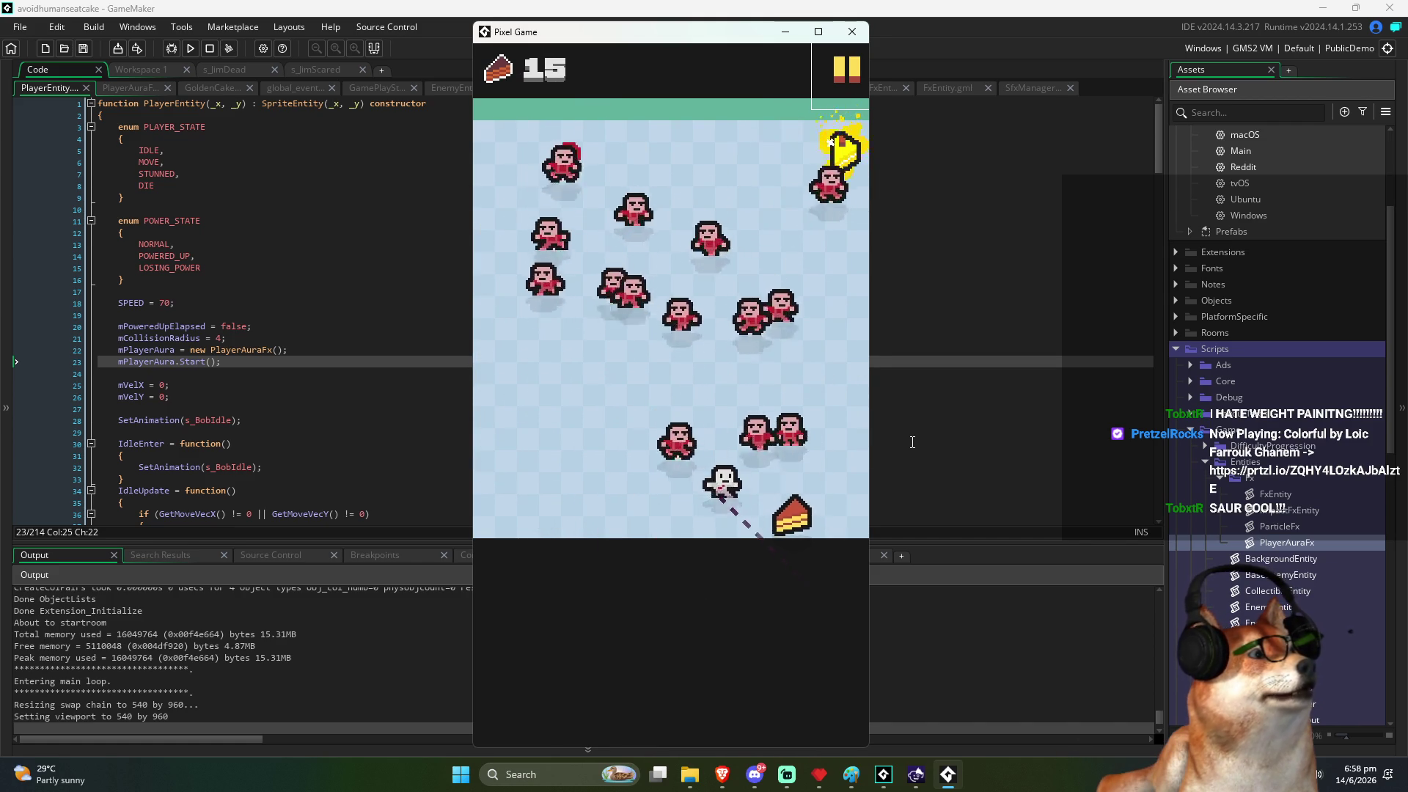
key(Up)
key(Left)
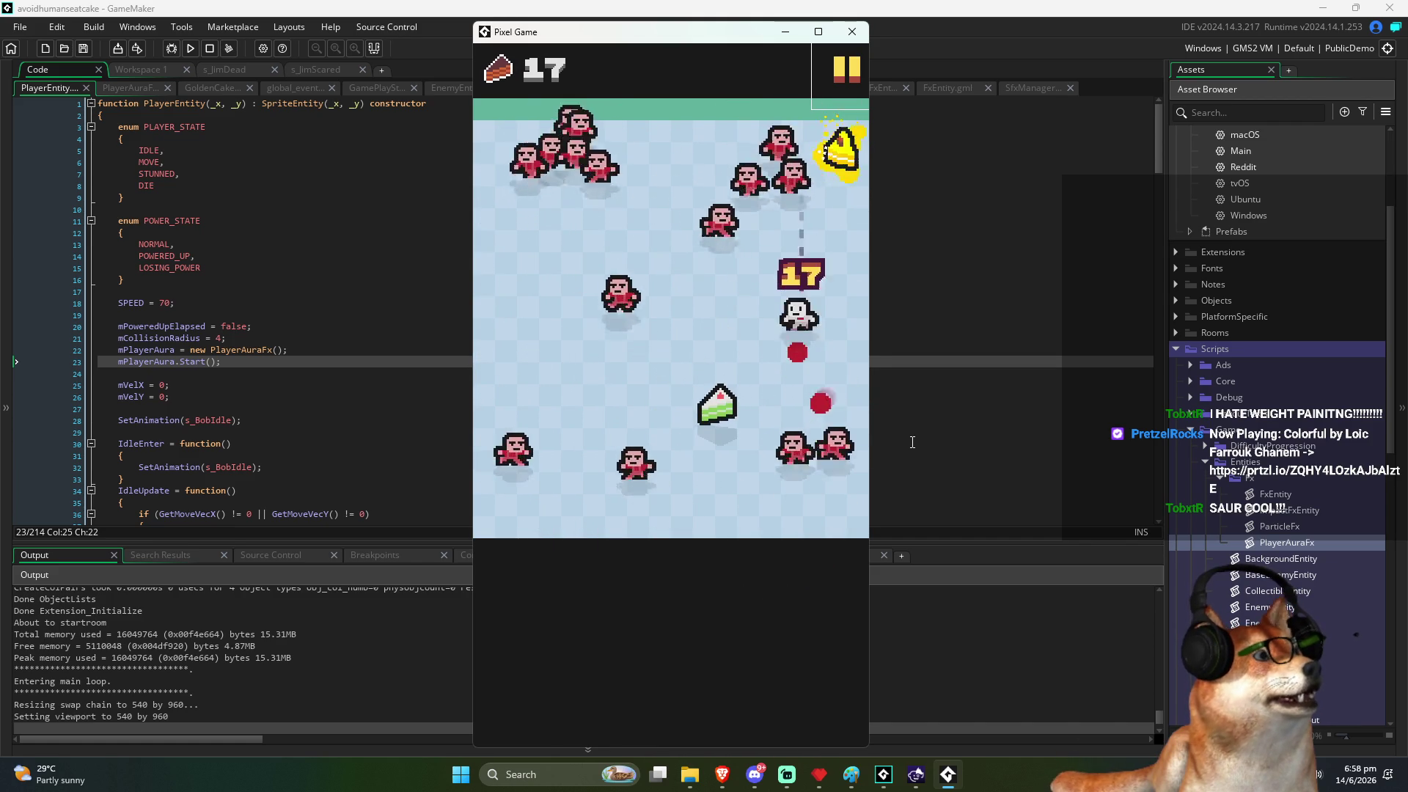
key(Up)
key(Up)
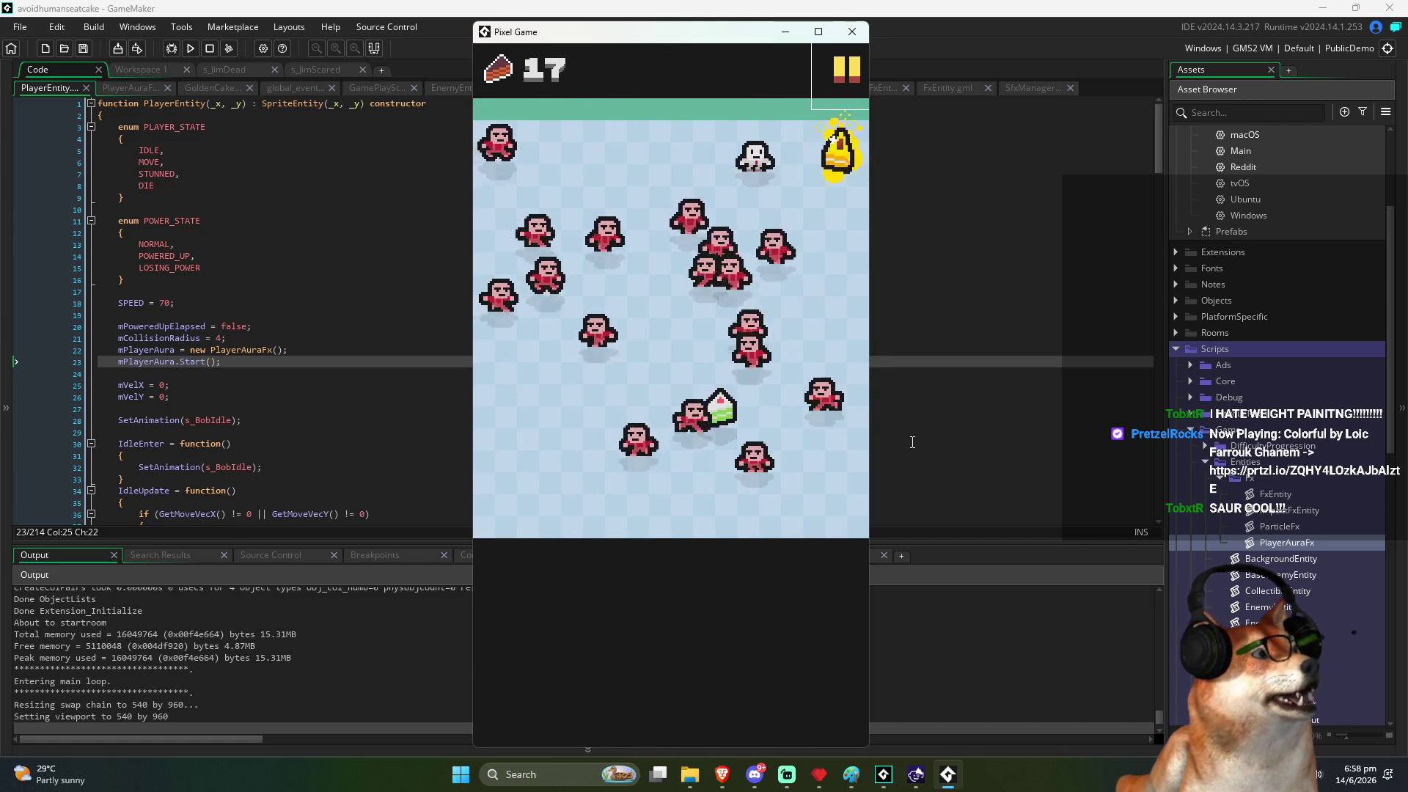
key(Right)
key(Down)
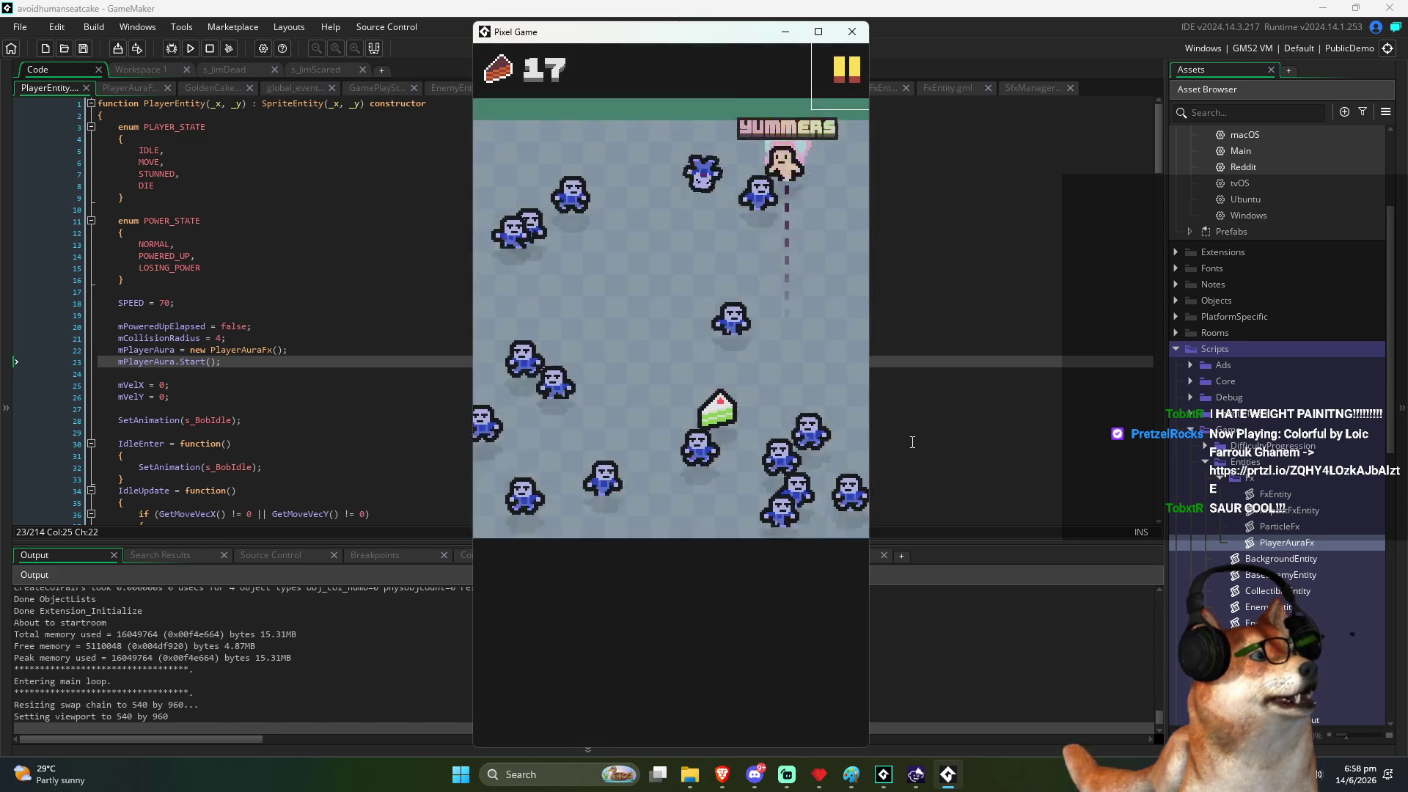
key(Left)
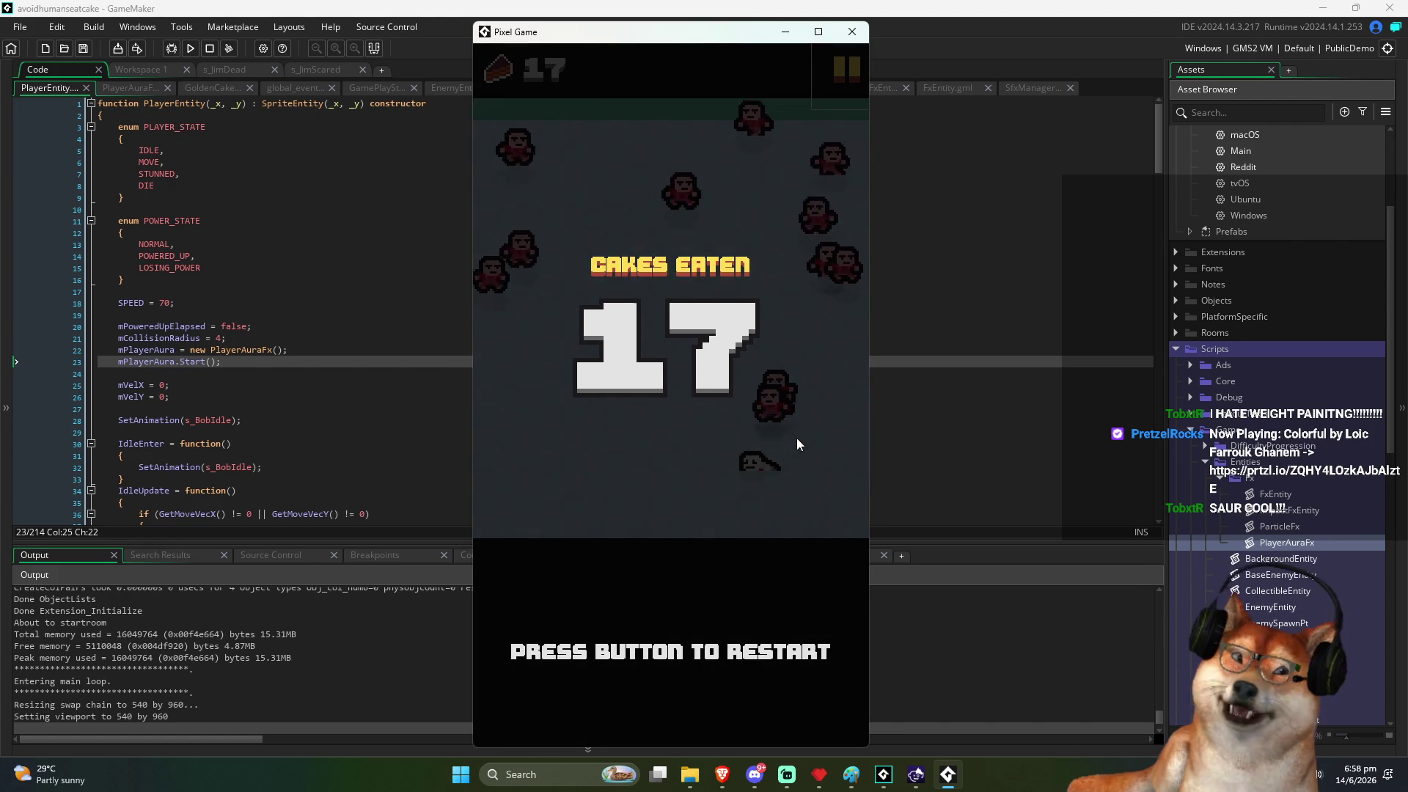
click(796, 437)
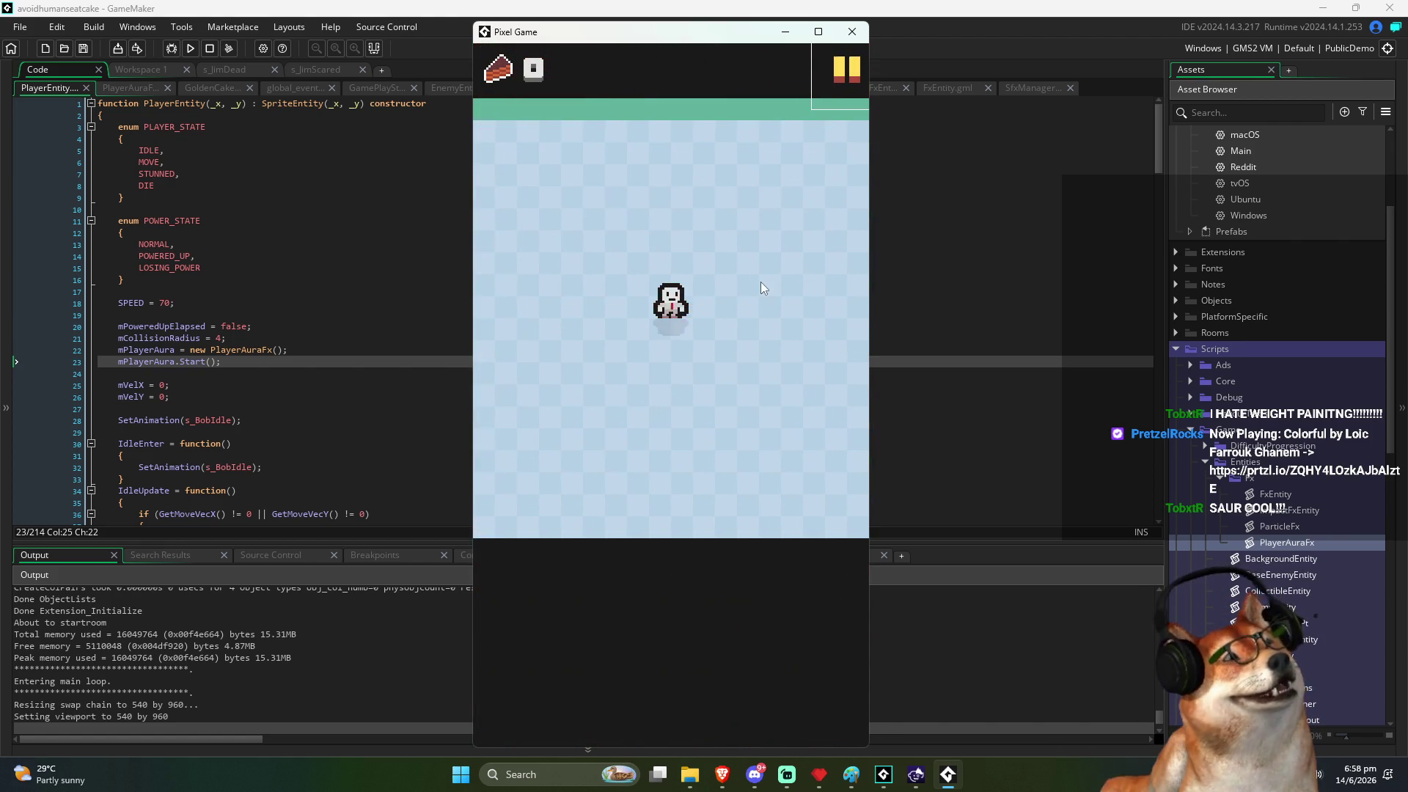
Step: Play another round, pausing and resuming mid-game, then restart after dying
mouse_move(741, 294)
mouse_down()
mouse_move(804, 156)
mouse_move(773, 172)
mouse_move(799, 159)
mouse_move(848, 170)
mouse_up()
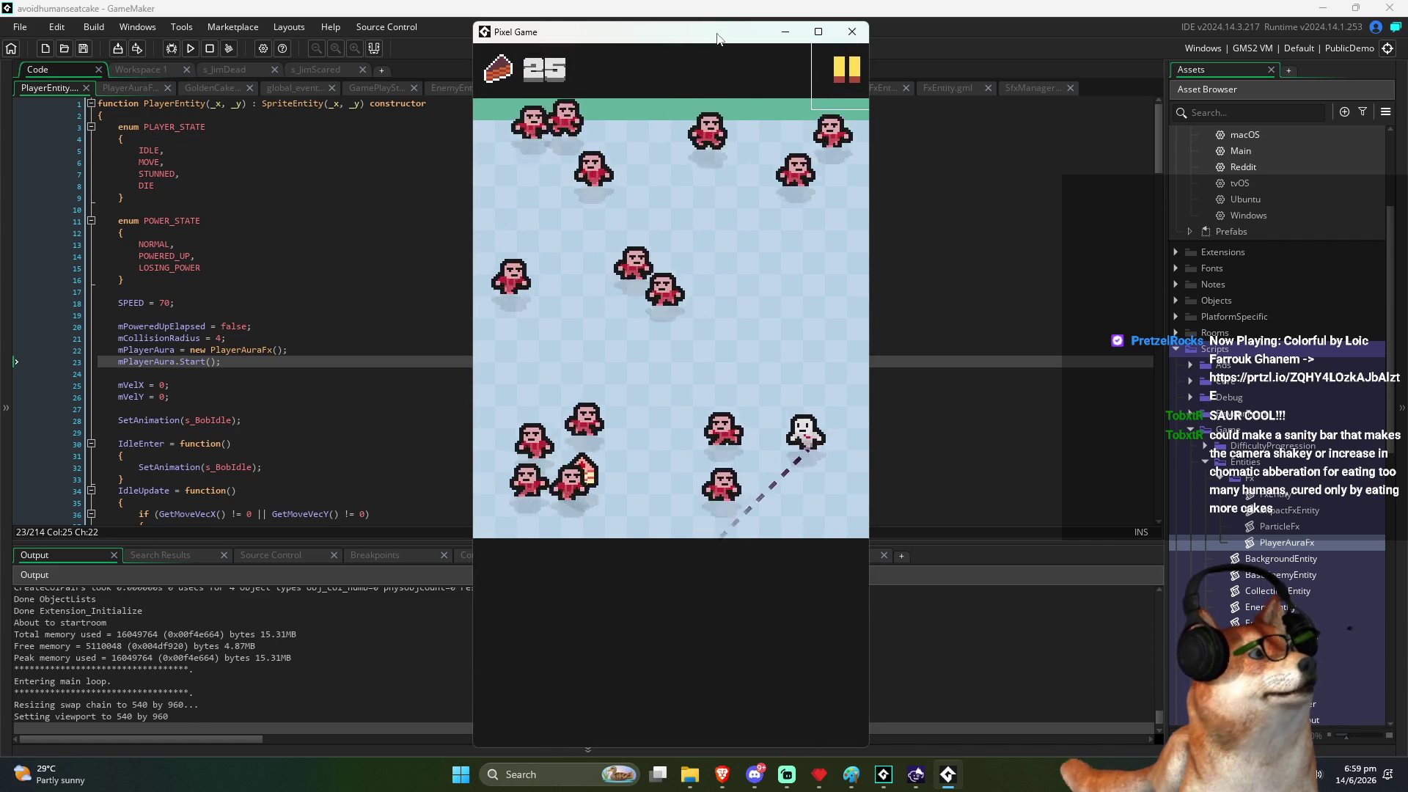
click(849, 73)
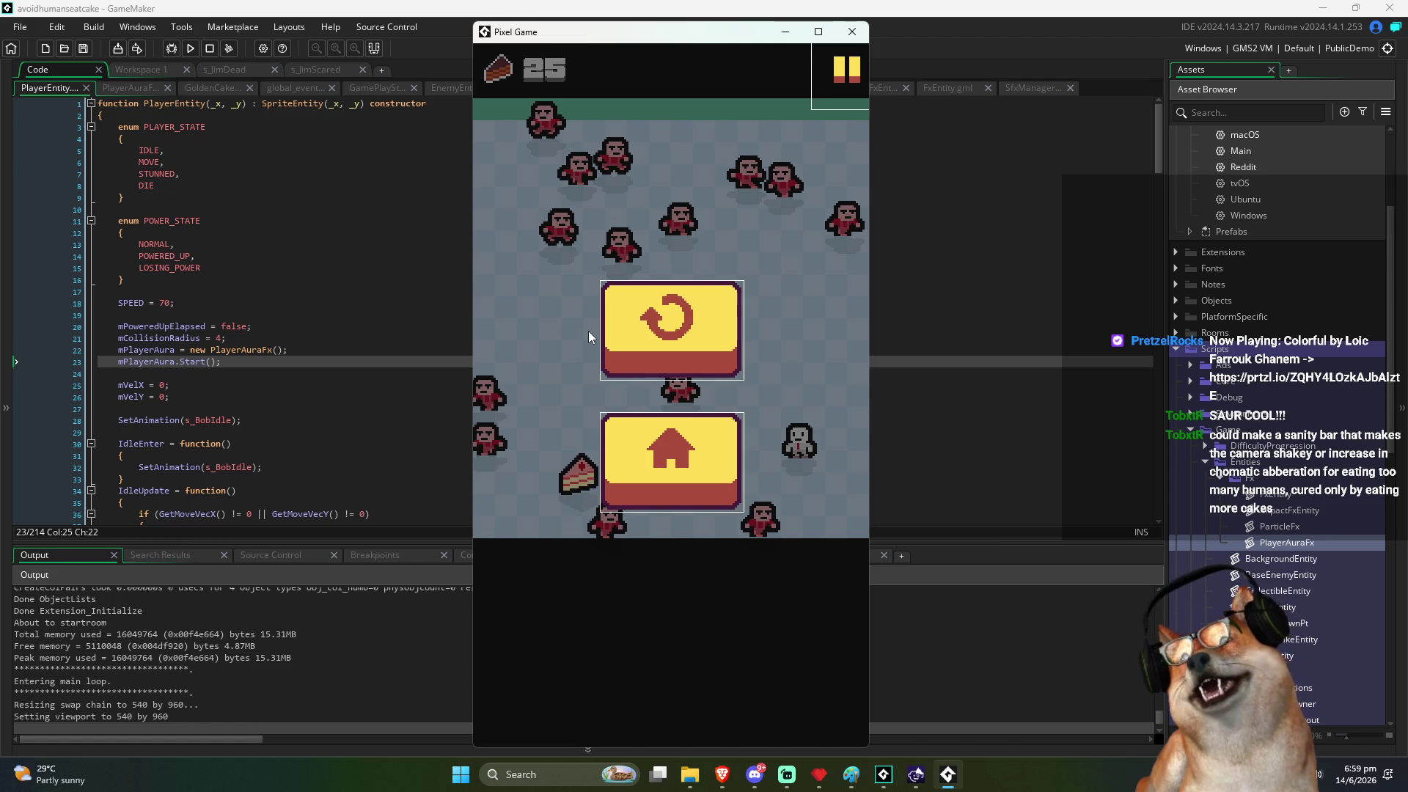
click(858, 92)
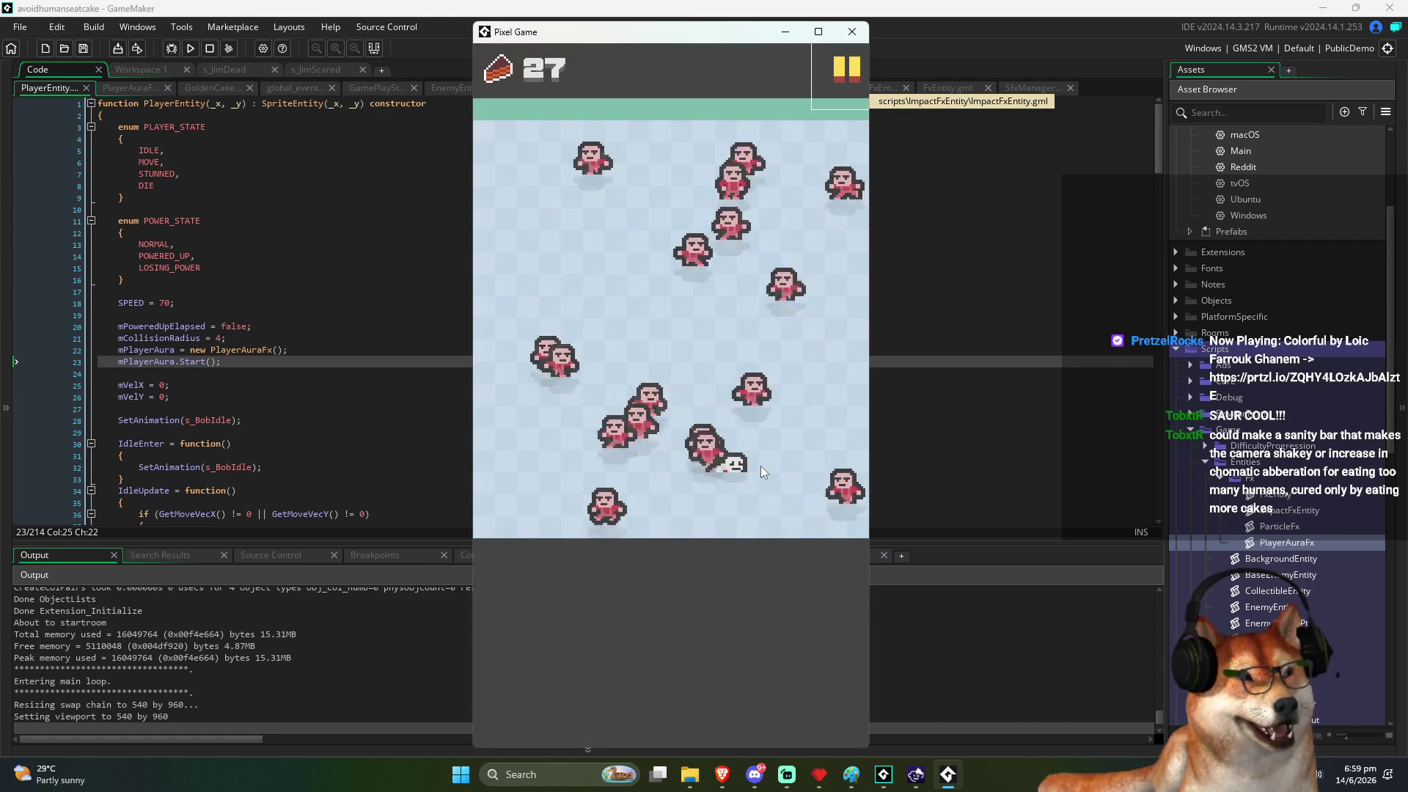
click(710, 466)
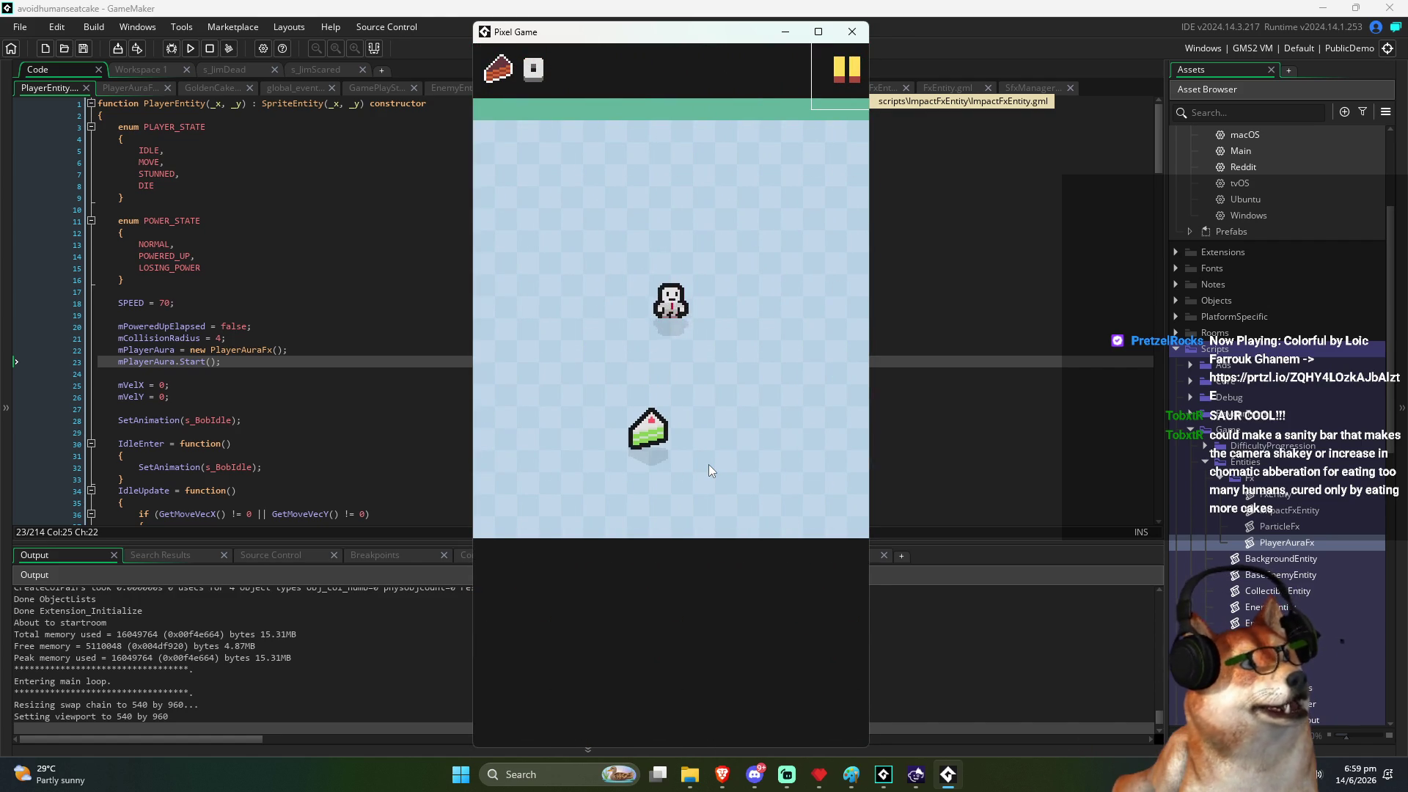
Step: Steer the player down-left and up-right around the humans, eating cakes
key(Down)
key(Left)
key(Down)
key(Left)
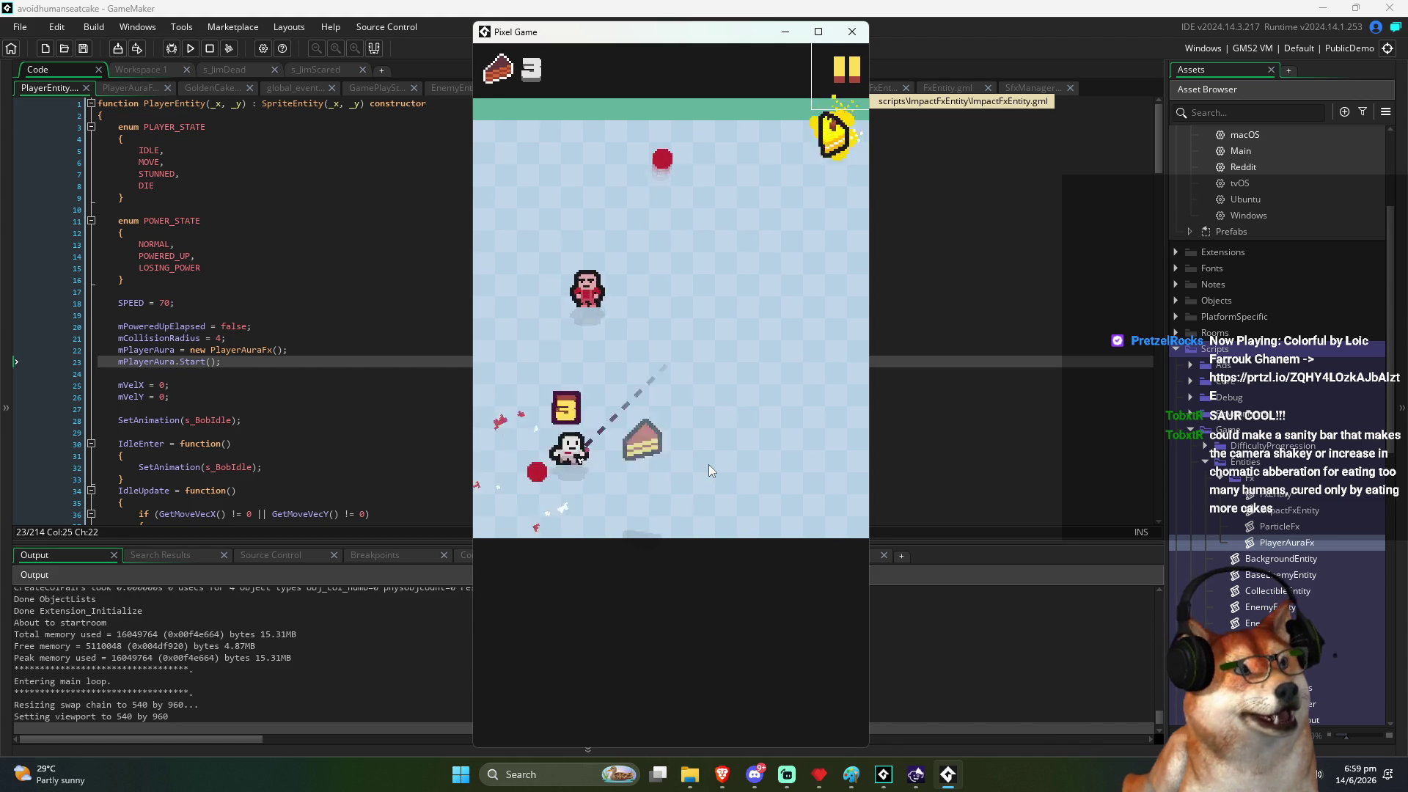
key(Up)
key(Right)
key(Up)
key(Right)
key(Down)
Step: Keep chasing cakes until 14 are eaten, then restart from the game-over screen
key(Down)
key(Up)
key(Left)
key(Up)
key(Right)
key(Down)
key(Left)
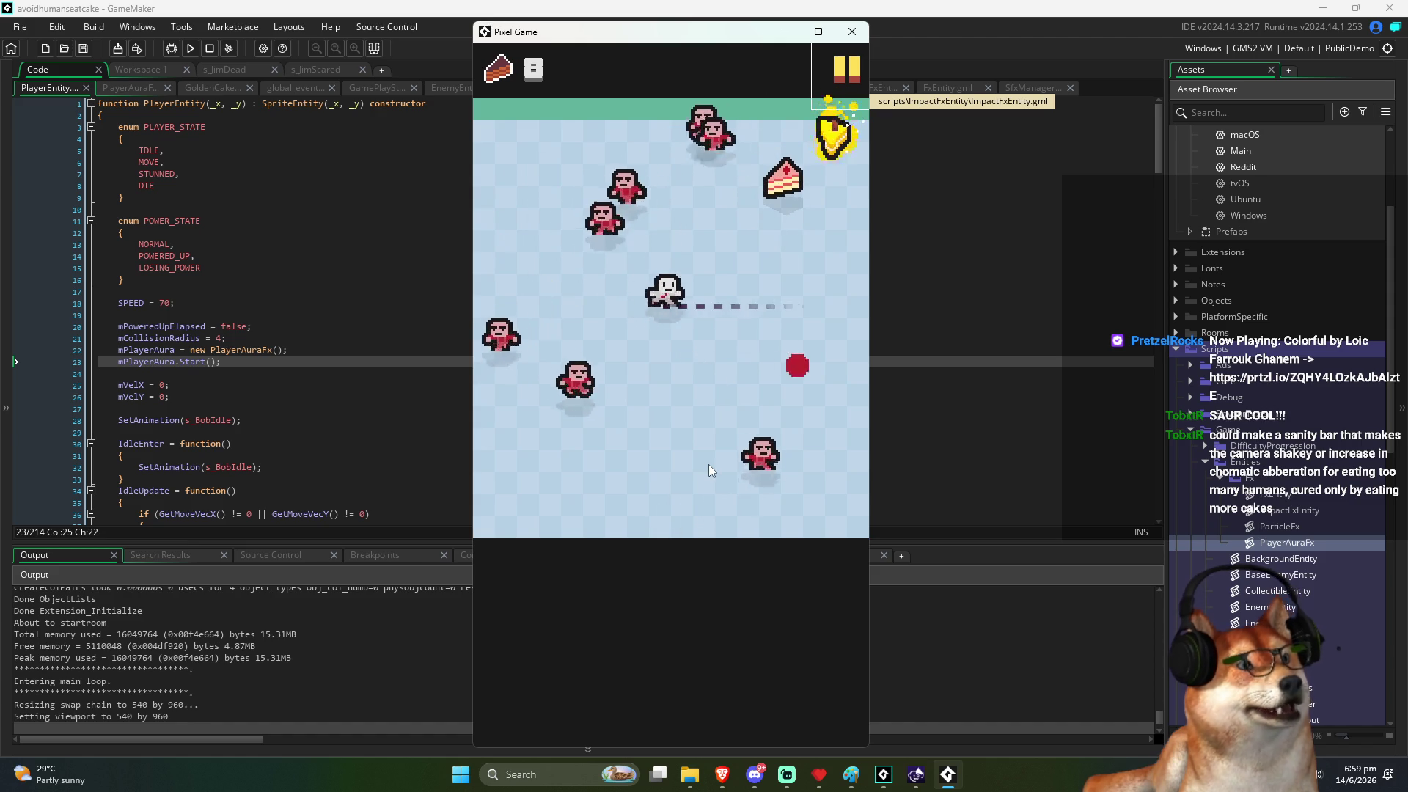
key(Up)
key(Right)
key(Down)
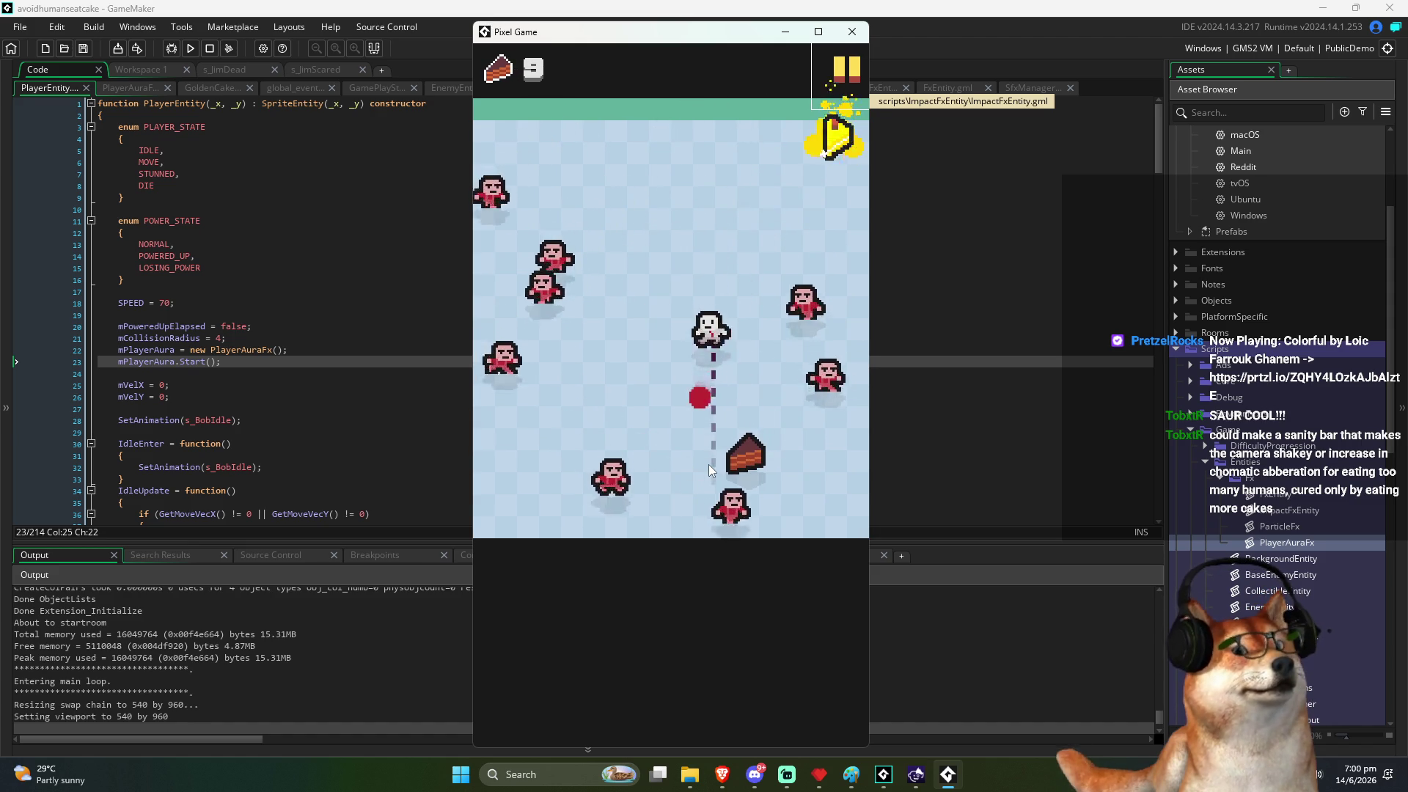
key(Up)
key(Left)
key(Right)
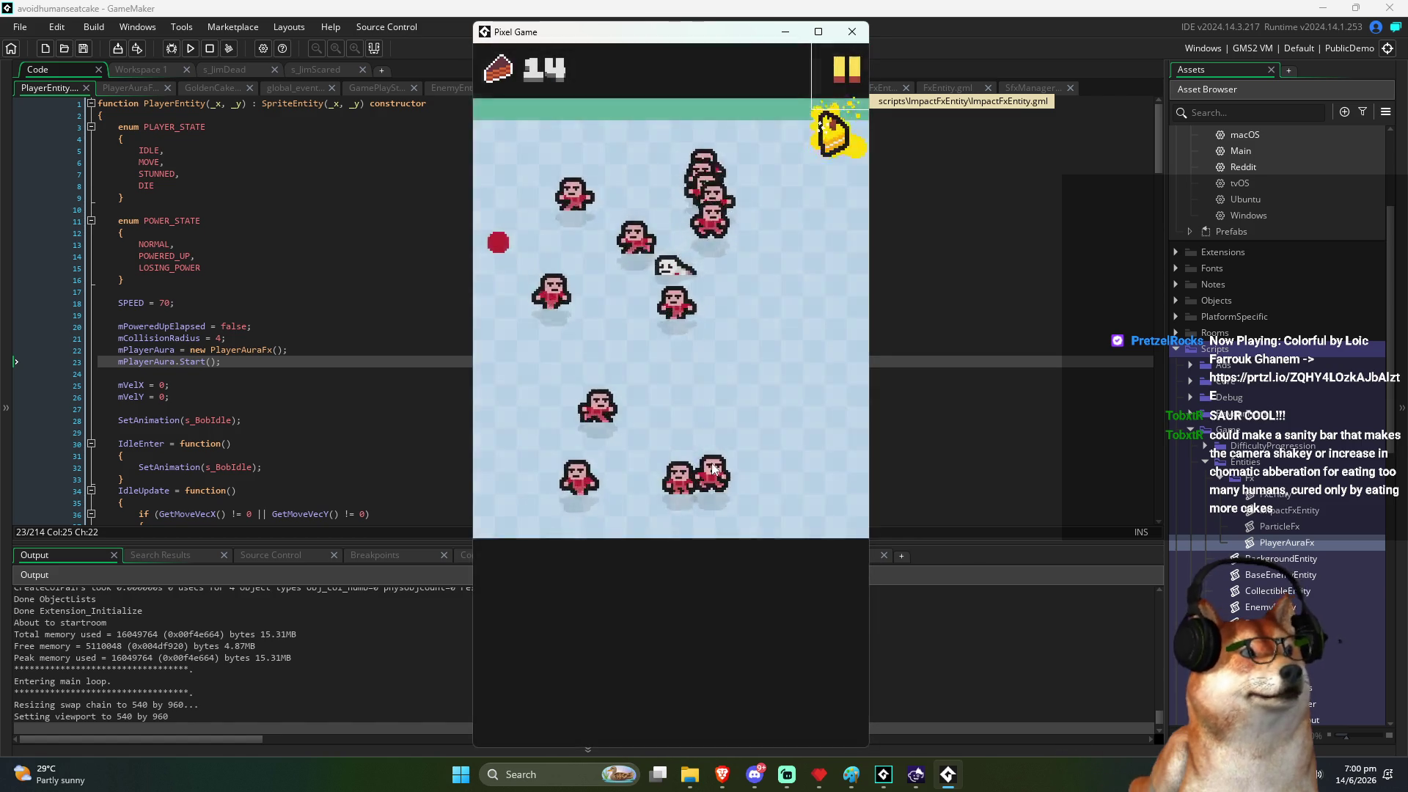
click(701, 468)
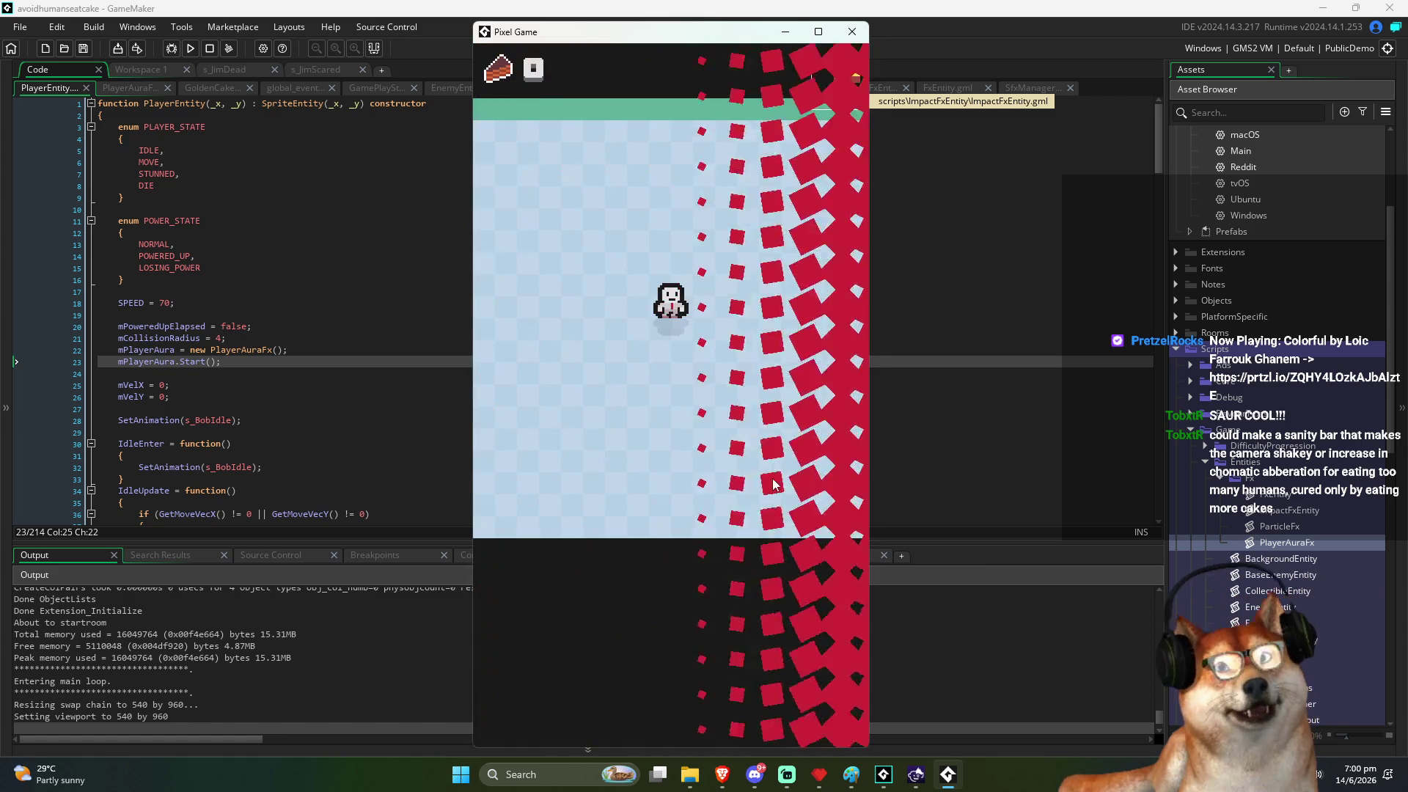
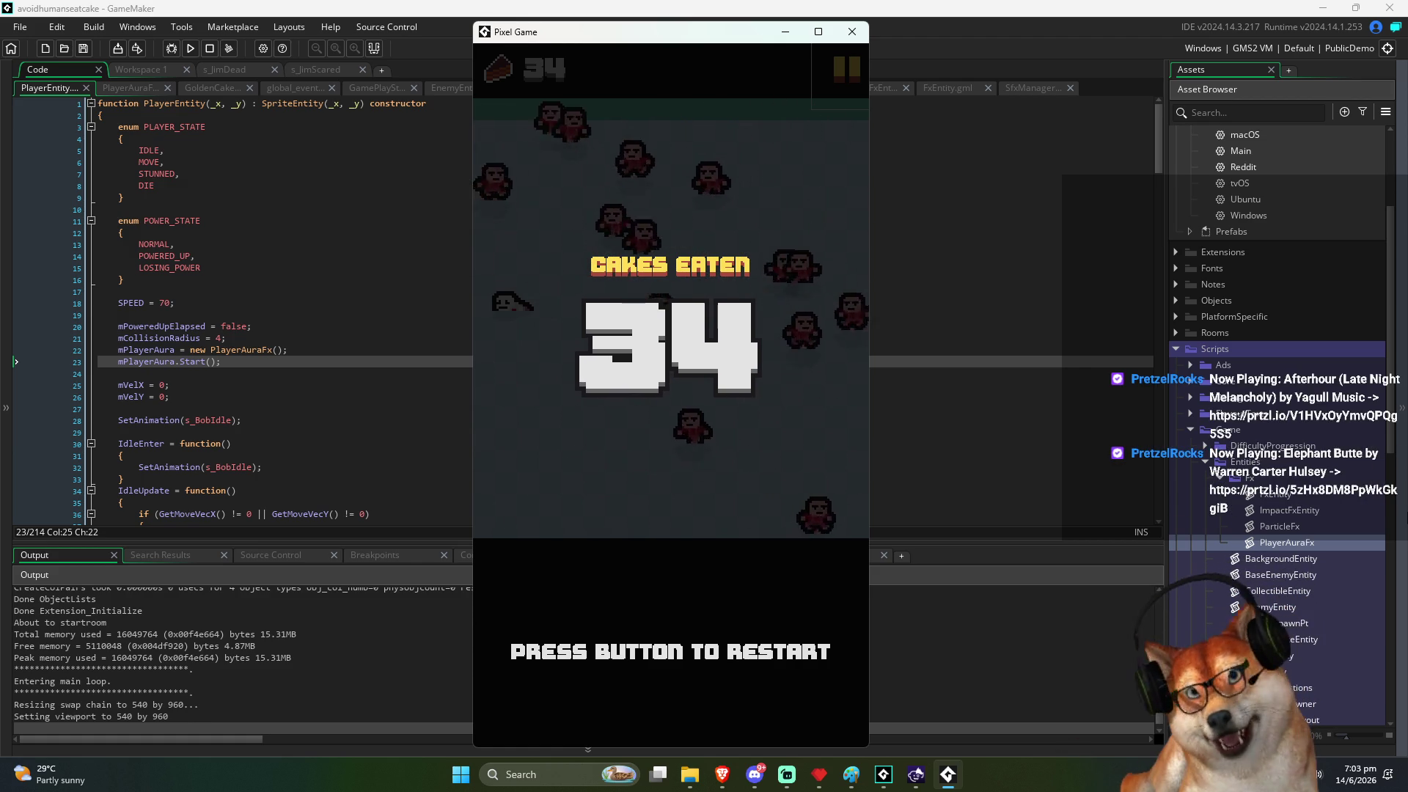
Step: Restart after game over, close the test window, and return to PlayerEntity's POWER_STATE values
click(741, 456)
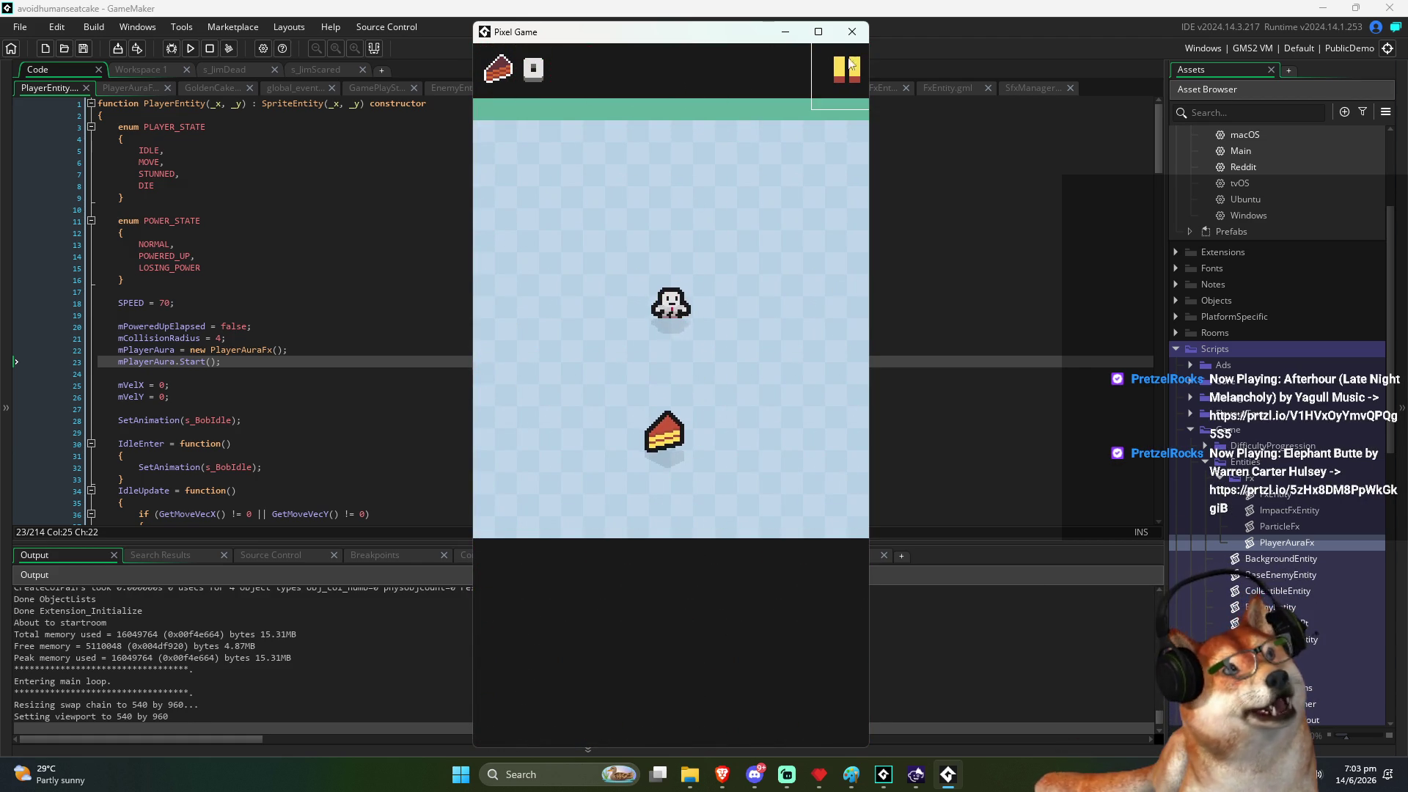
click(851, 31)
click(521, 244)
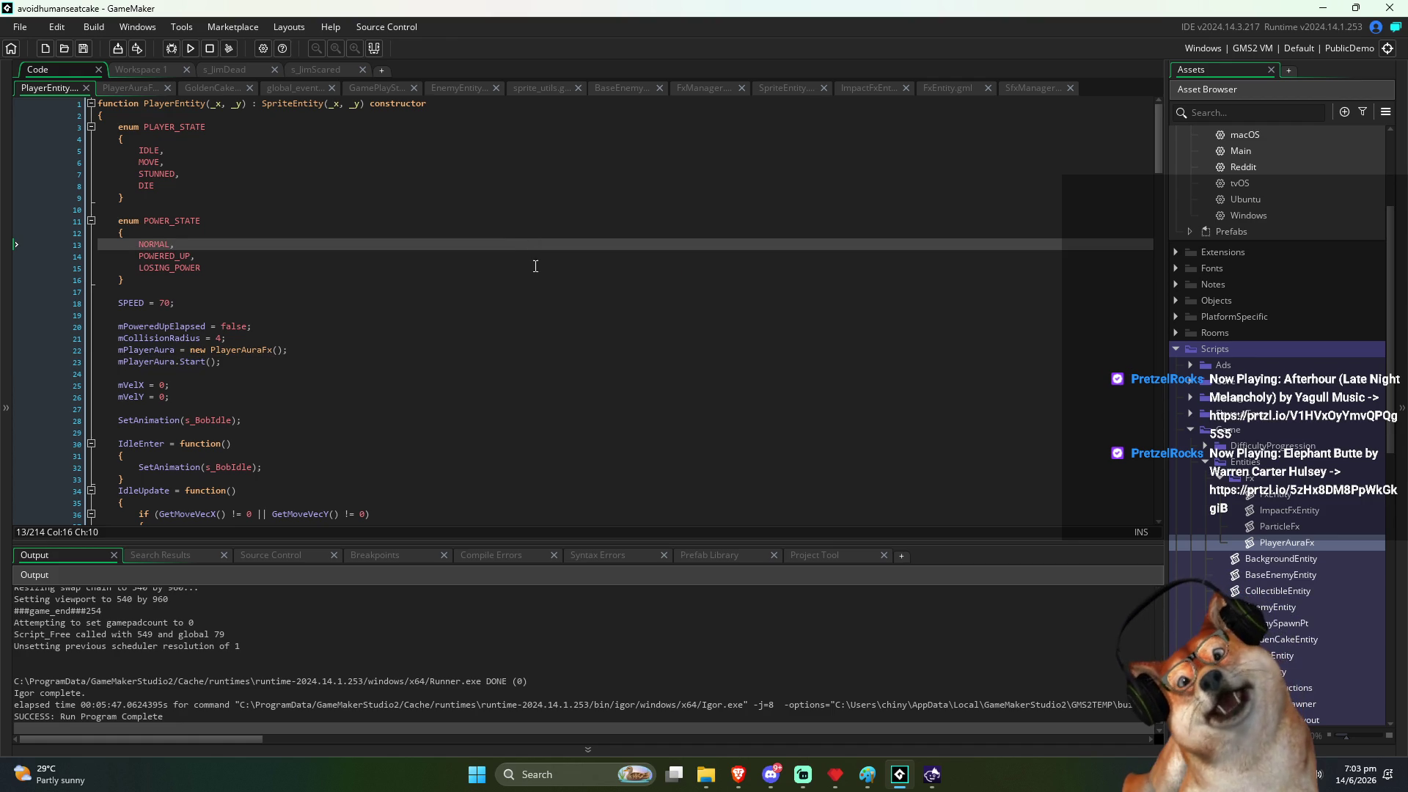
click(525, 268)
click(509, 292)
click(480, 322)
click(488, 304)
click(445, 288)
mouse_move(445, 286)
mouse_down()
mouse_move(431, 487)
mouse_move(432, 406)
mouse_up()
click(436, 375)
scroll(432, 406, down, 3)
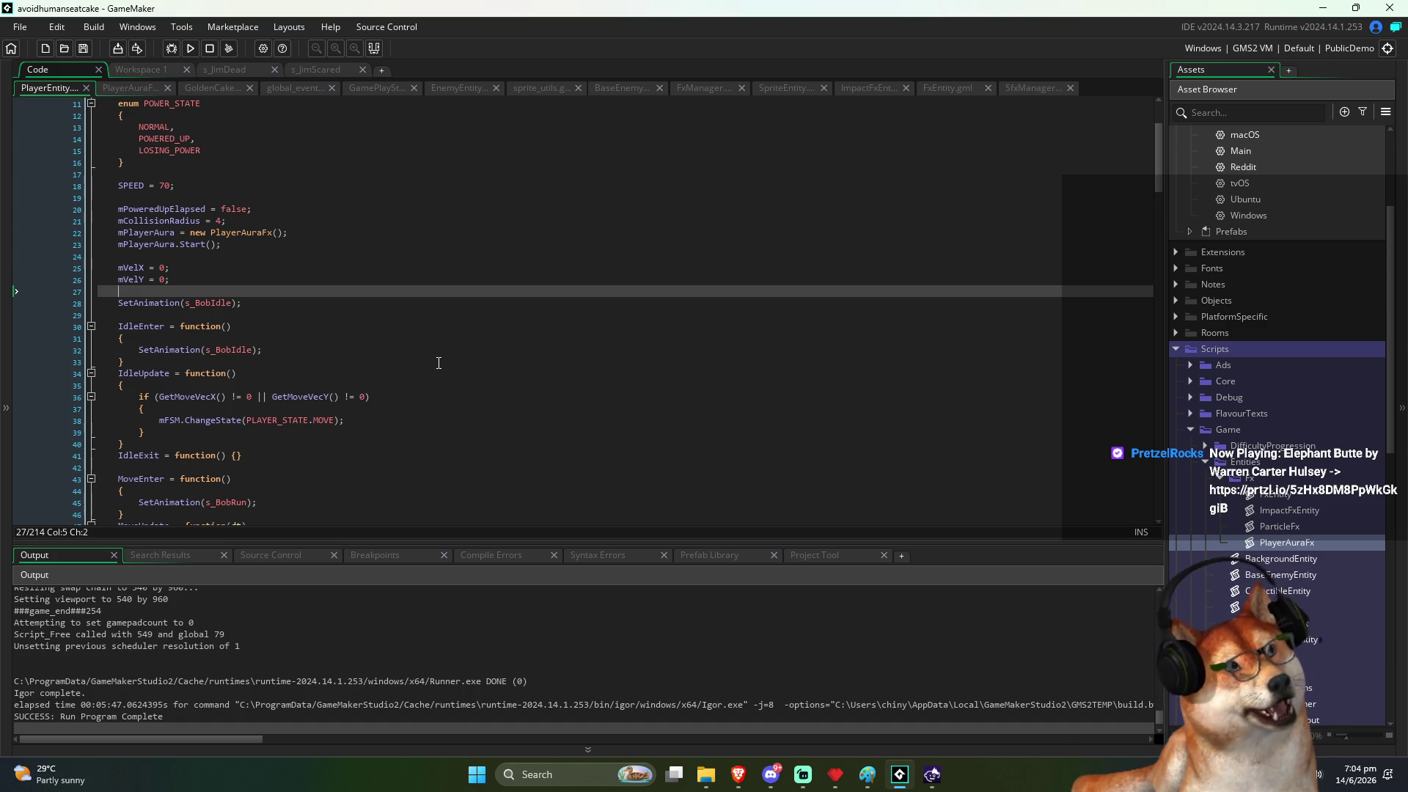
click(438, 372)
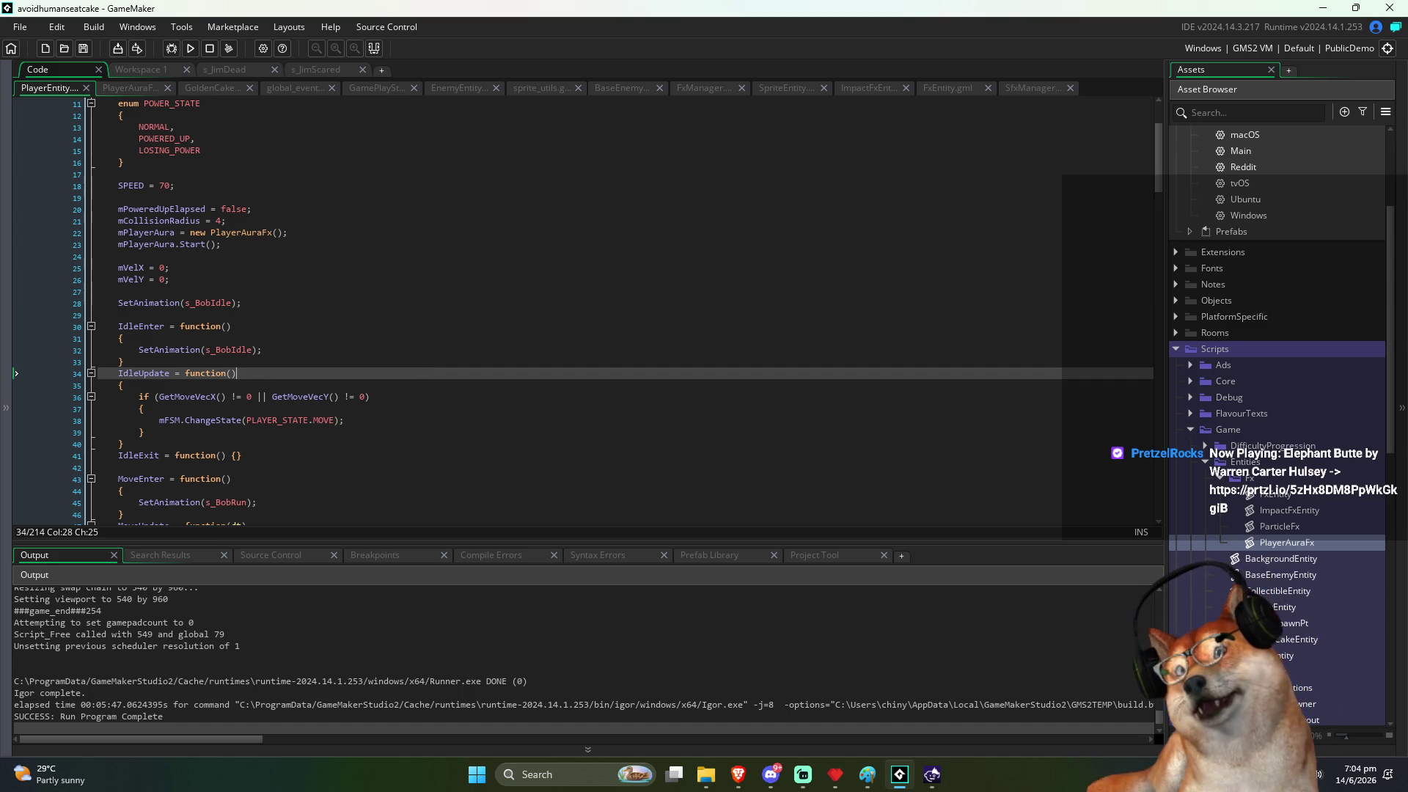
click(569, 327)
scroll(559, 327, up, 3)
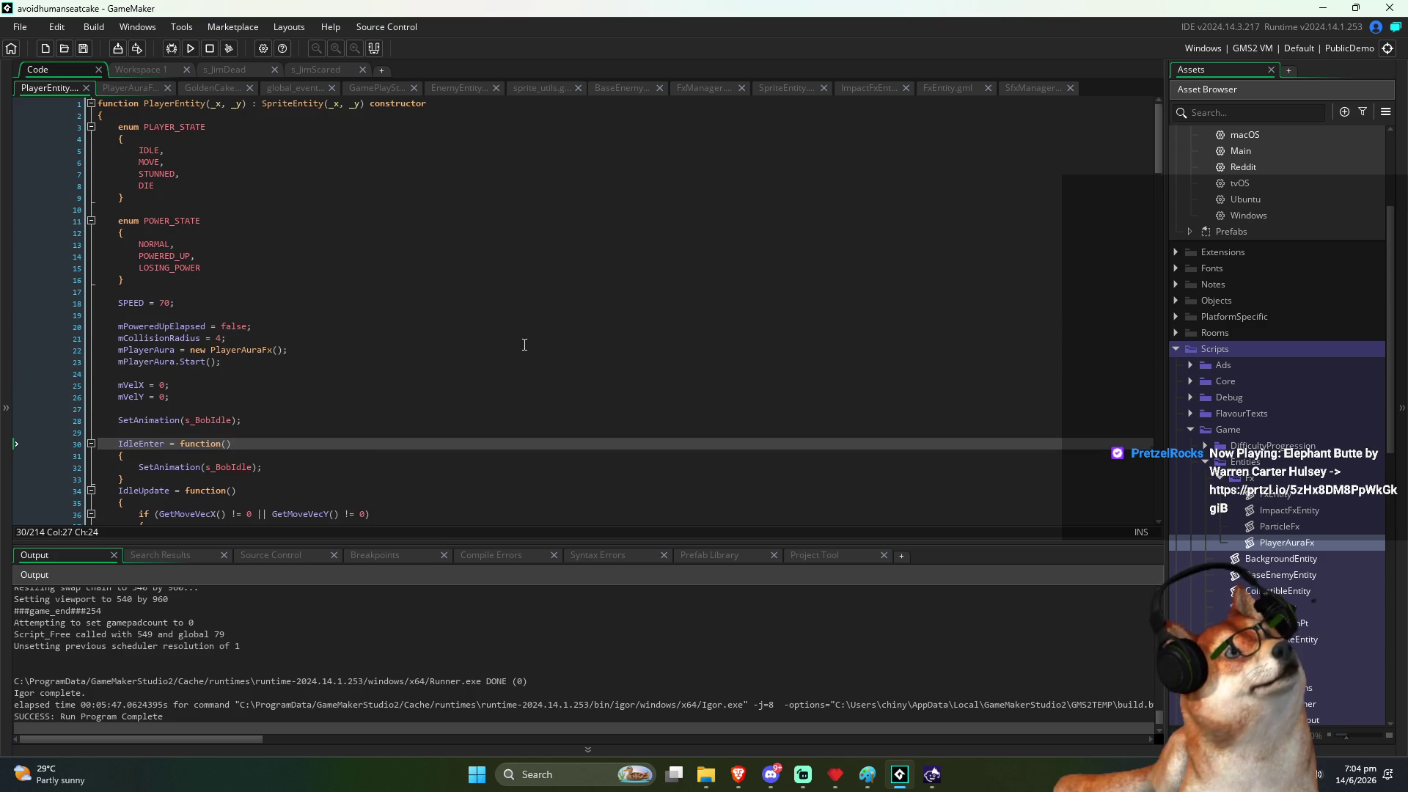
Step: Scroll through PlayerEntity down to its DieEnter function
scroll(346, 394, down, 11)
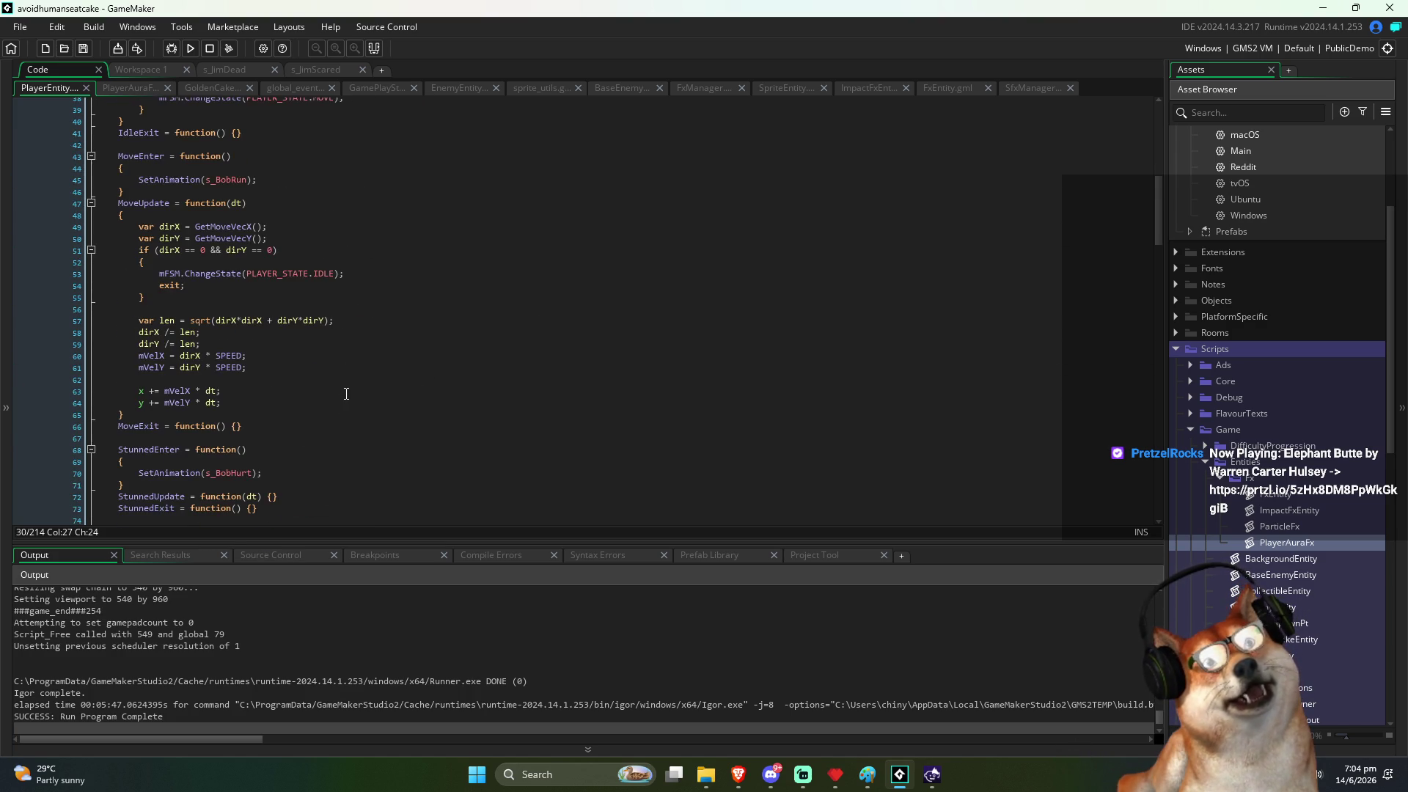
scroll(346, 393, down, 3)
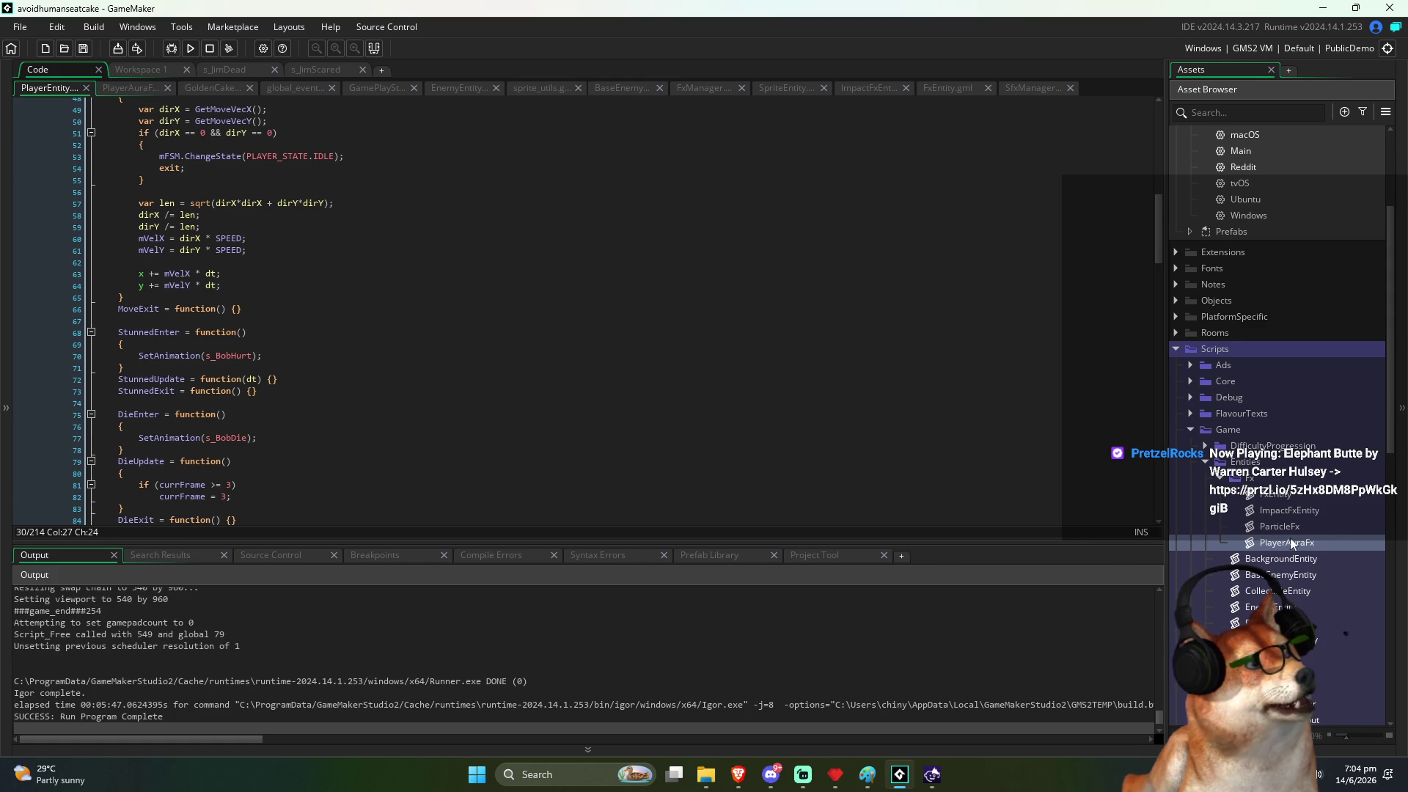
scroll(389, 341, down, 2)
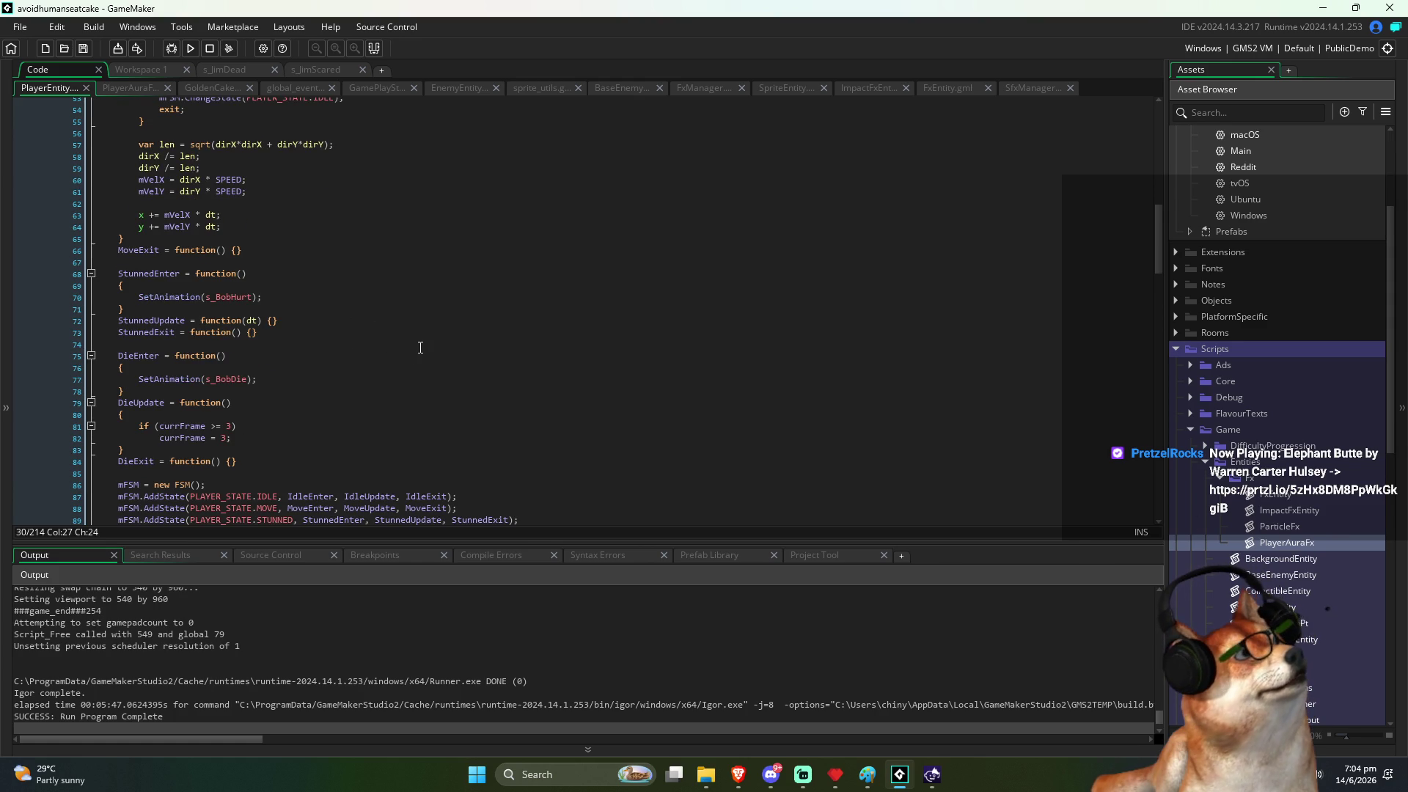
scroll(420, 347, down, 1)
scroll(420, 322, down, 1)
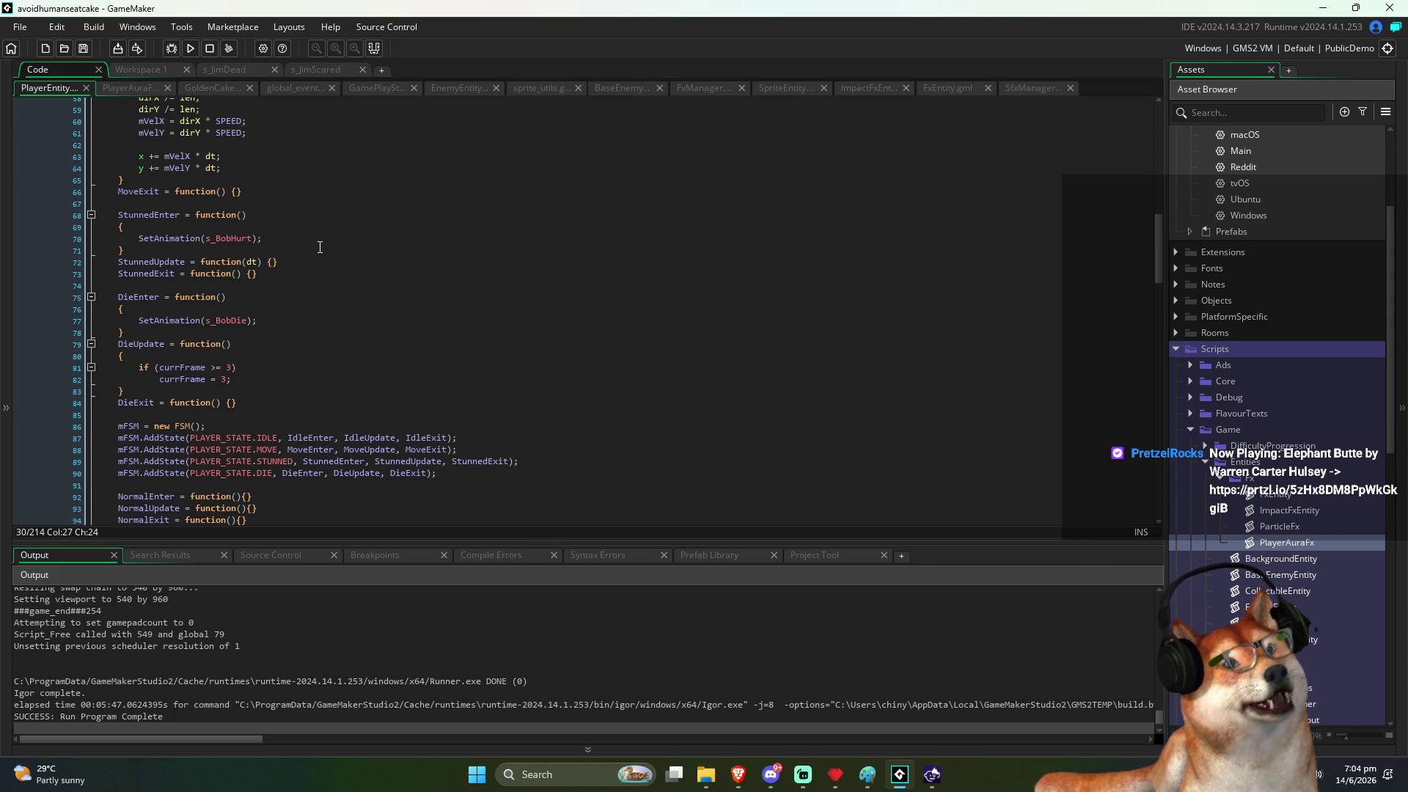
click(420, 303)
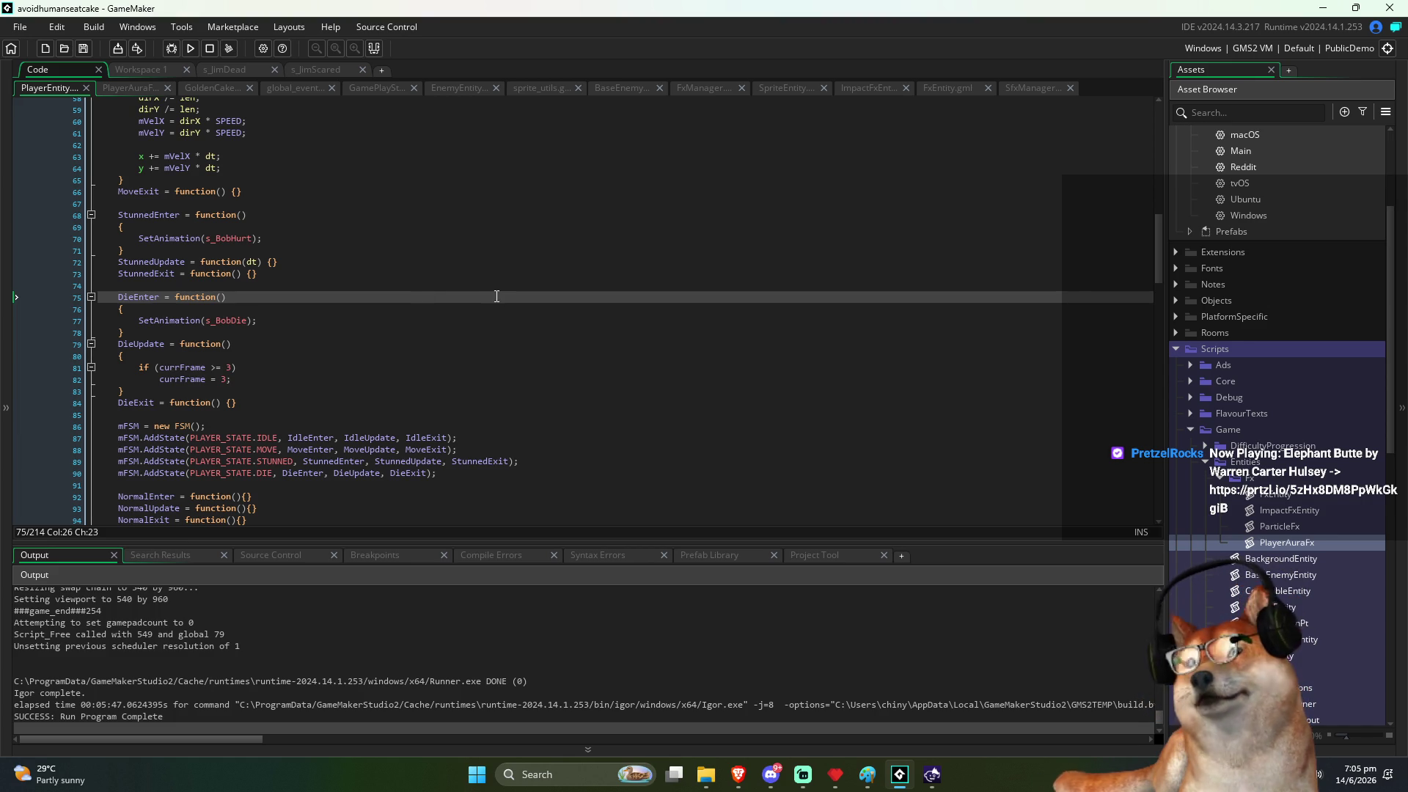
scroll(494, 293, up, 15)
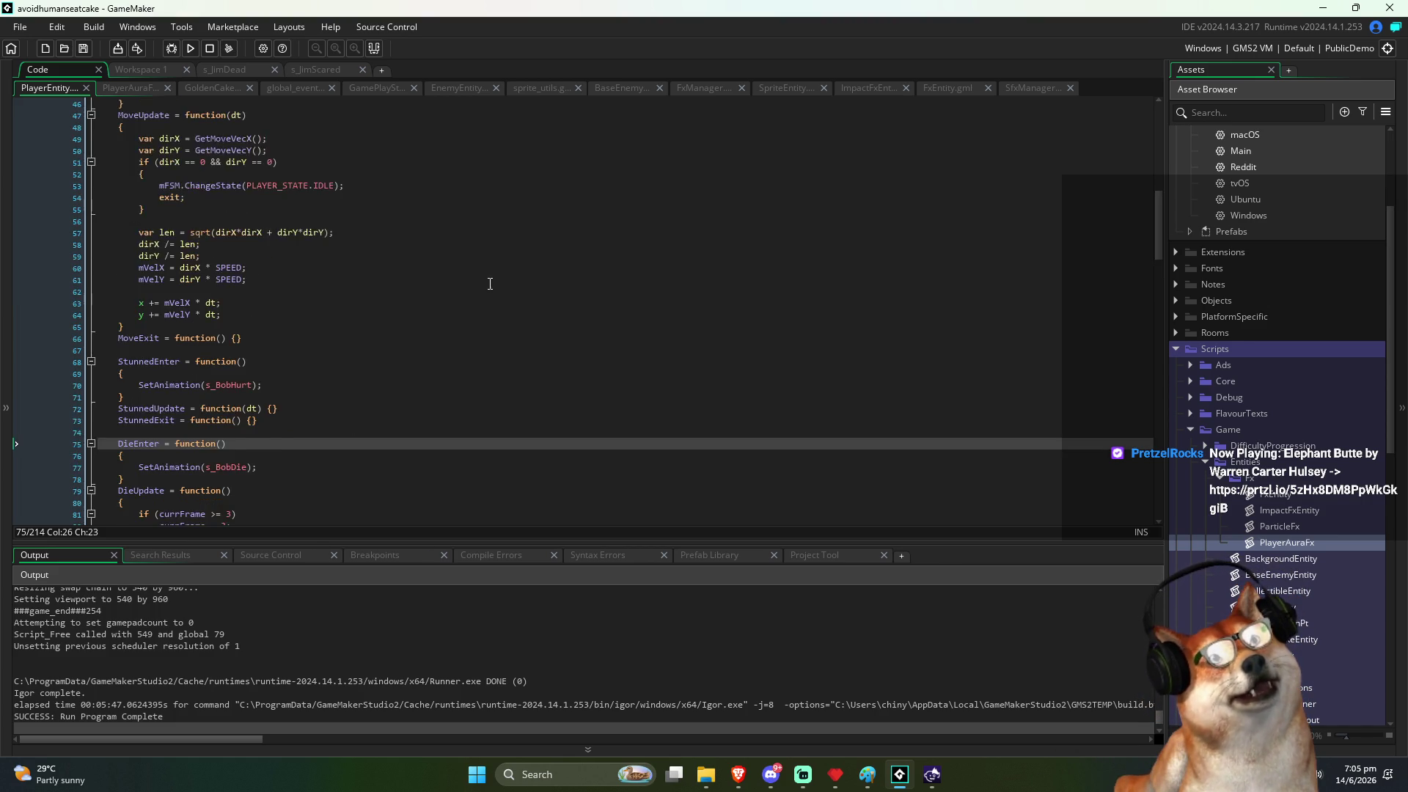
scroll(302, 355, down, 1)
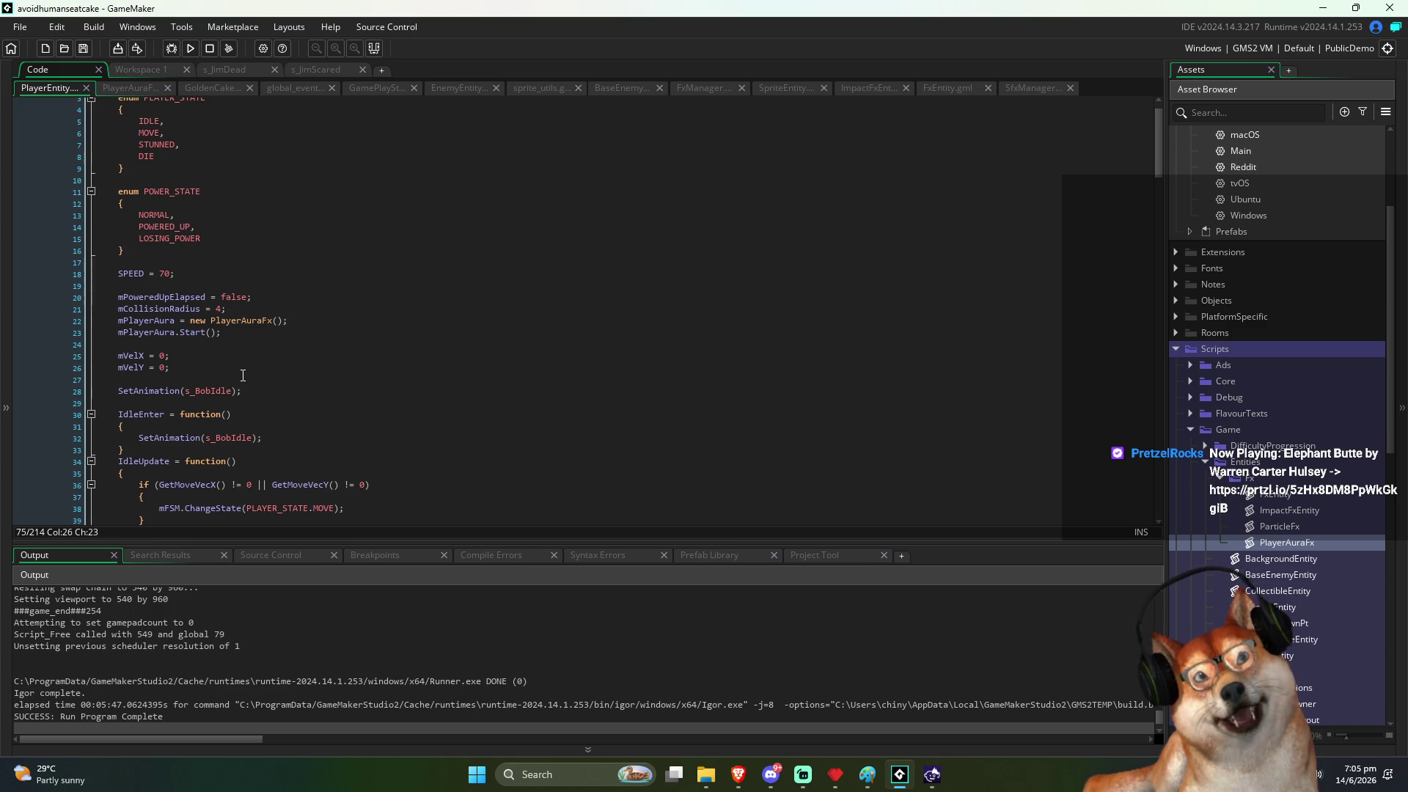
Step: Review the aura creation and Start call, then open PlayerAuraFx from the mPlayerAura declaration
click(302, 355)
click(153, 335)
click(256, 346)
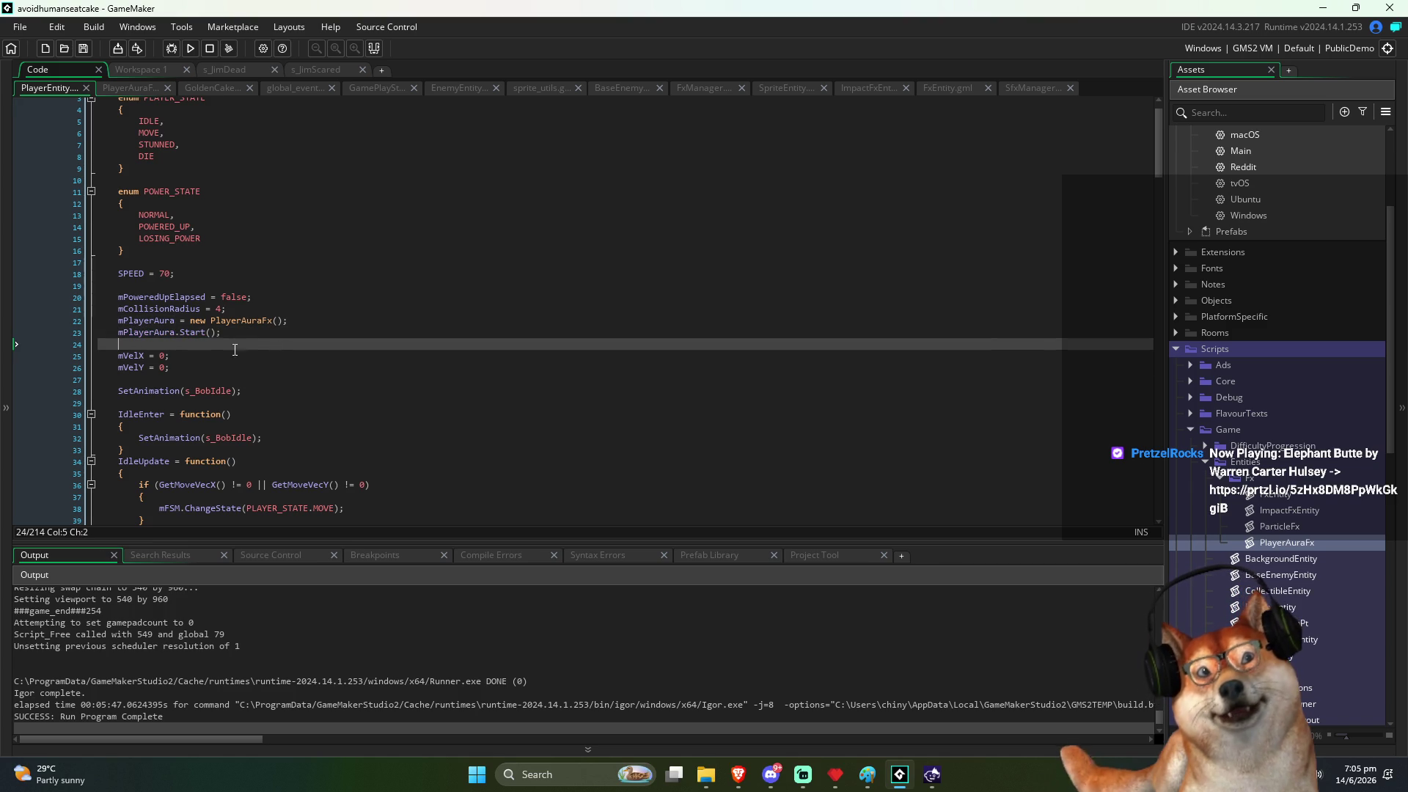
click(227, 326)
middle_click(227, 326)
scroll(366, 312, down, 2)
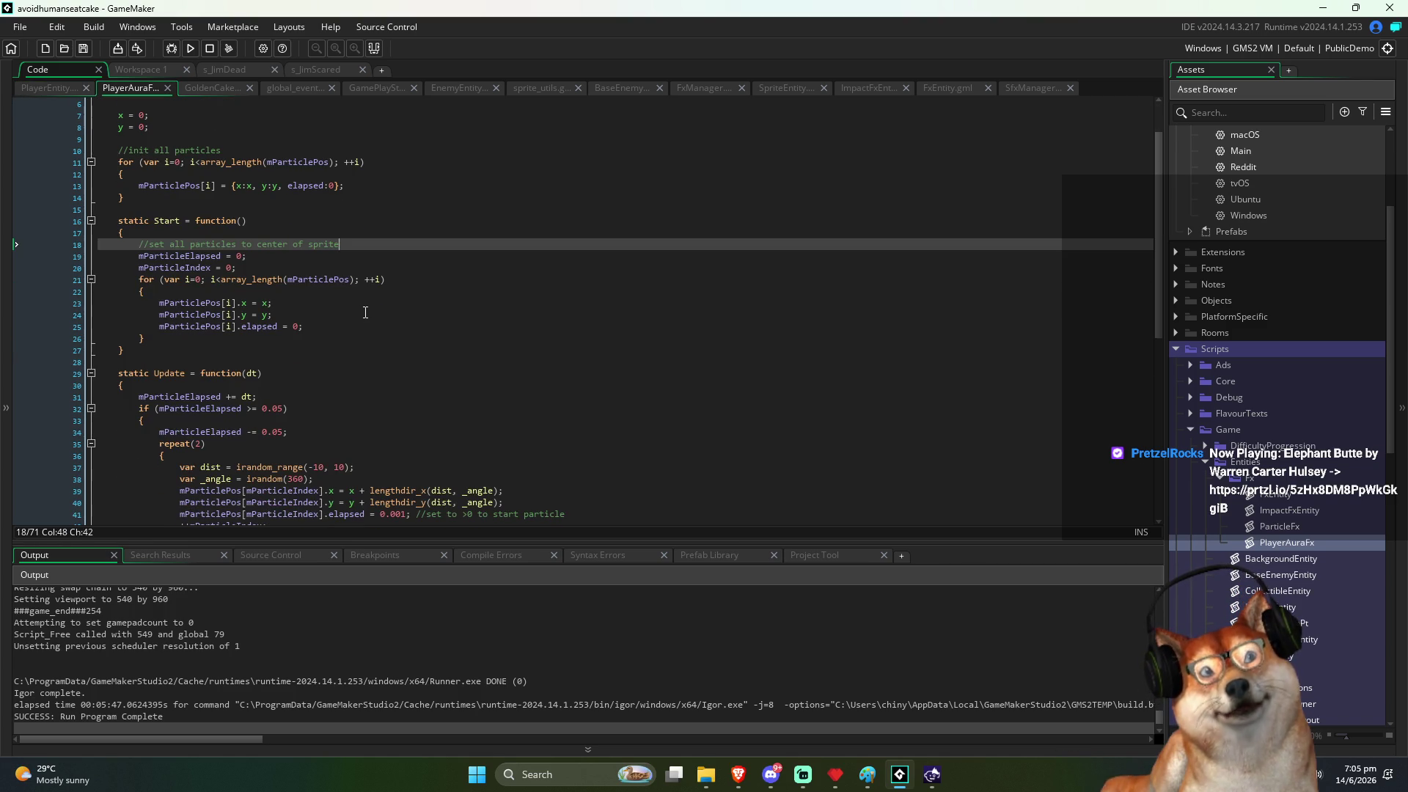
Step: Review PlayerAuraFx: its 100-particle array, initialisation loop, Start reset lines and Update function
click(300, 325)
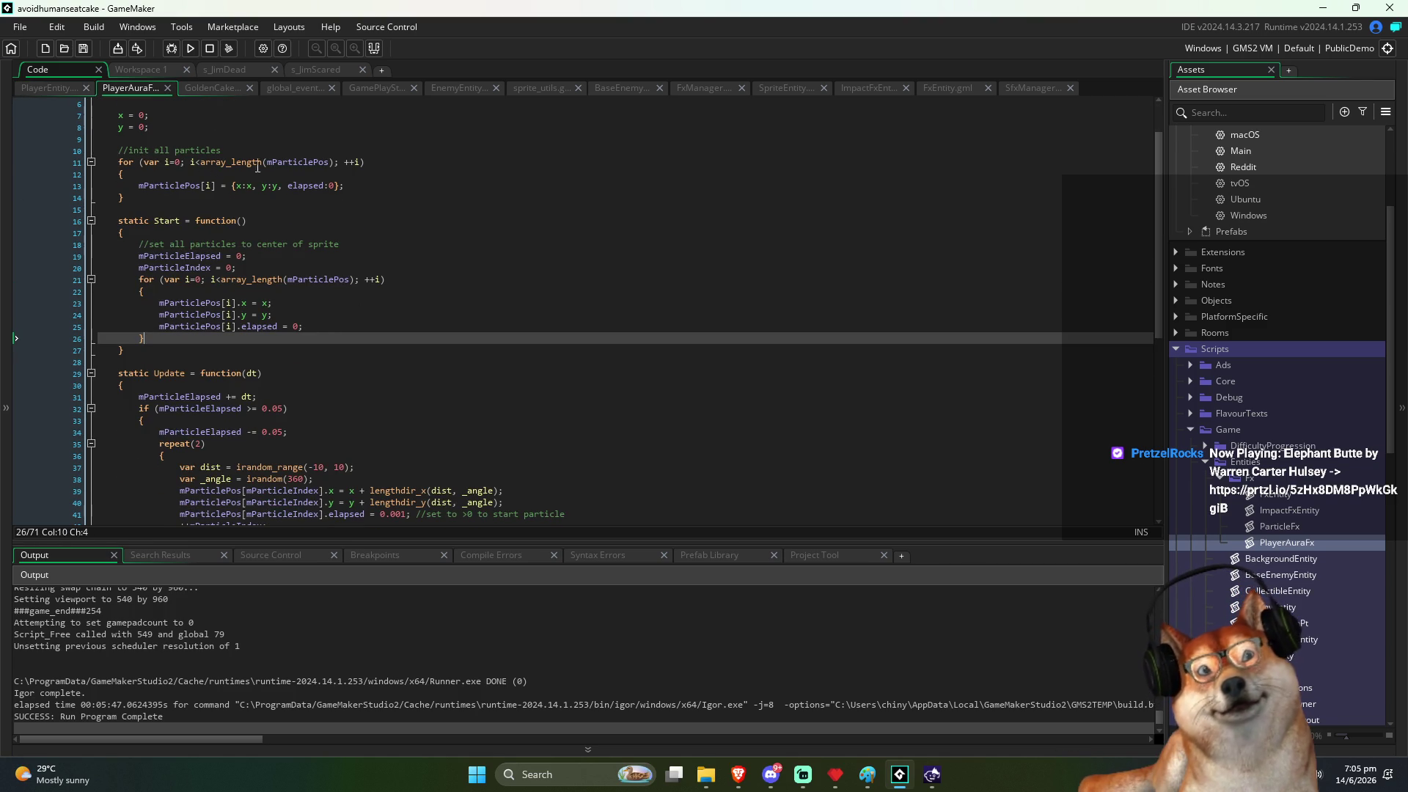
click(261, 162)
scroll(249, 231, up, 2)
click(183, 104)
click(221, 127)
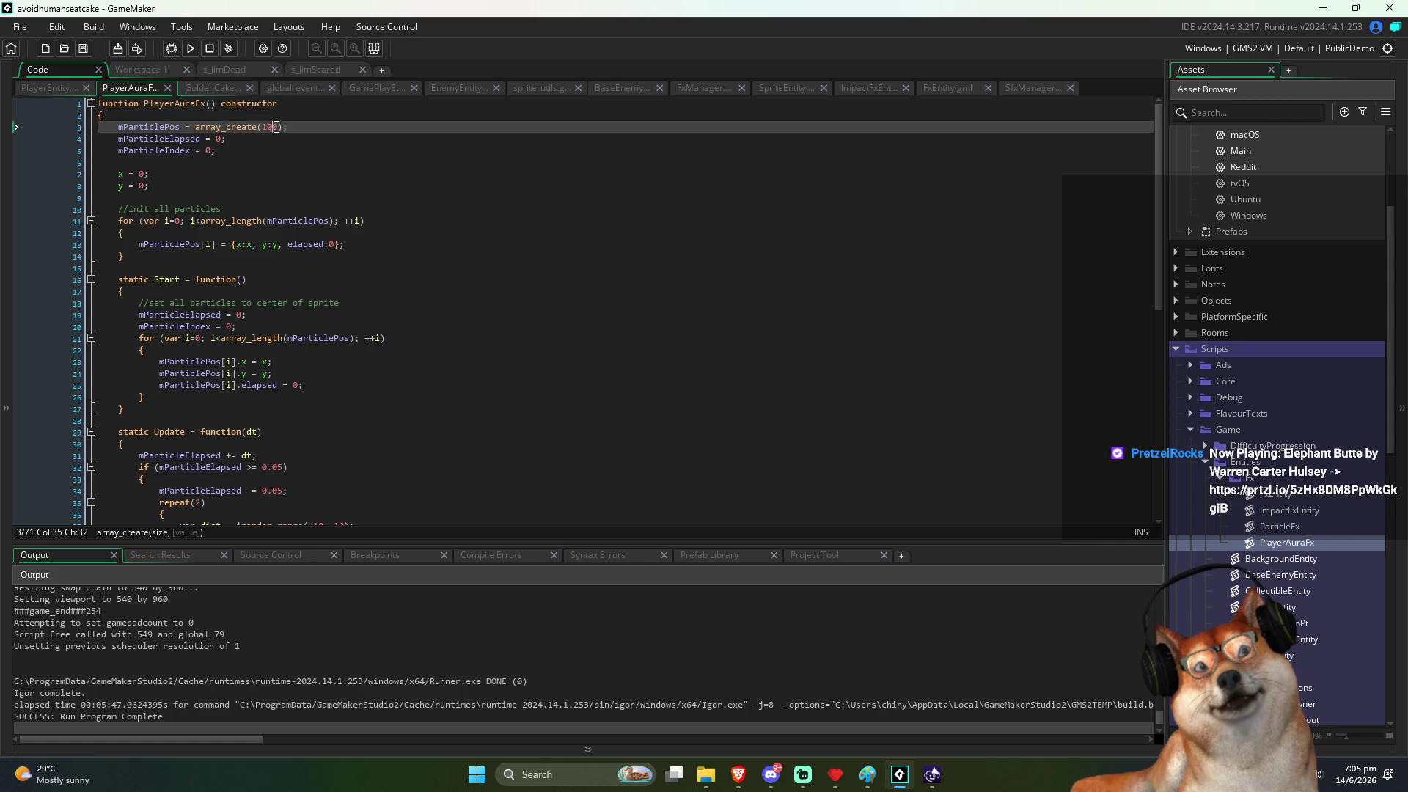
click(217, 231)
click(275, 247)
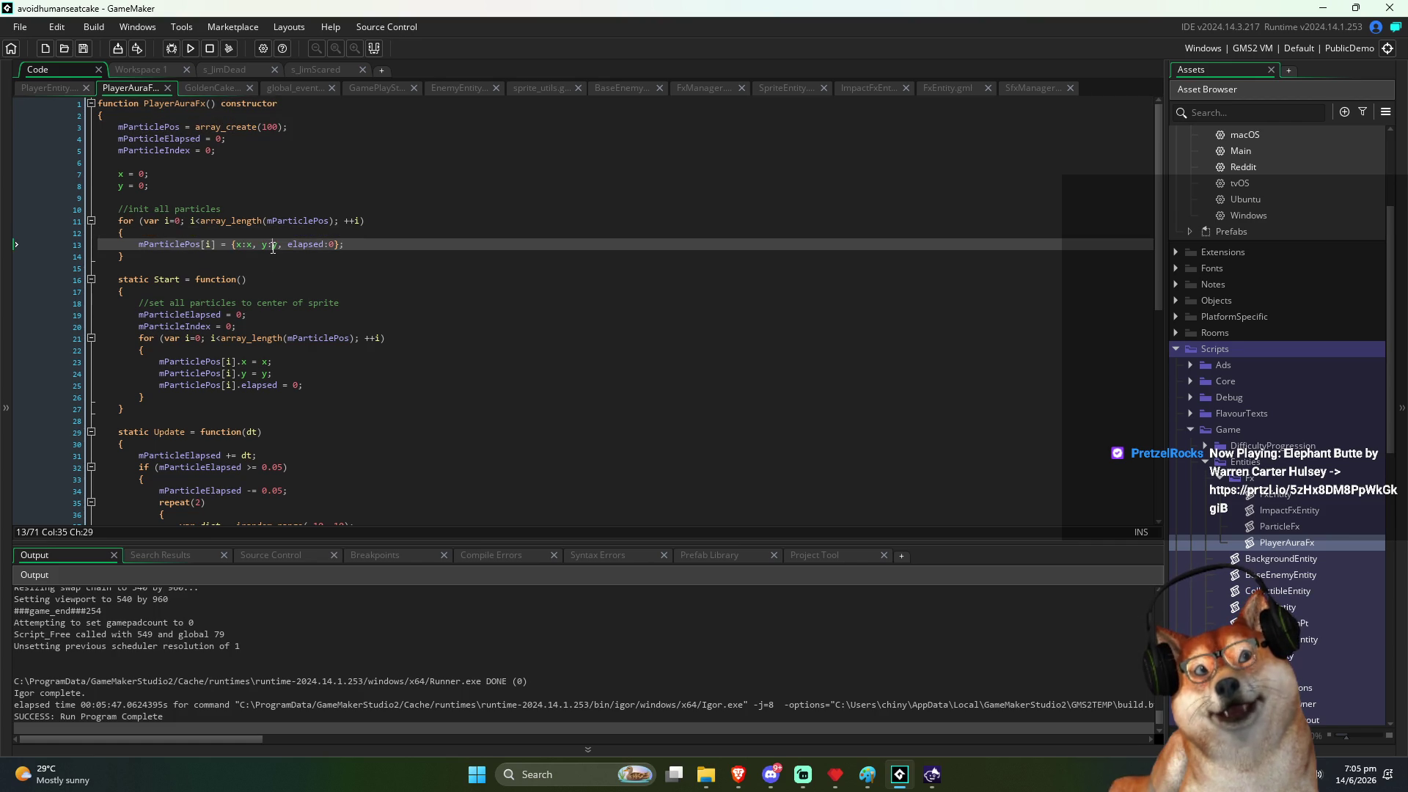
click(289, 281)
click(220, 314)
click(220, 326)
click(178, 408)
scroll(178, 396, down, 1)
click(177, 402)
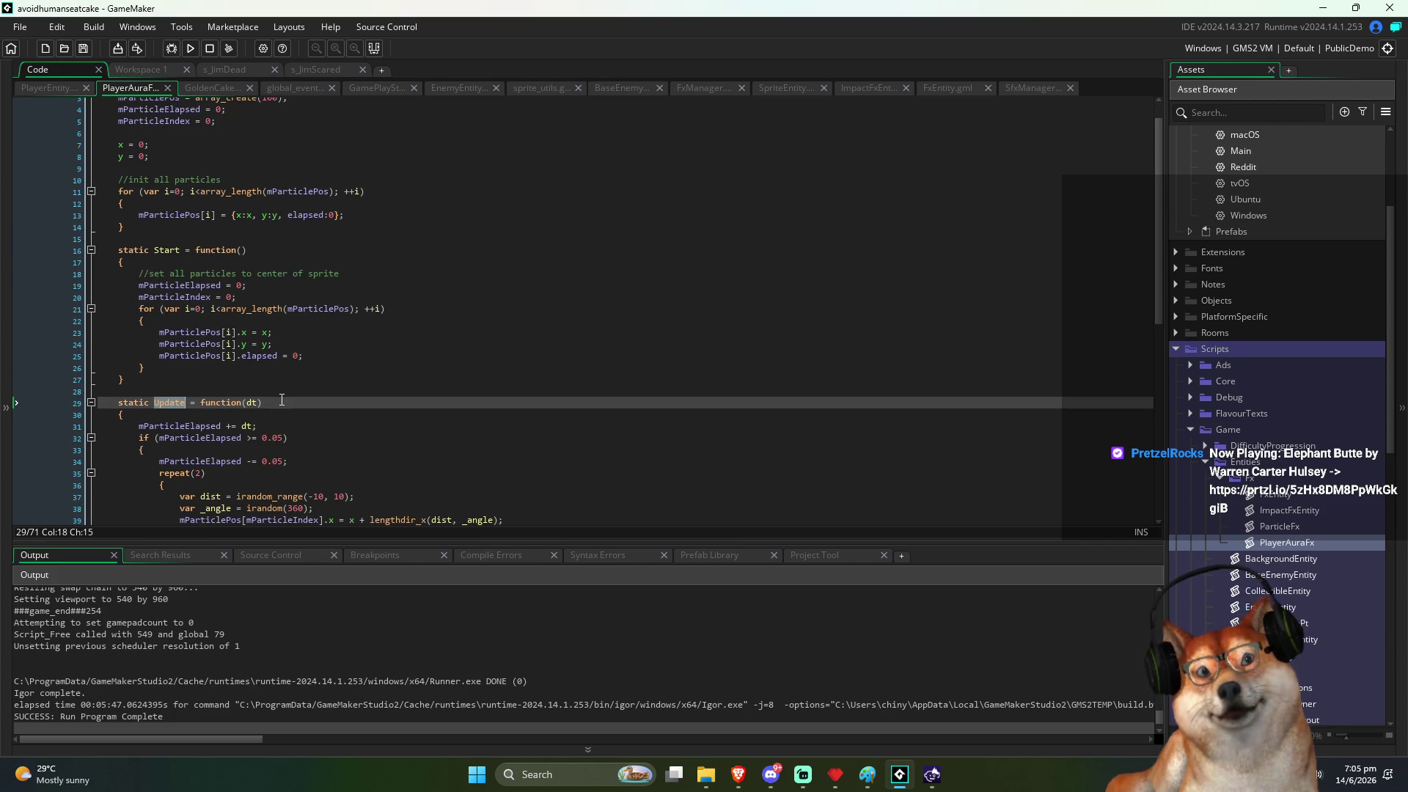
Step: Find mPlayerAura's uses in PlayerEntity and jump with F12 to the aura's particle drawing loop
key(ctrl+Tab)
double_click(146, 321)
scroll(281, 347, down, 20)
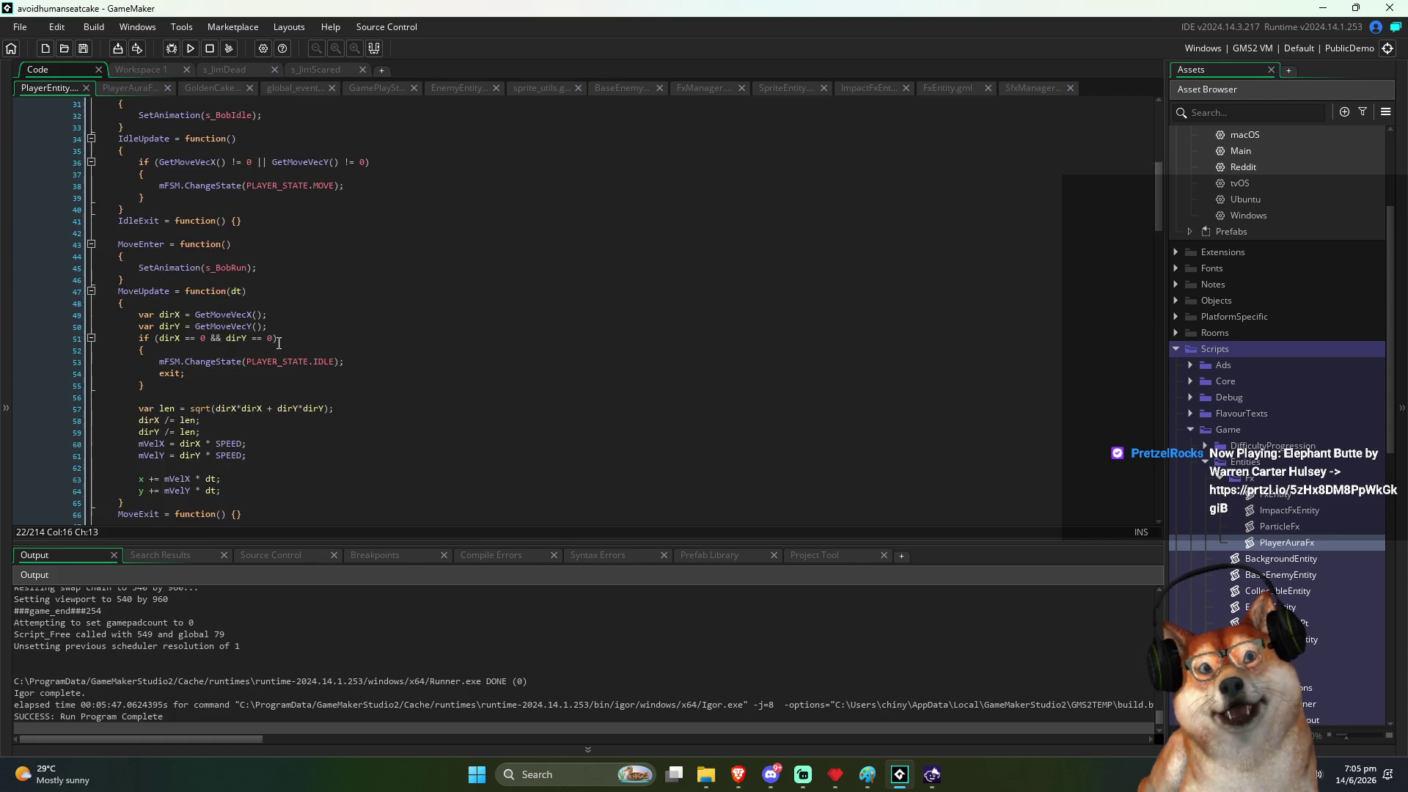
scroll(281, 347, down, 20)
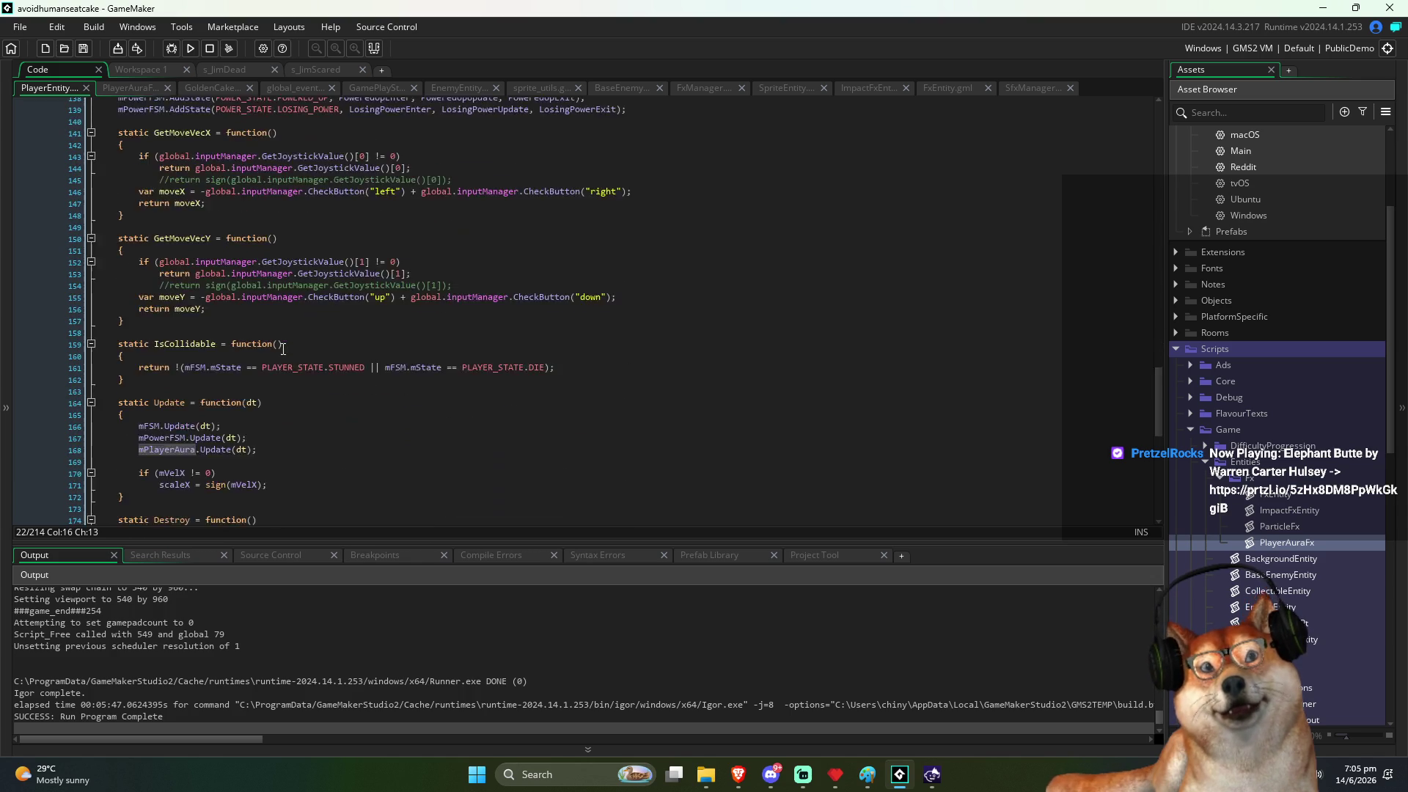
click(278, 278)
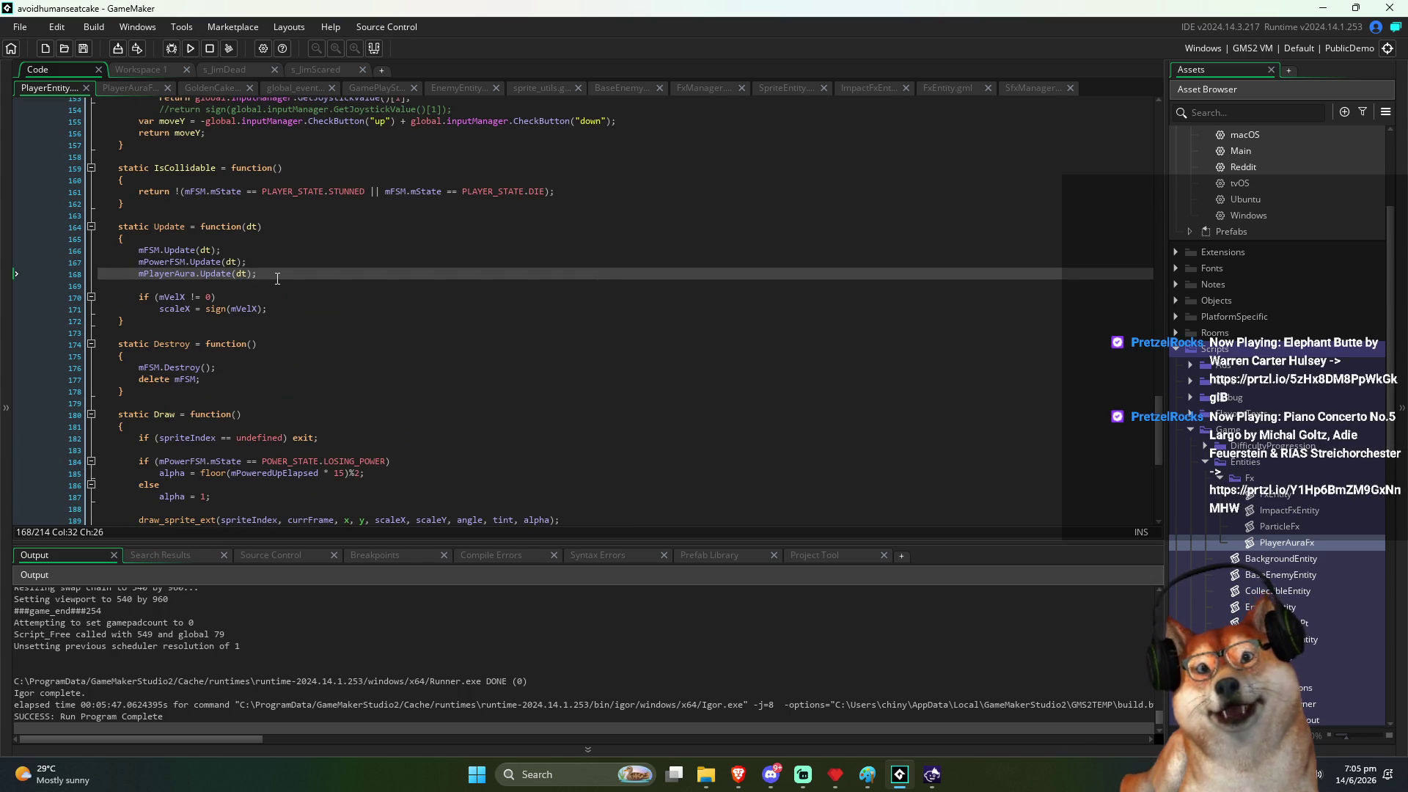
key(F12)
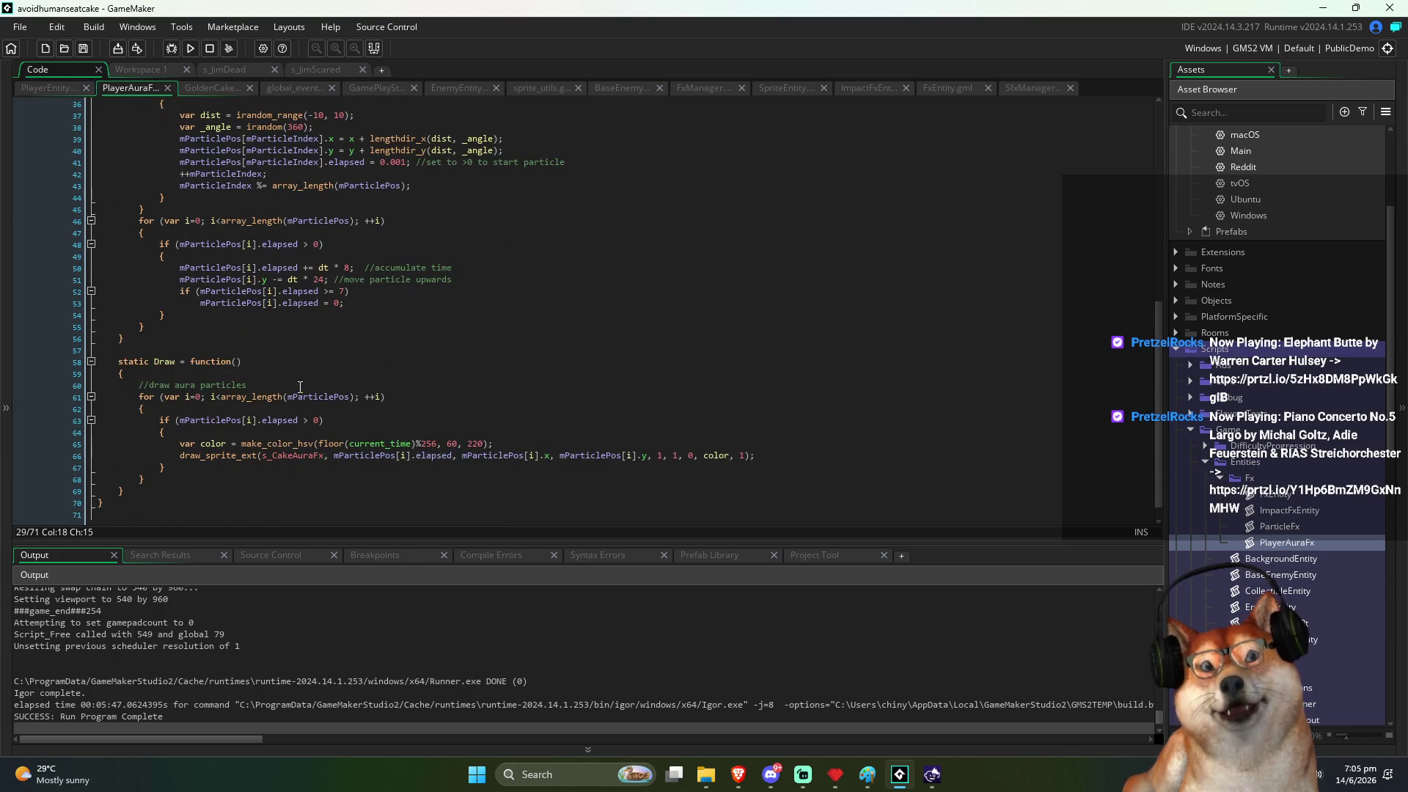
mouse_move(139, 397)
mouse_down()
mouse_move(293, 408)
mouse_move(419, 482)
mouse_up()
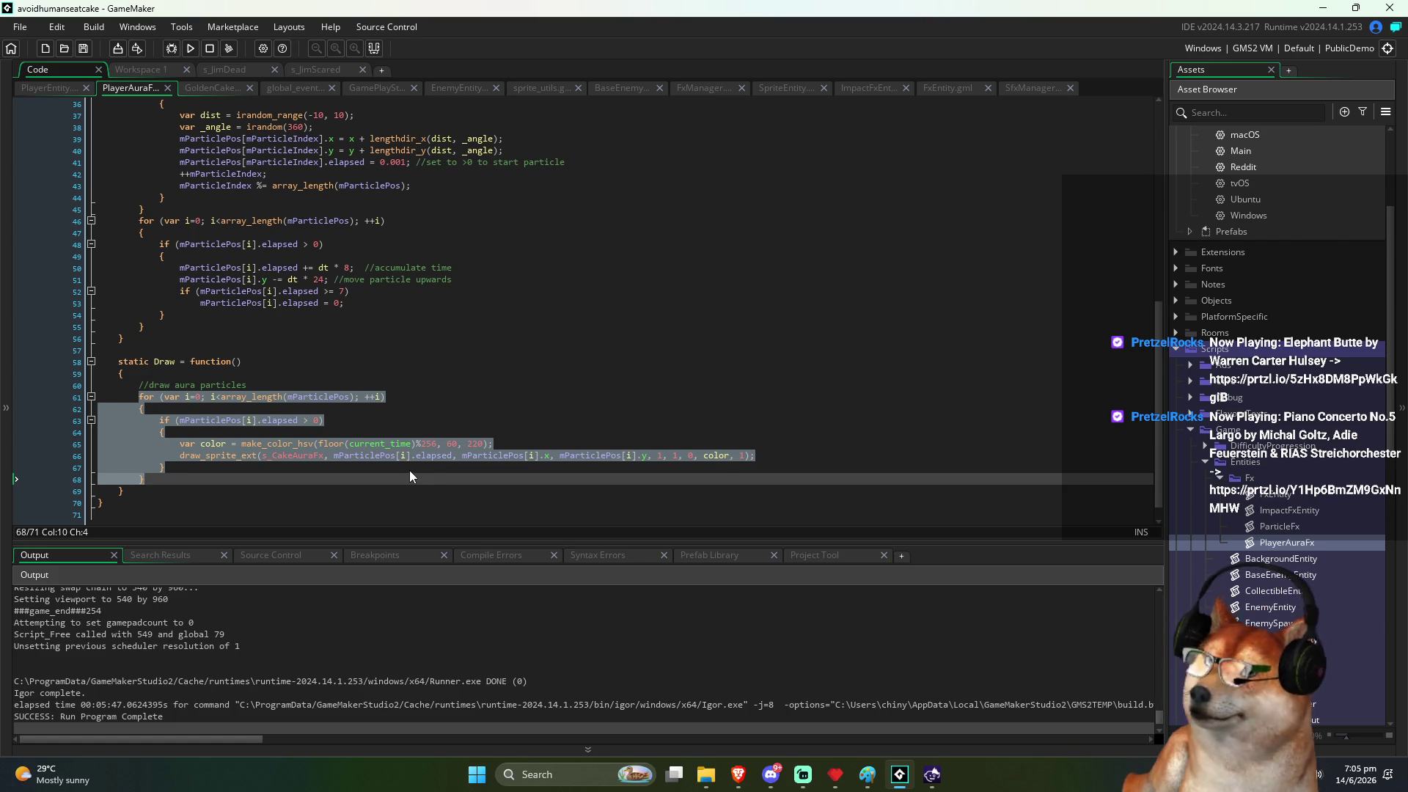
Step: In PlayerEntity's Draw, add a line before the aura draw call starting 'mPlayerAura.x = mPl'
key(ctrl+Tab)
key(Up)
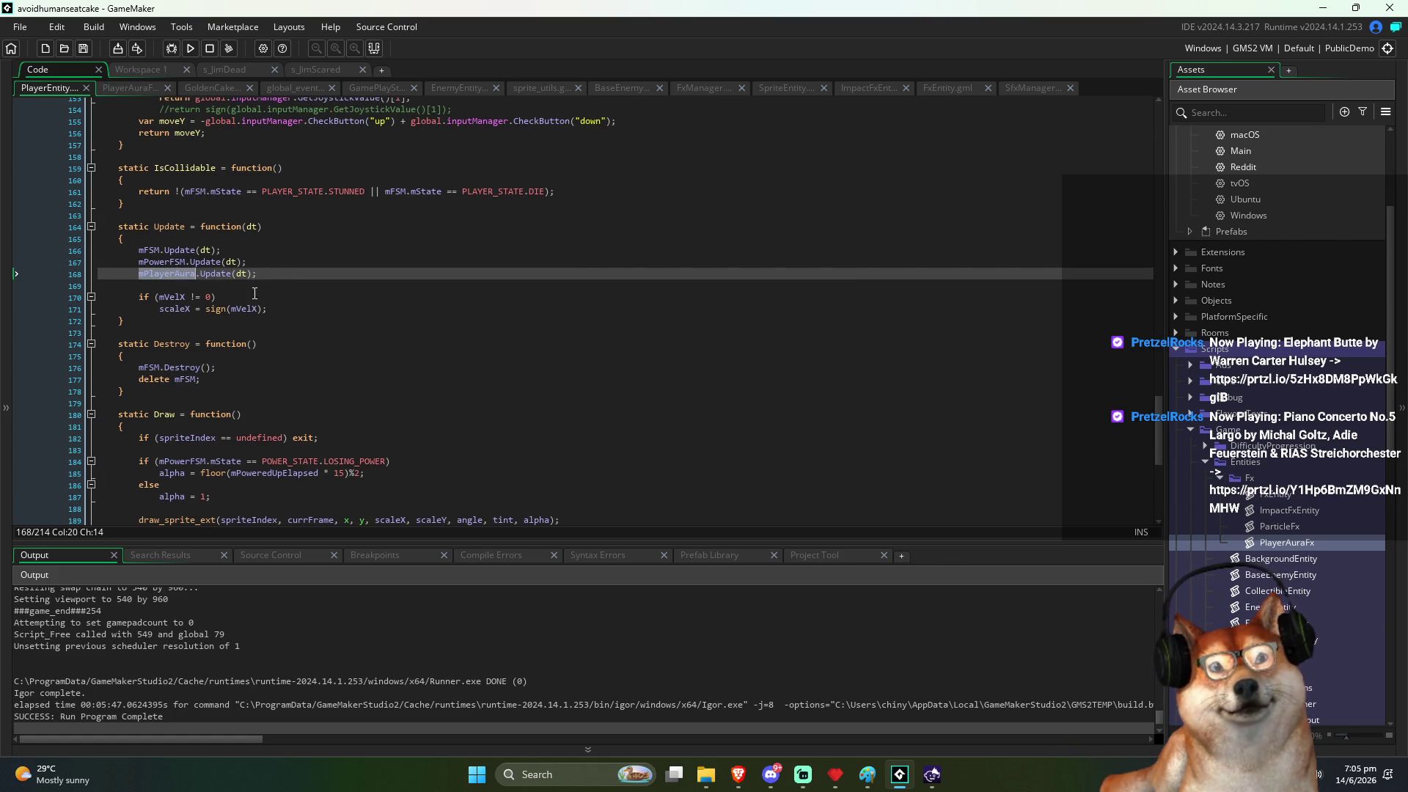
scroll(343, 376, down, 9)
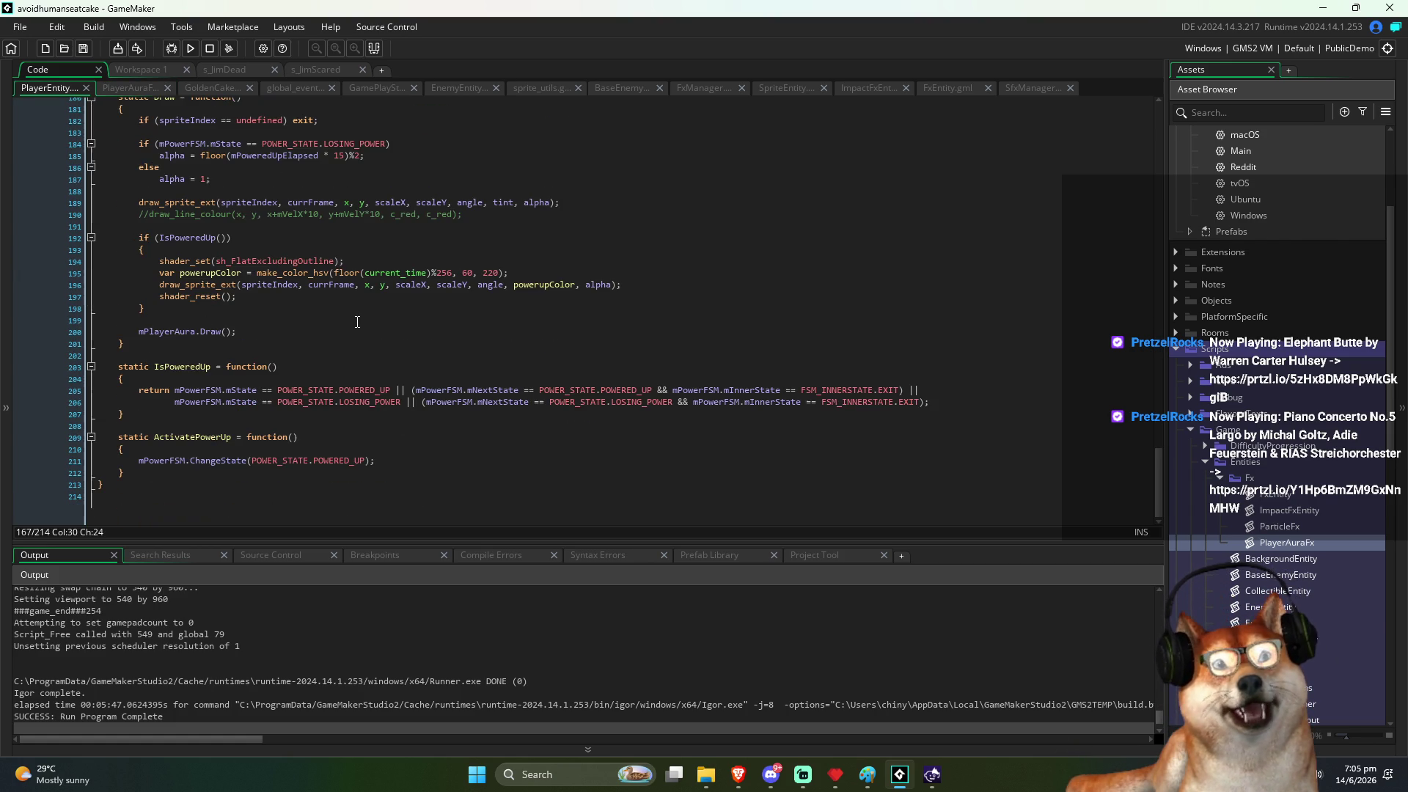
click(290, 321)
scroll(308, 319, up, 1)
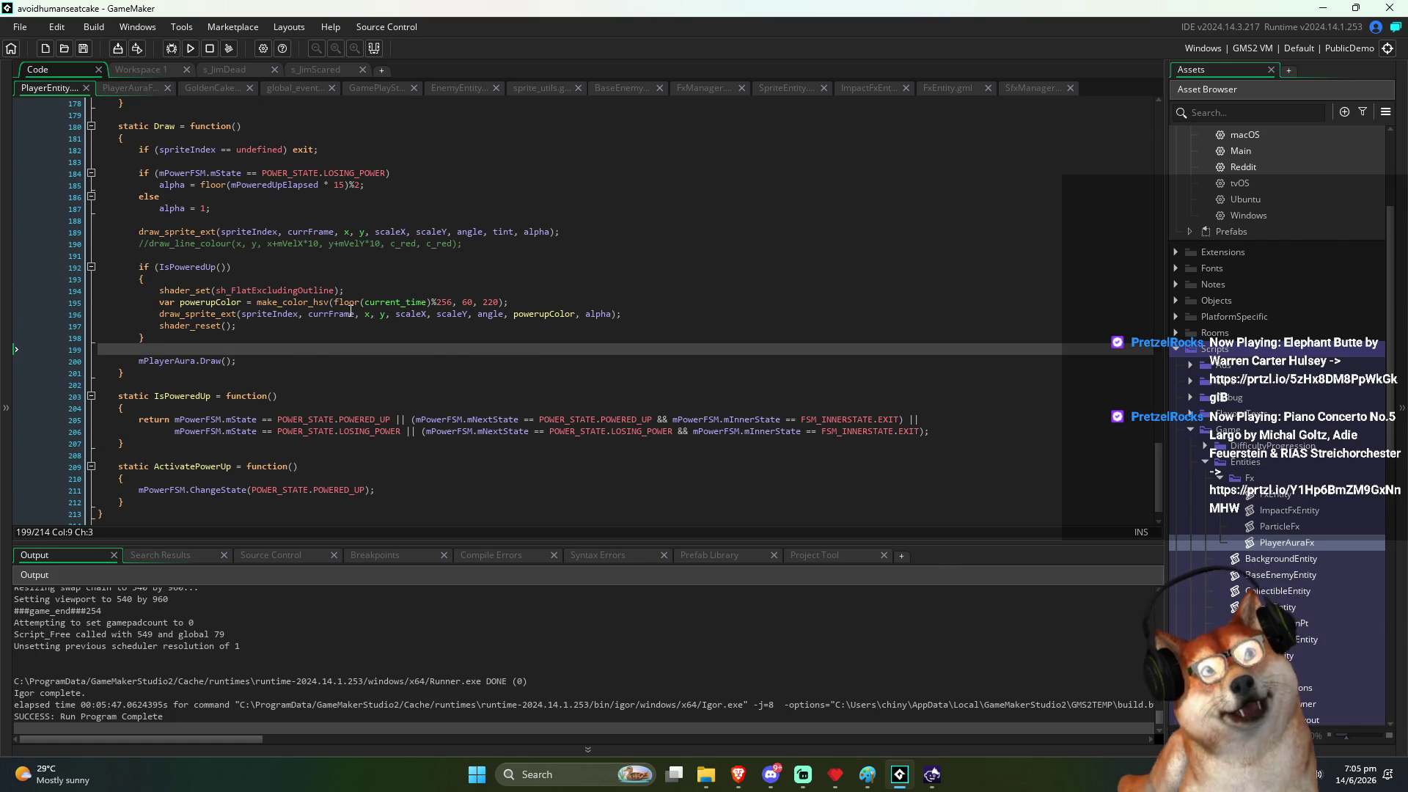
key(Return)
text(mPlayerAura.x)
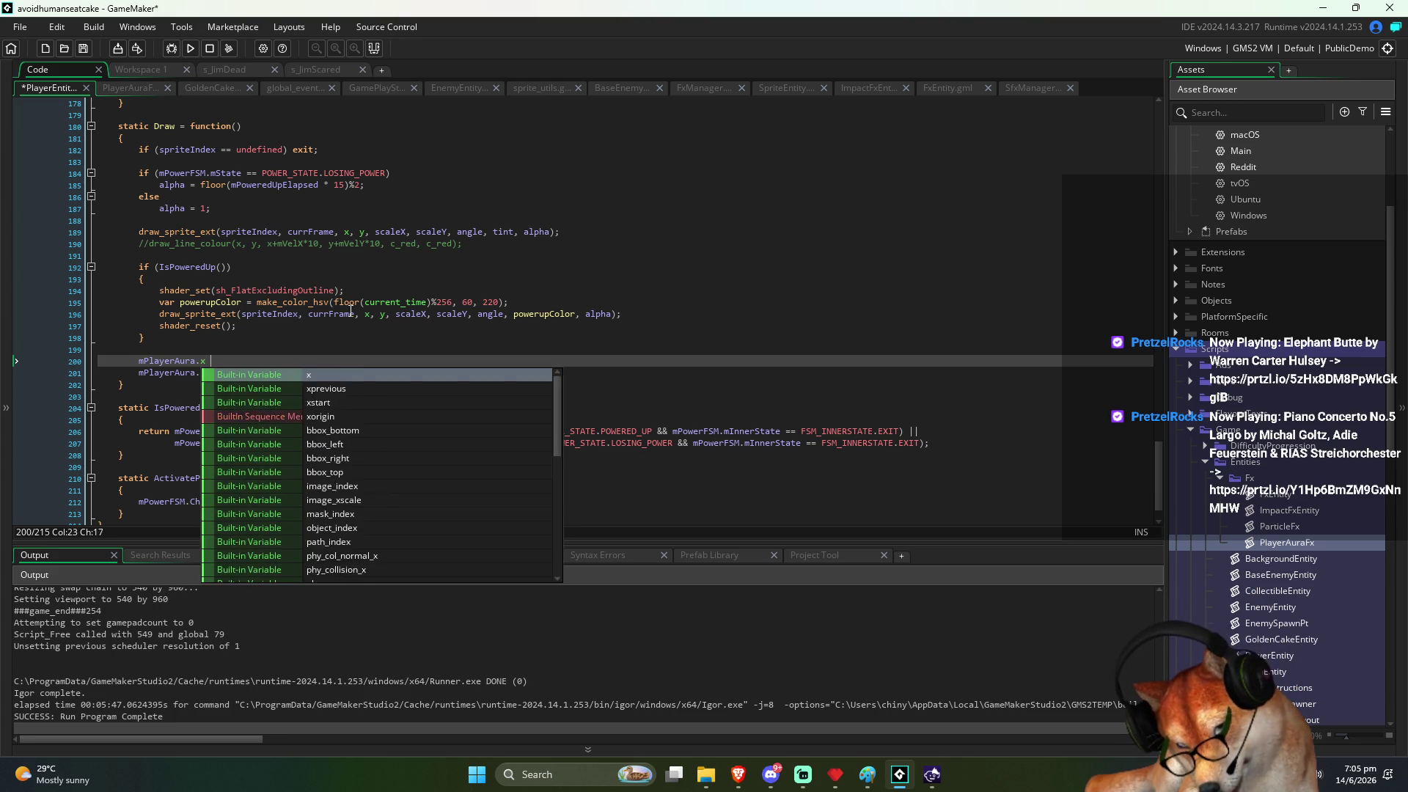
text( = mPl)
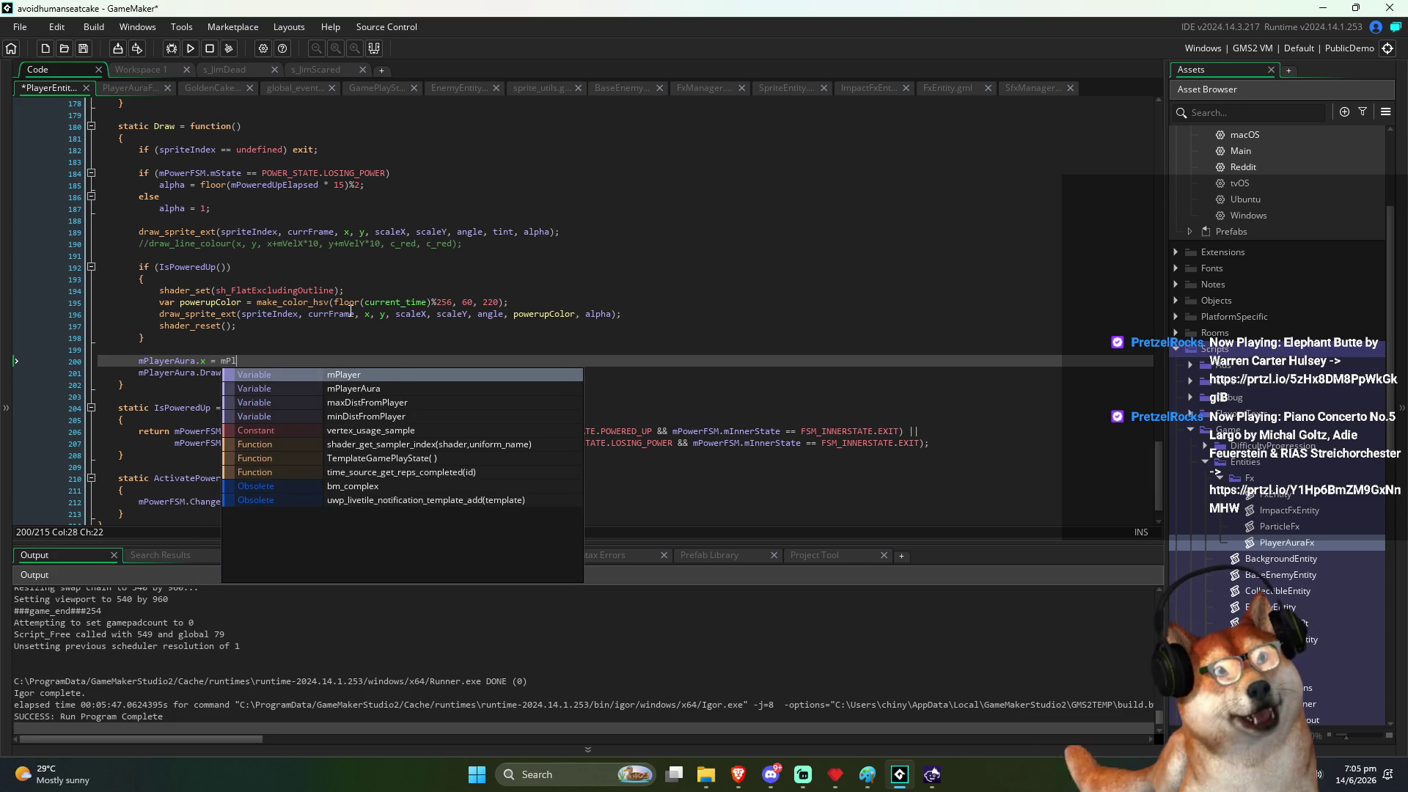
Step: Complete the line as 'mPlayerAura.x = mPlayer.x;' and save
key(Return)
text(.x;)
key(ctrl+s)
key(shift+Home)
Step: Duplicate the line into 'mPlayerAura.y = mPlayer.y;' and save
key(ctrl+d)
key(ctrl+Right)
key(ctrl+Right)
key(Left)
key(BackSpace)
text(y)
key(End)
key(Left)
key(BackSpace)
text(y)
key(ctrl+s)
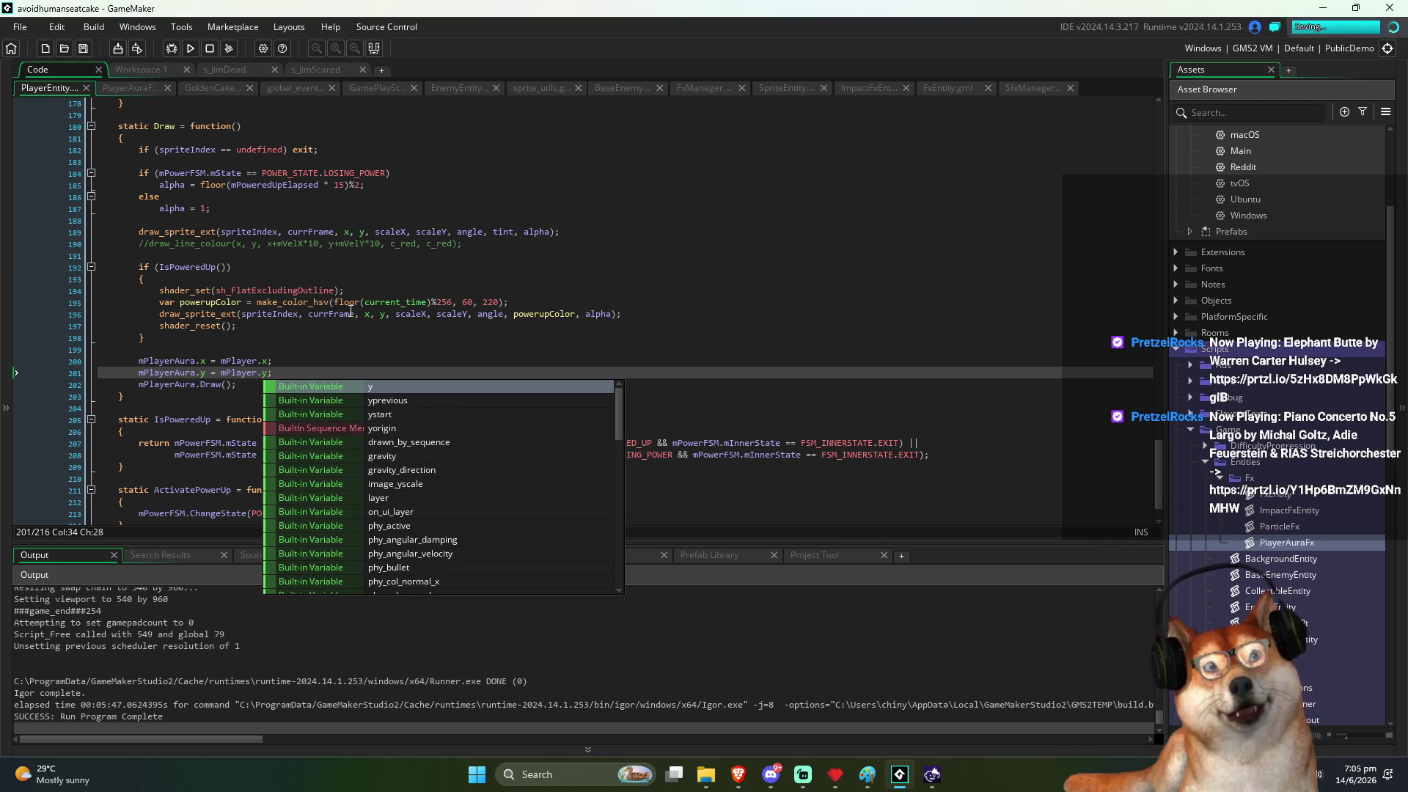
Step: Run the game, dismiss the crash, and strip the 'mPlayer.' prefix so the aura uses x and y
key(F5)
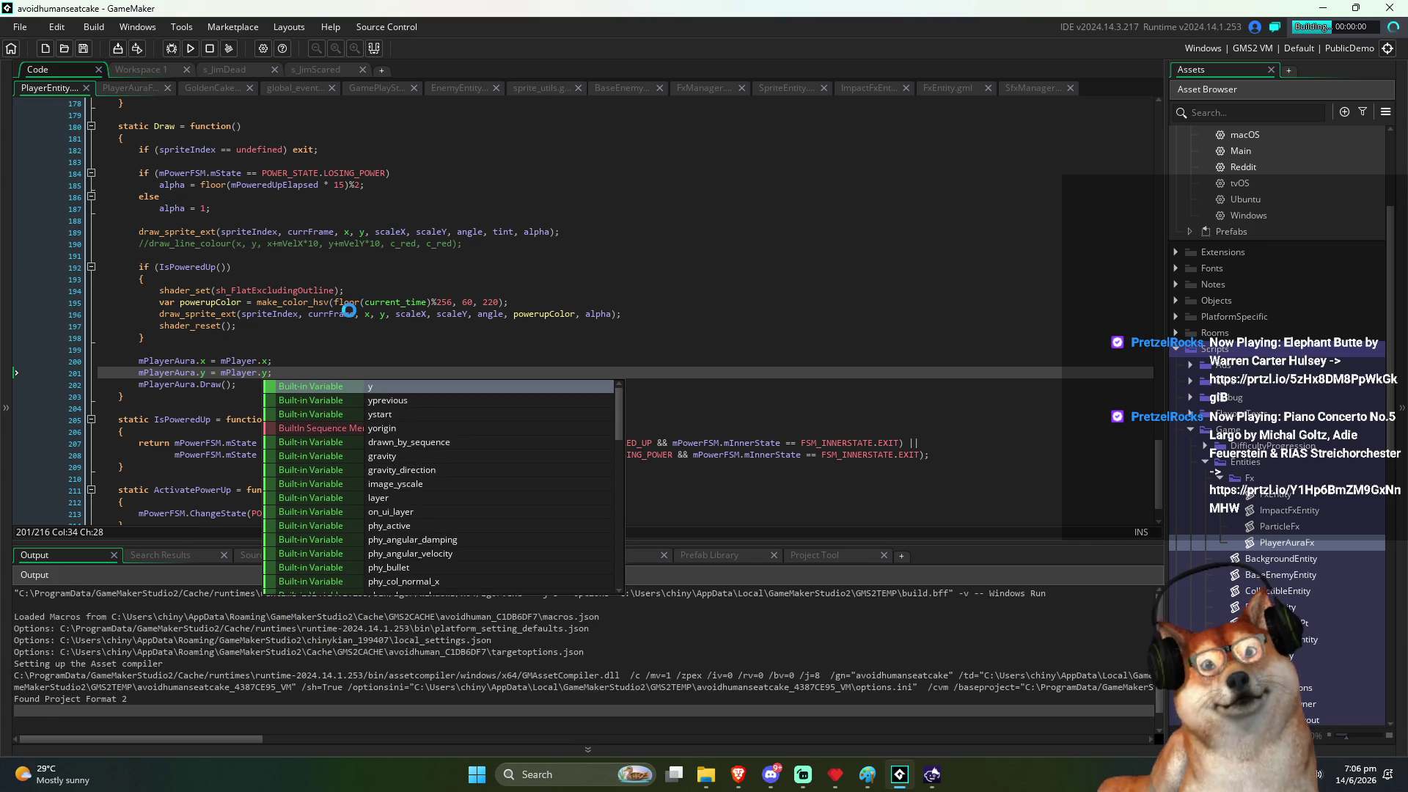
click(365, 323)
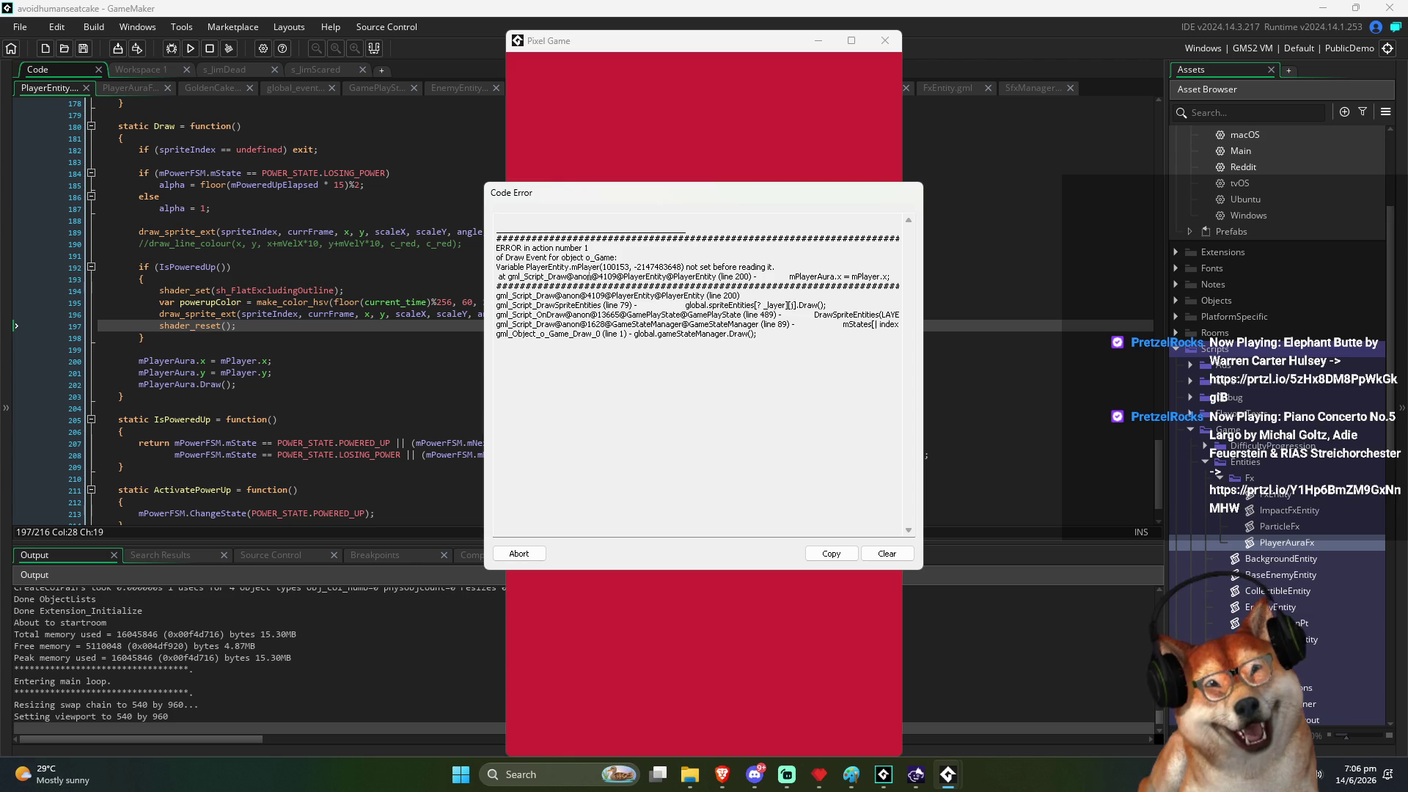
click(522, 555)
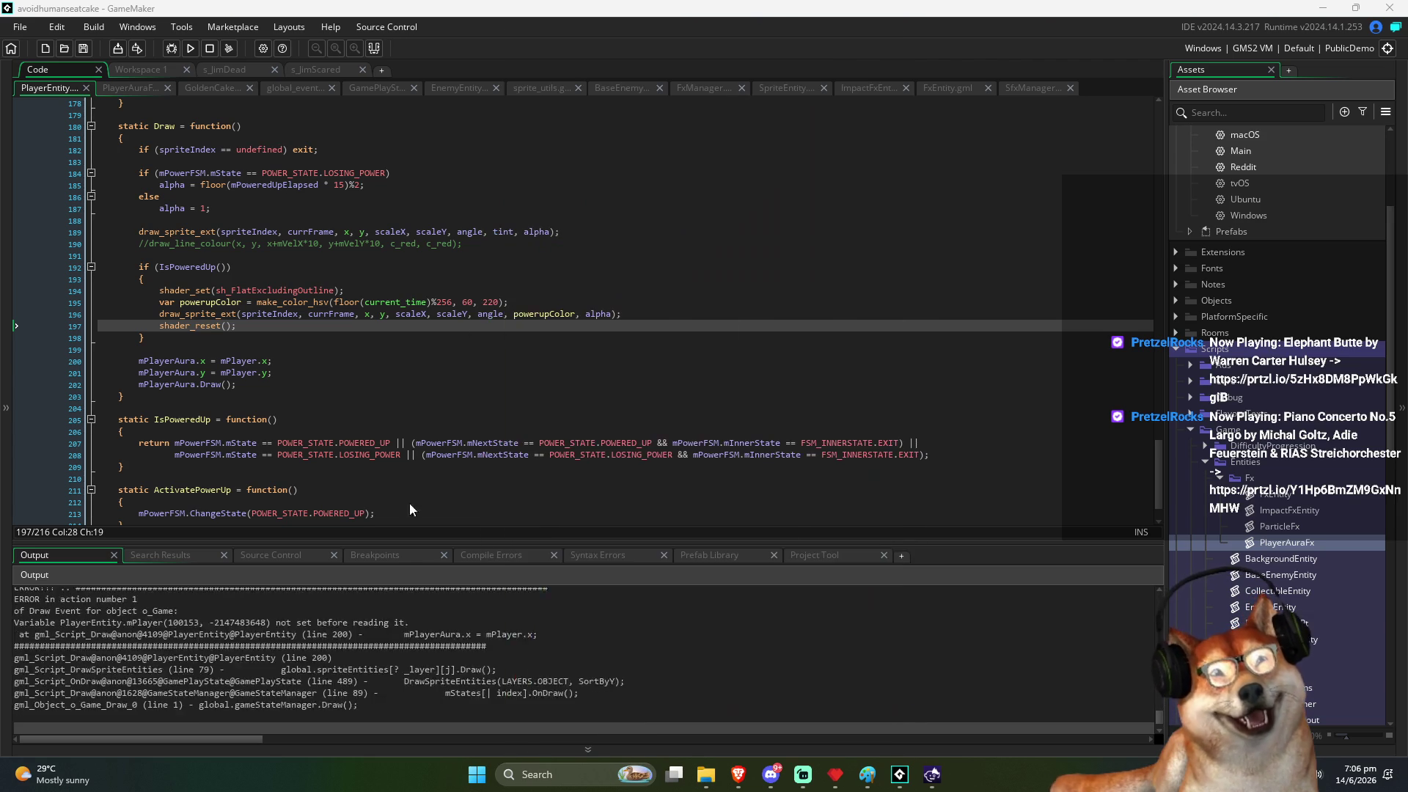
click(309, 370)
key(Up)
key(BackSpace)
key(BackSpace)
key(BackSpace)
key(Down)
key(Delete)
key(Delete)
key(Delete)
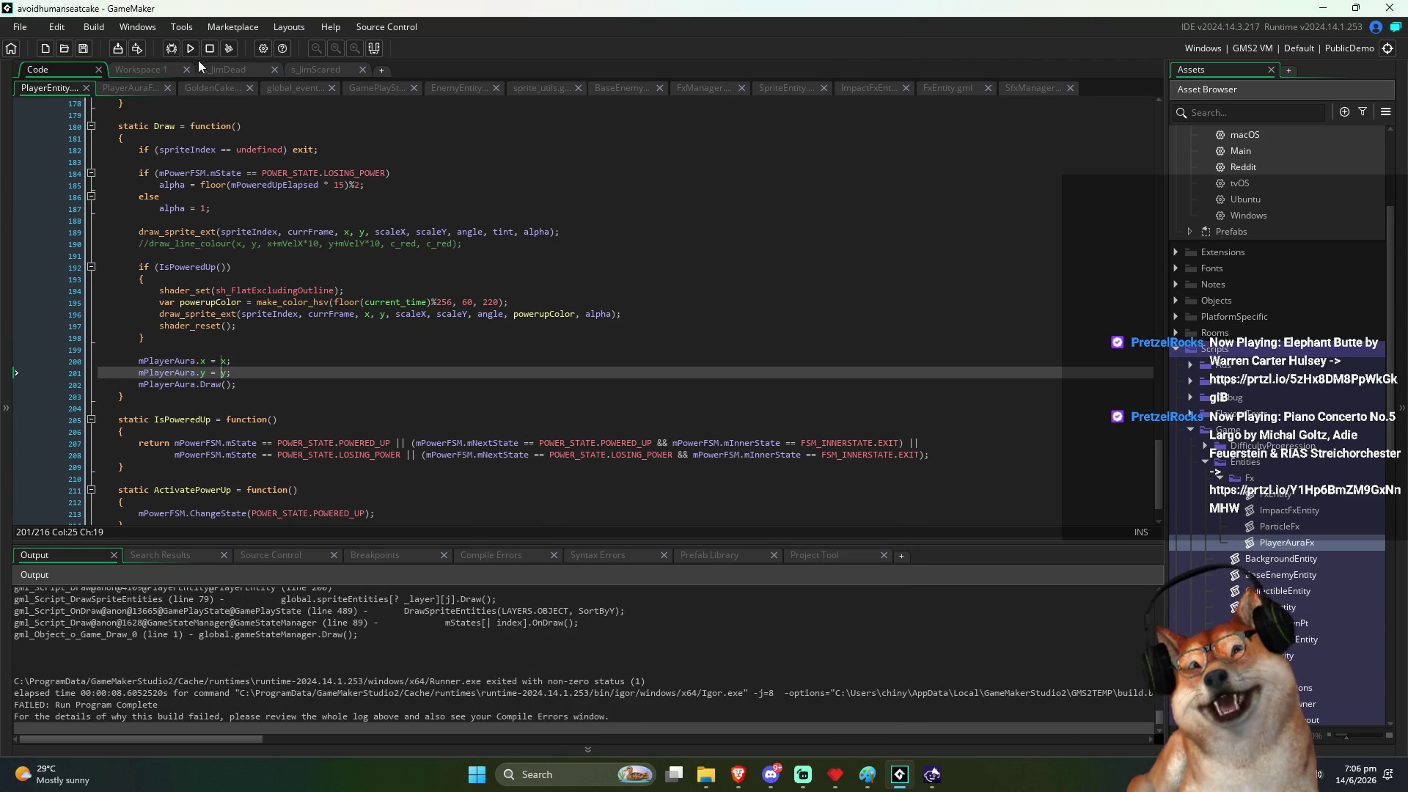
Step: Rerun the fixed game and close it once it plays without errors
click(189, 49)
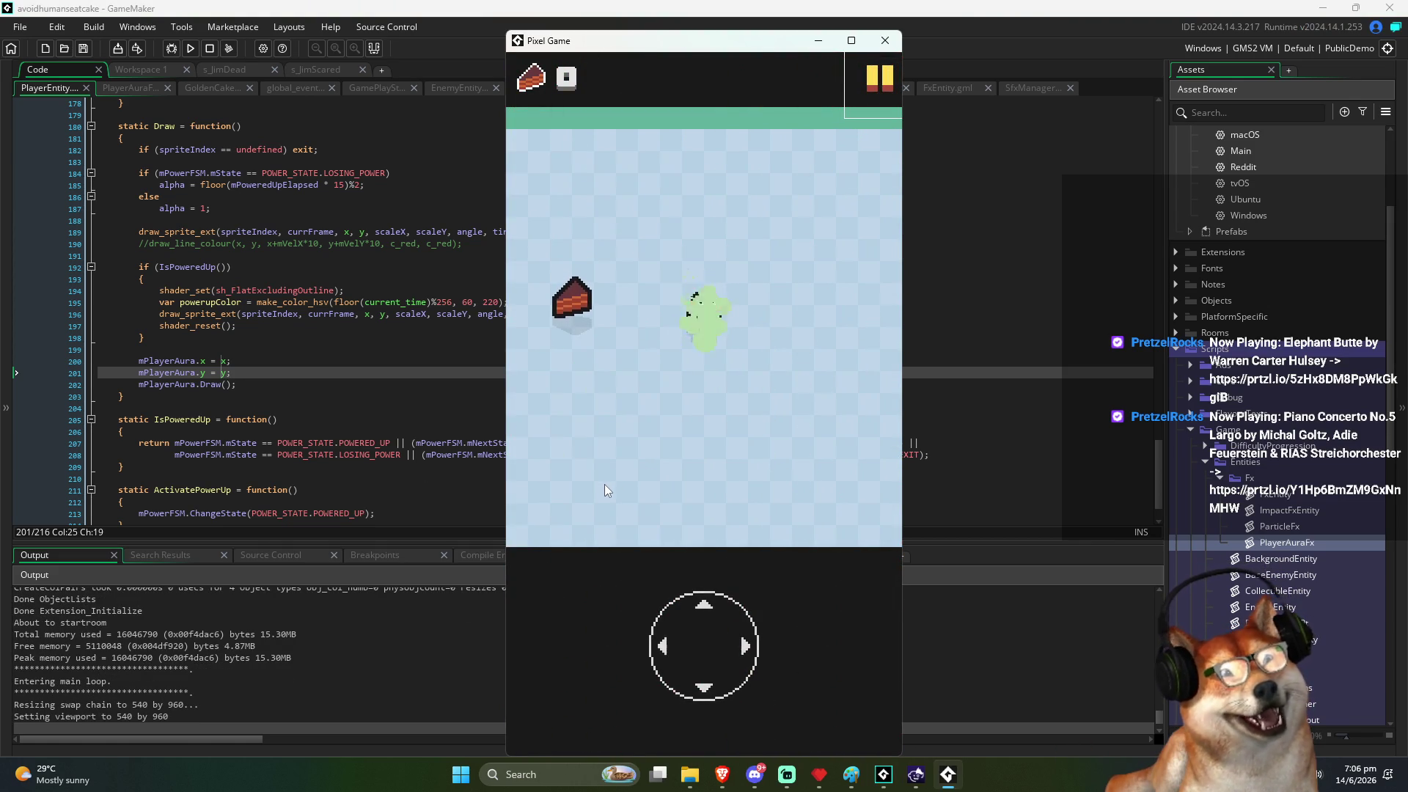
click(885, 39)
click(356, 373)
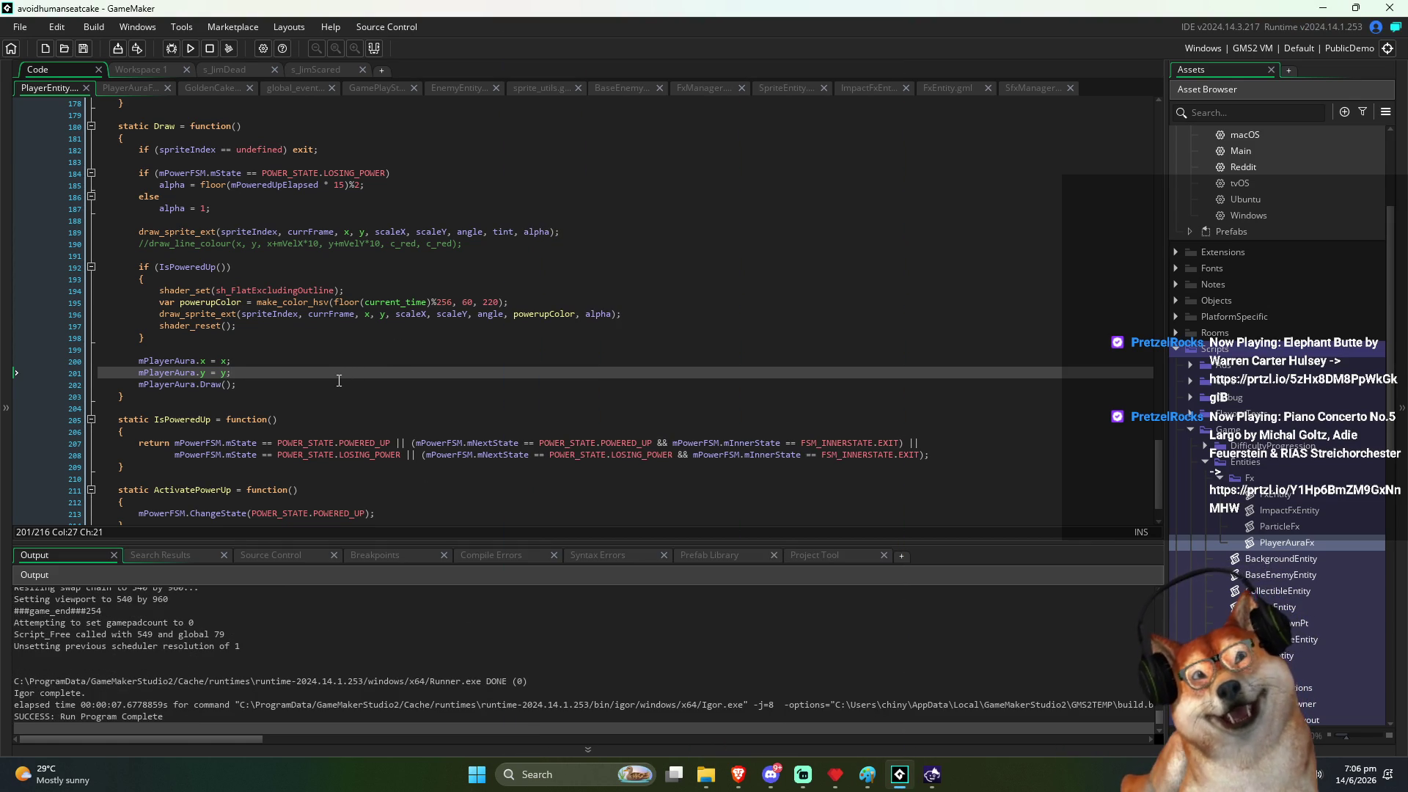
Step: Cut the three aura lines from the end of Draw and save
key(Down)
key(End)
key(shift+Up)
key(shift+Up)
key(shift+Home)
key(ctrl+c)
key(BackSpace)
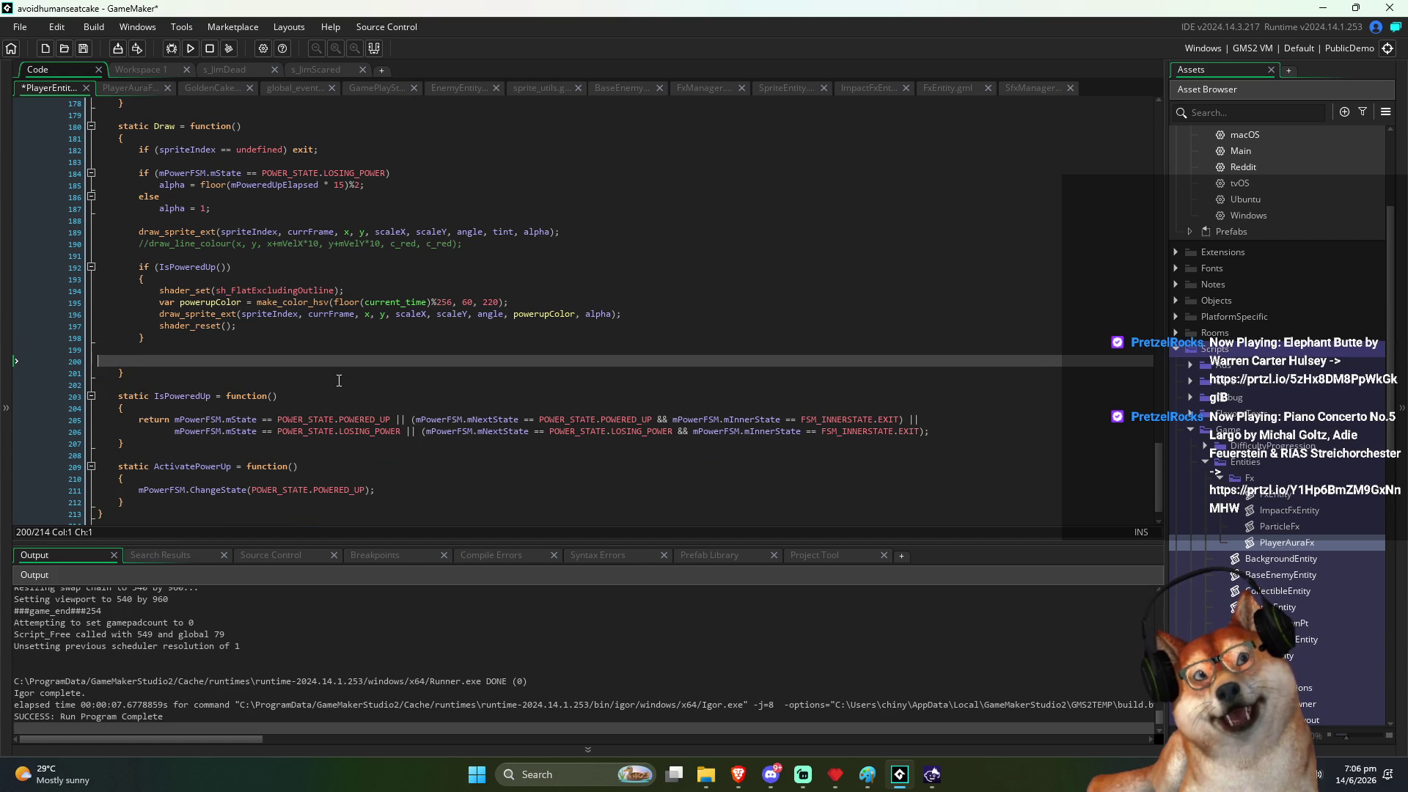
key(BackSpace)
key(BackSpace)
key(ctrl+s)
Step: Paste them under a '//draw aura' comment above draw_sprite_ext, save, and run
key(Up)
key(Up)
key(Up)
key(Up)
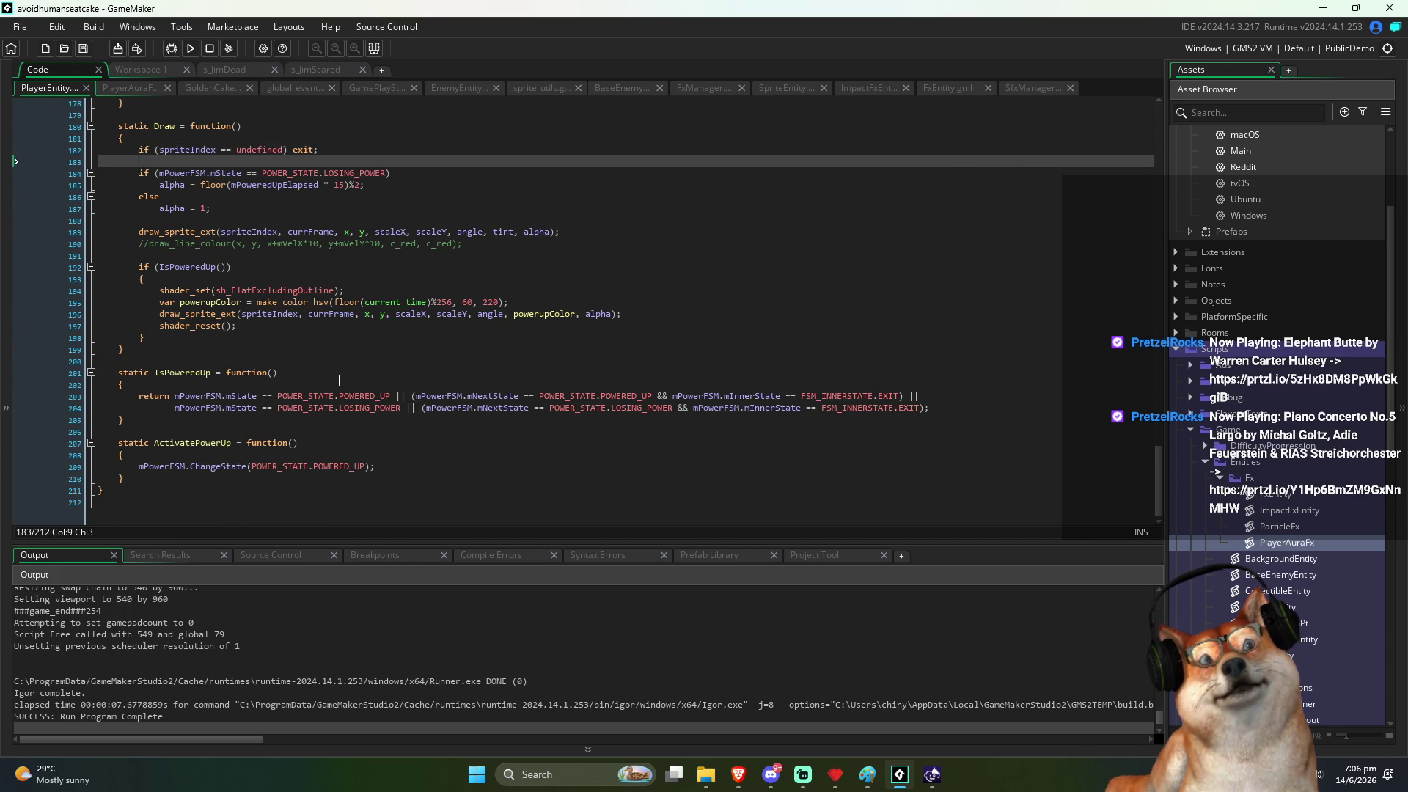
key(Down)
key(Down)
key(Down)
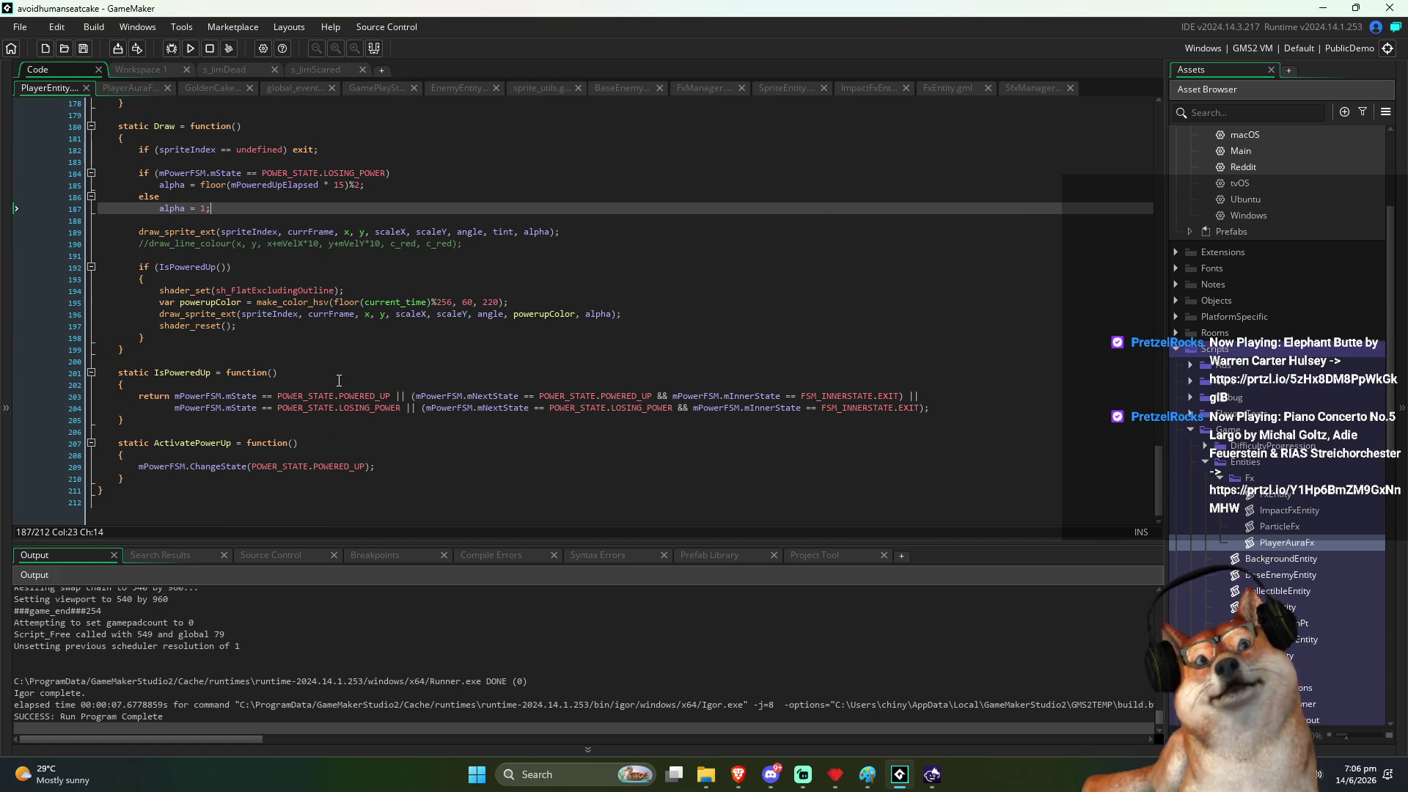
key(End)
key(Return)
key(Return)
text(//)
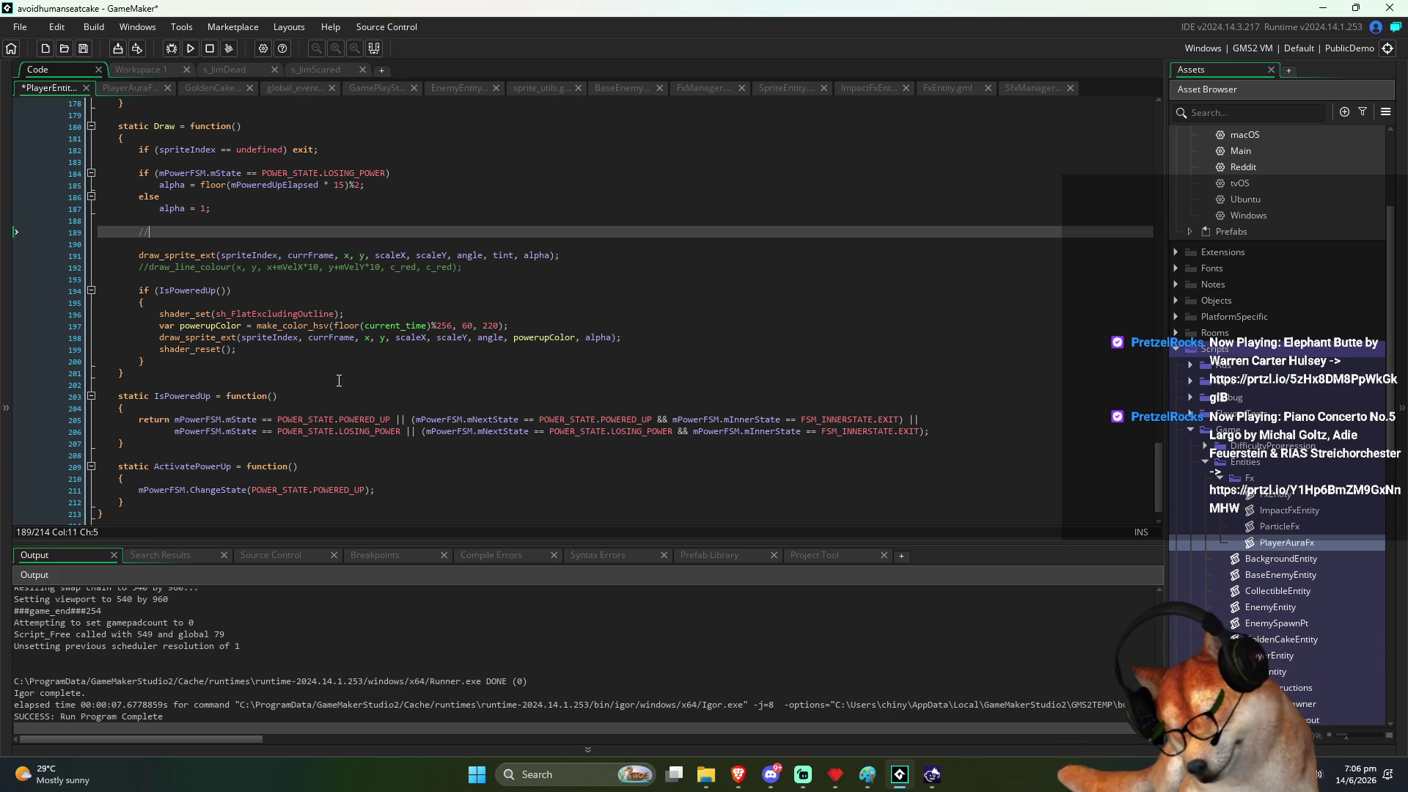
text(draw aura)
key(ctrl+v)
key(ctrl+s)
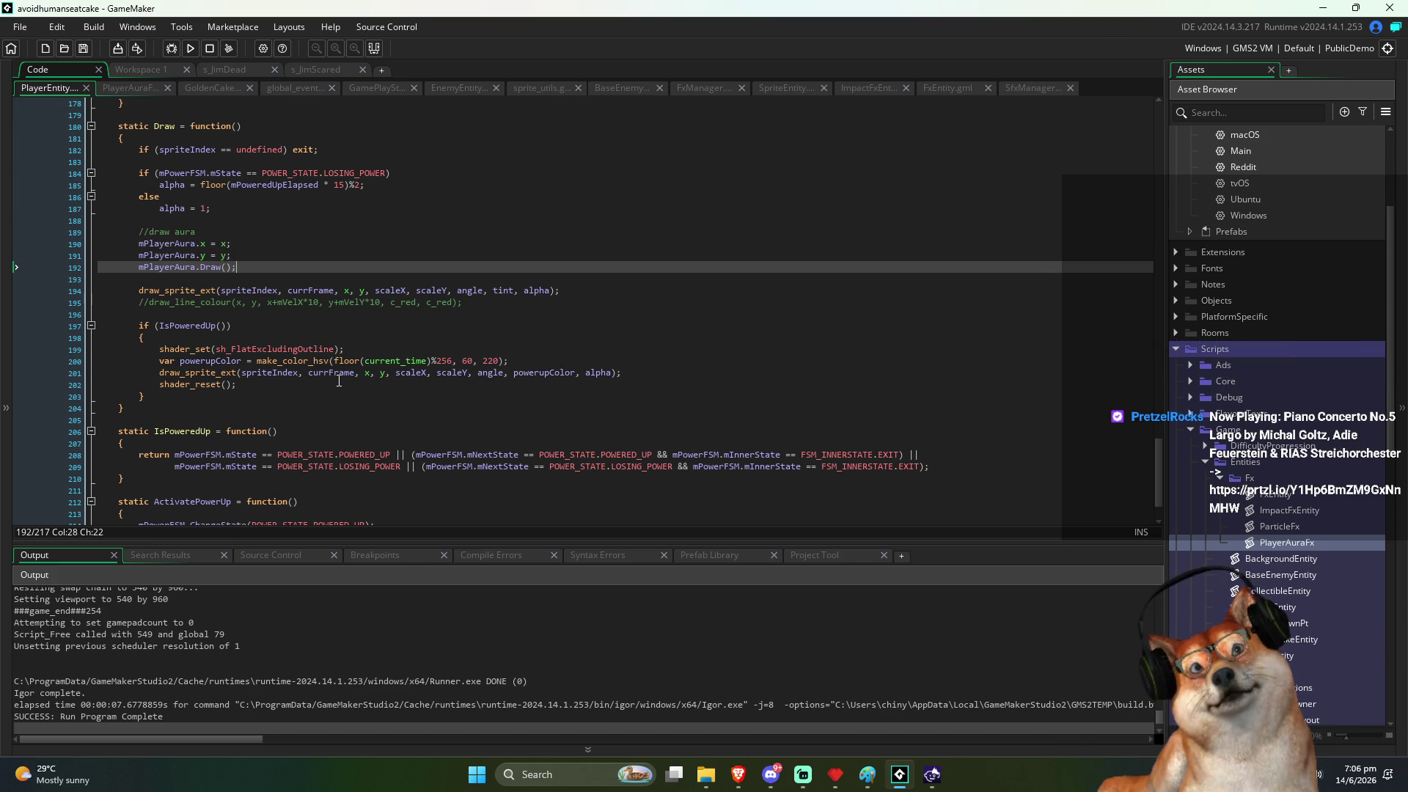
key(F5)
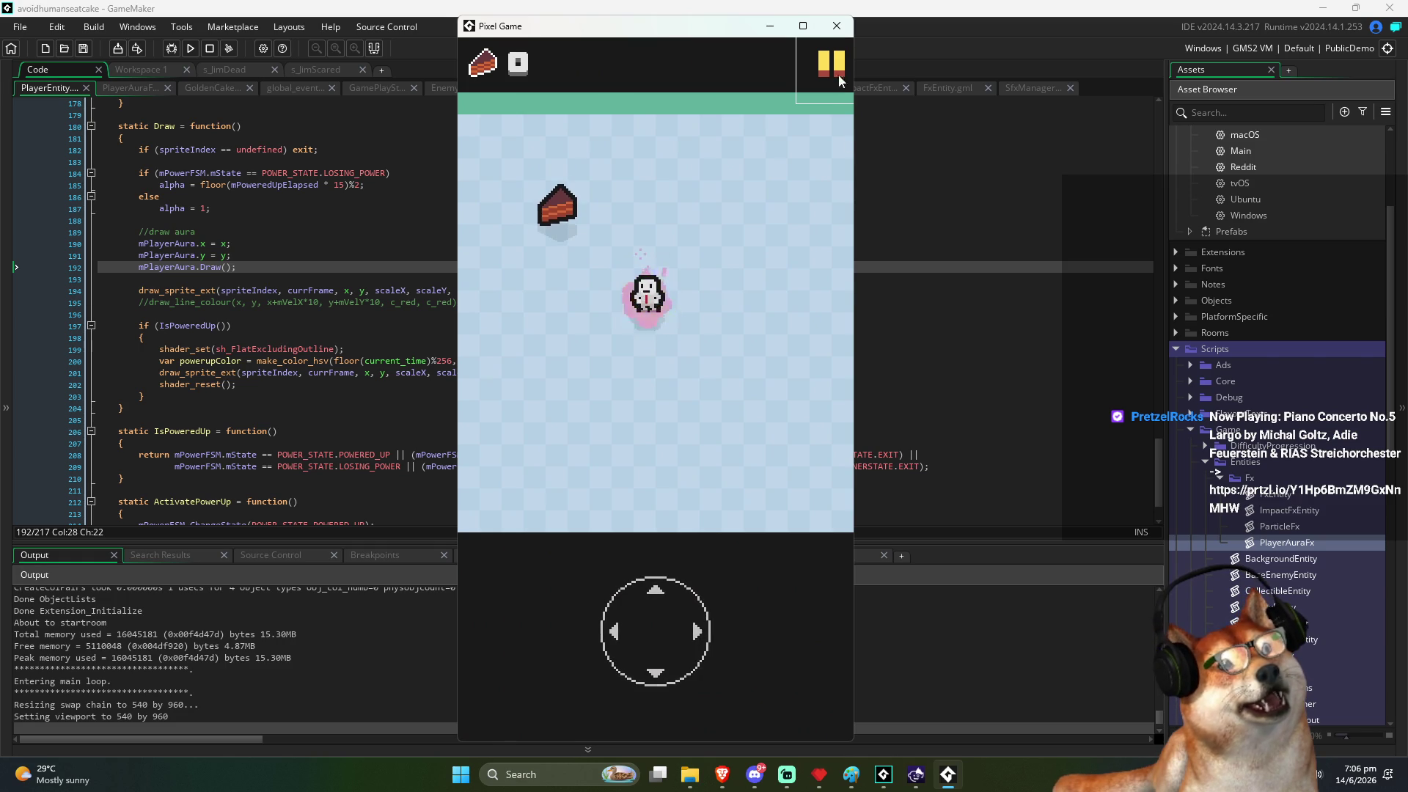
Step: Close the game, change the aura's y to 'y - 5', and rerun to test
click(846, 28)
click(391, 258)
text(- )
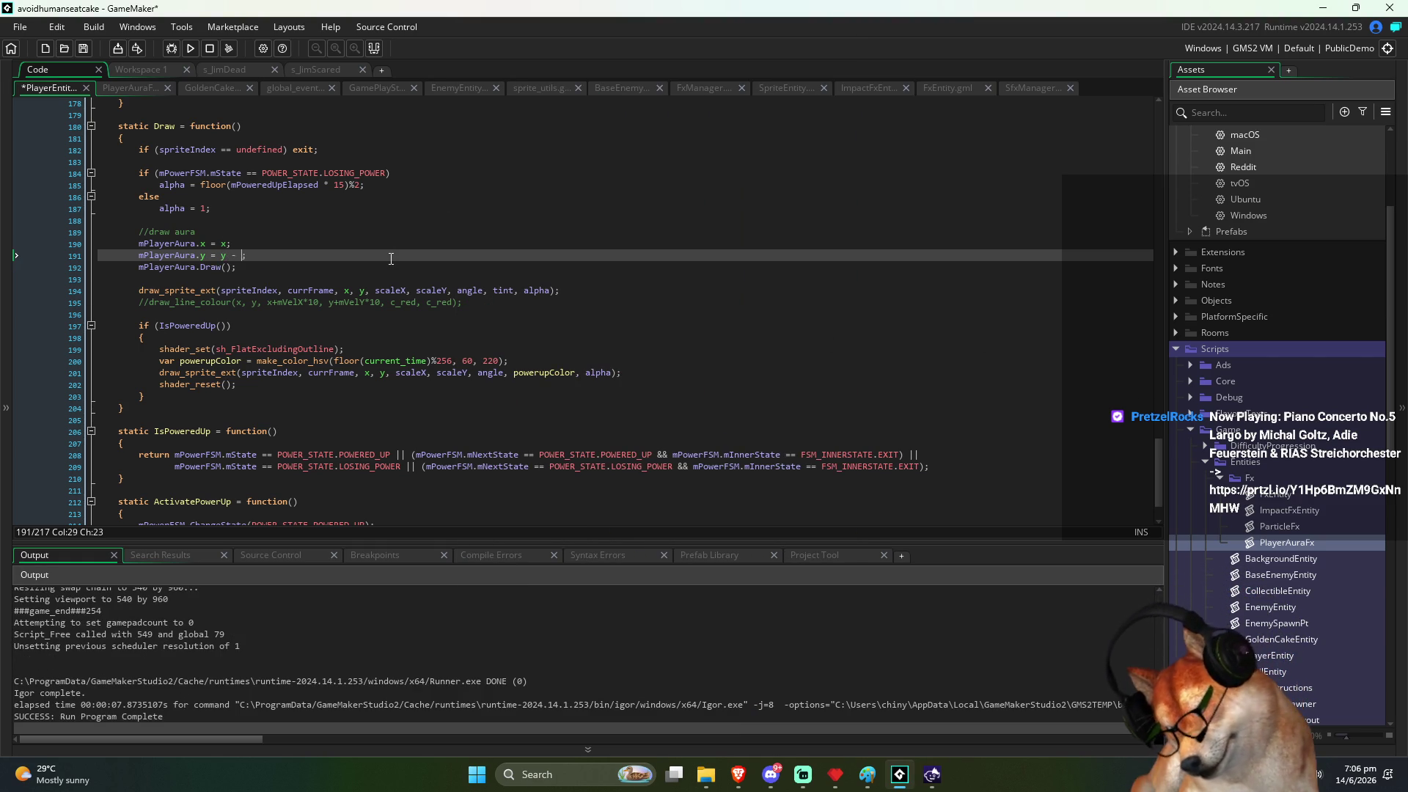
text(5)
key(F5)
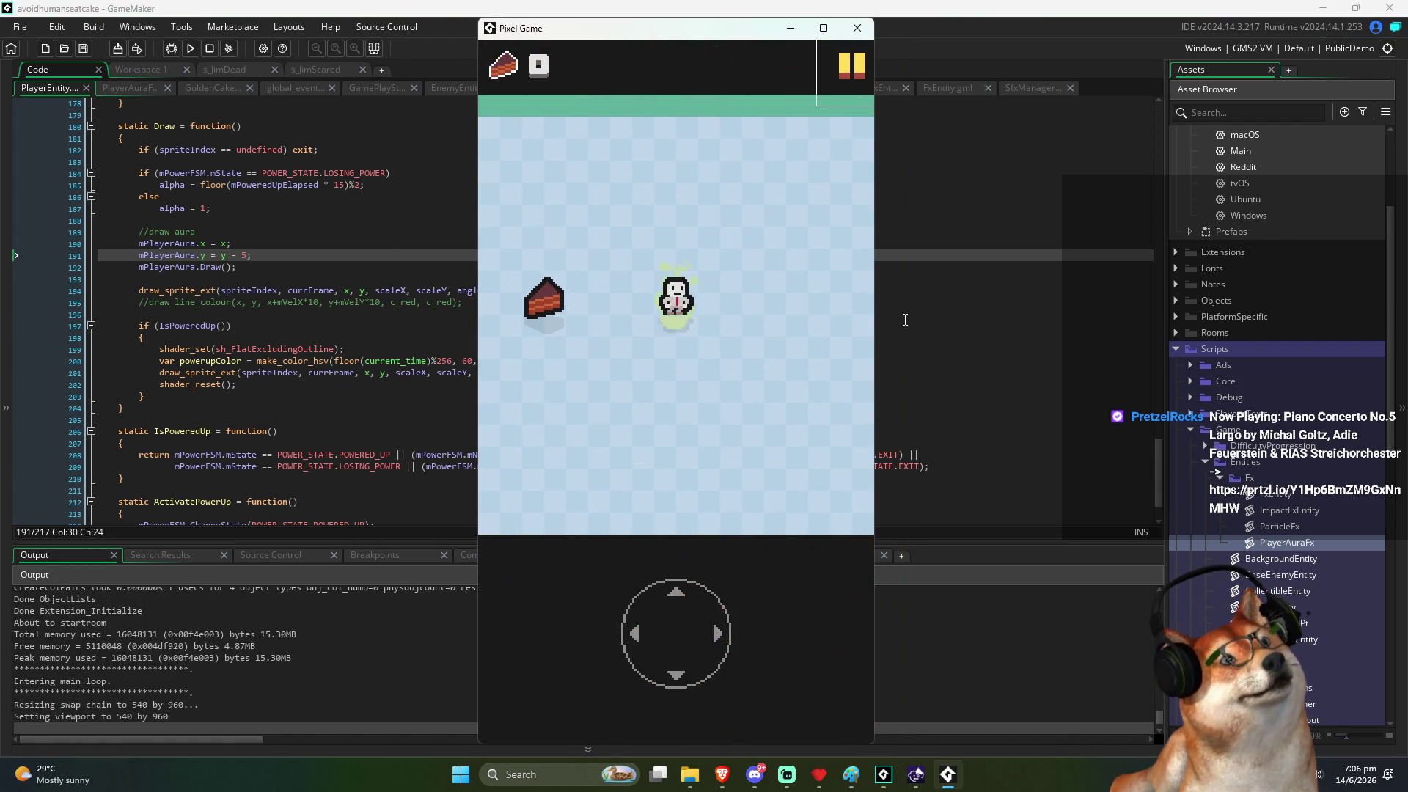
key(Left)
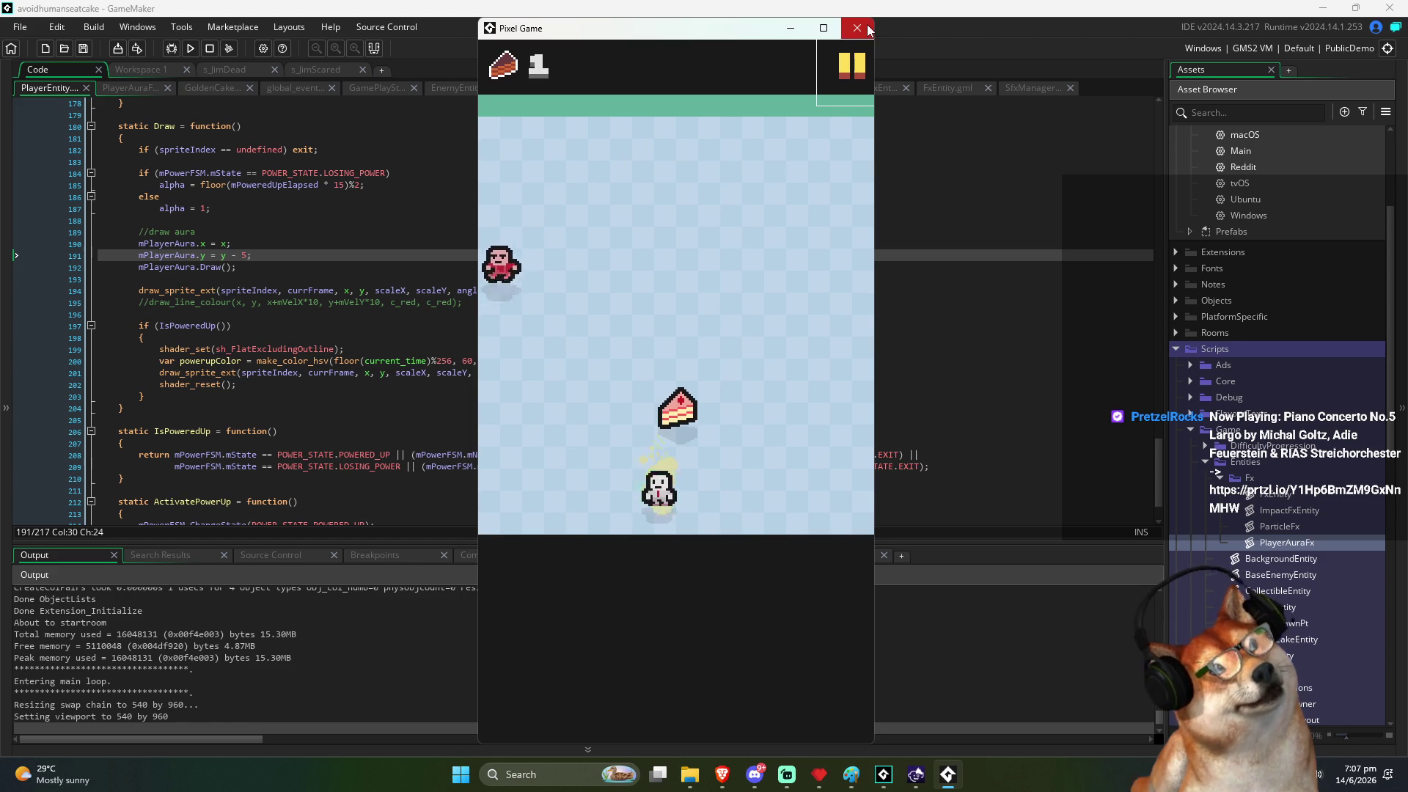
Step: Close the game window and switch to the GoldenCake script's Draw code
click(869, 29)
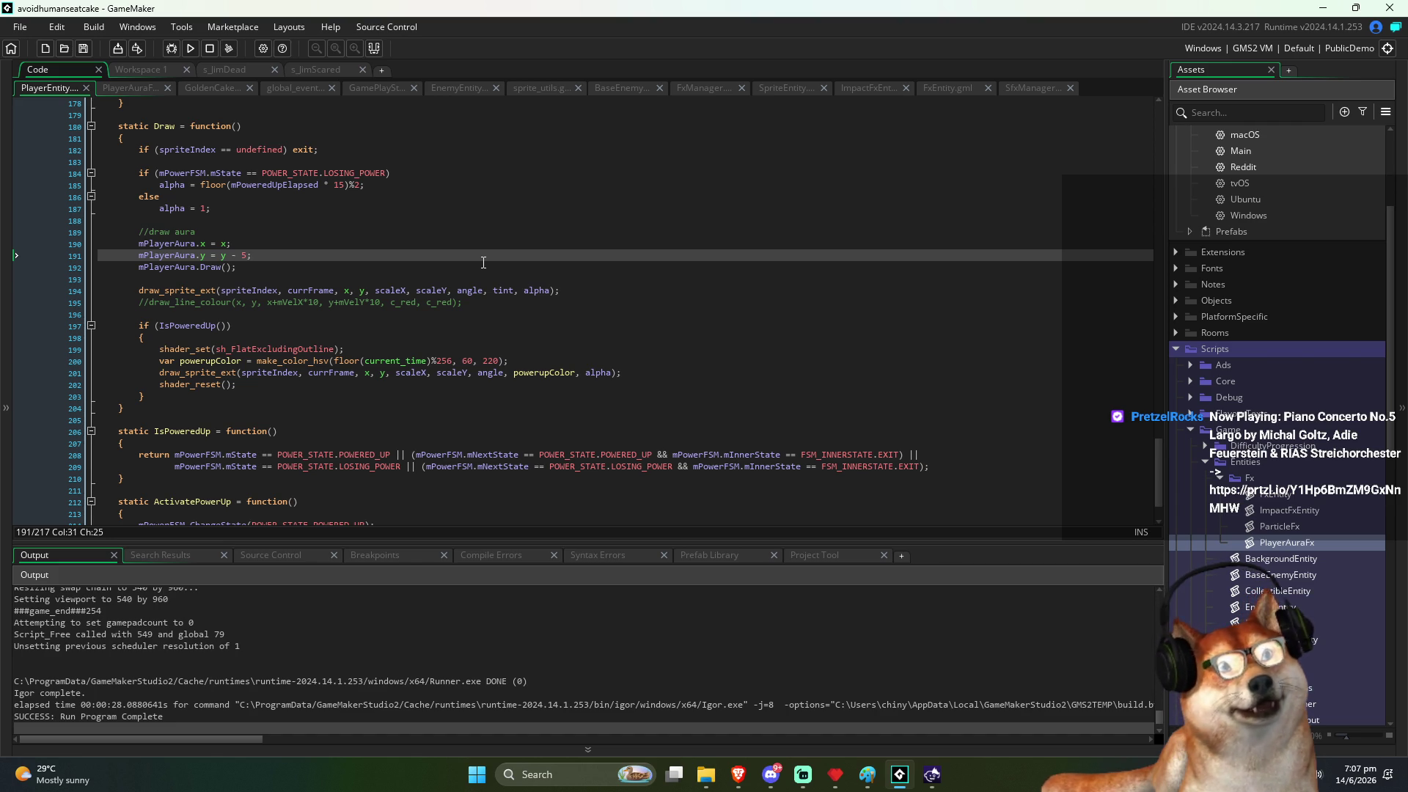
click(205, 87)
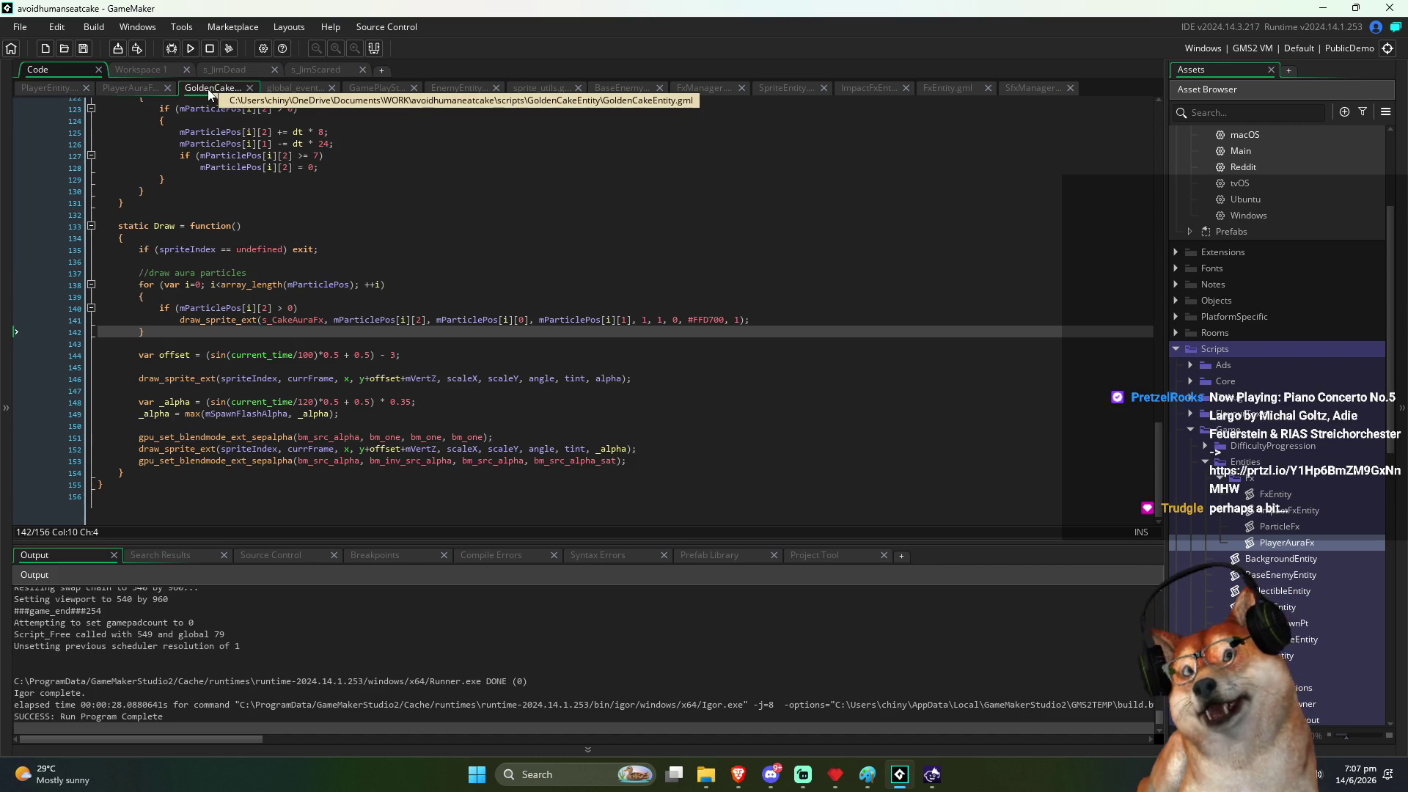
Step: Copy the gold colour #FFD700 from GoldenCake's Draw code
click(648, 410)
click(661, 446)
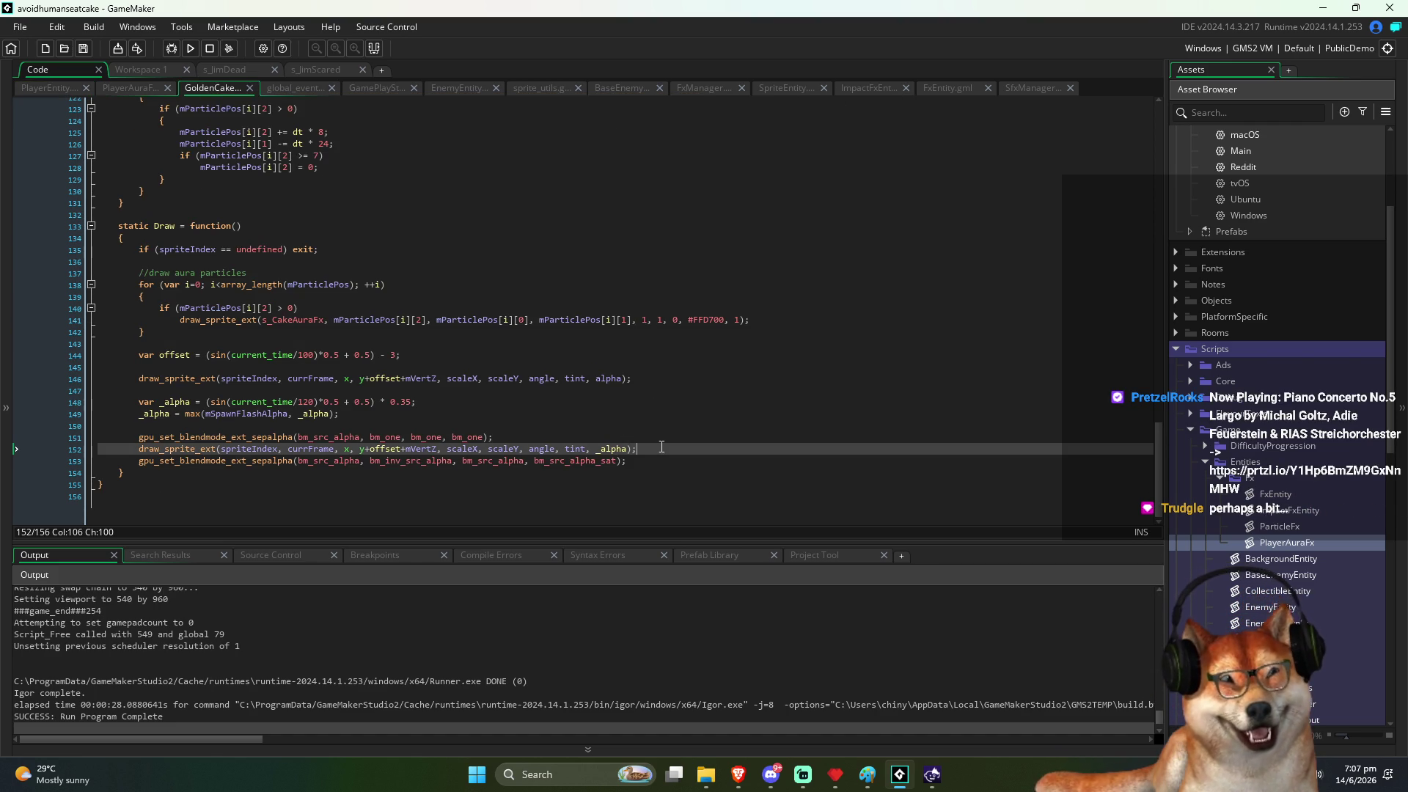
drag(725, 323, 680, 320)
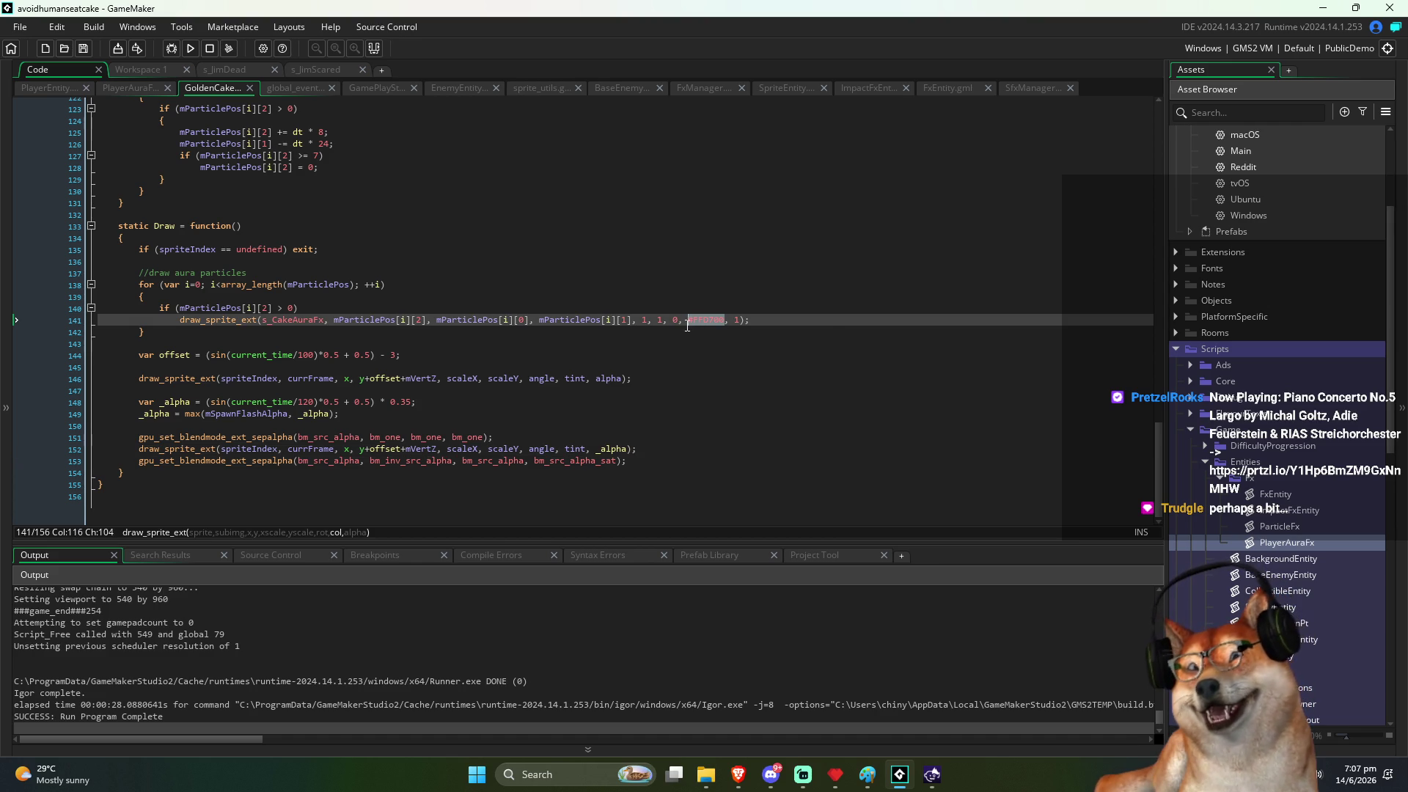
Step: In PlayerAuraFx's Draw, replace the cycling hue colour with #FFD700 and run the game
key(ctrl+Tab)
click(680, 343)
scroll(679, 343, down, 2)
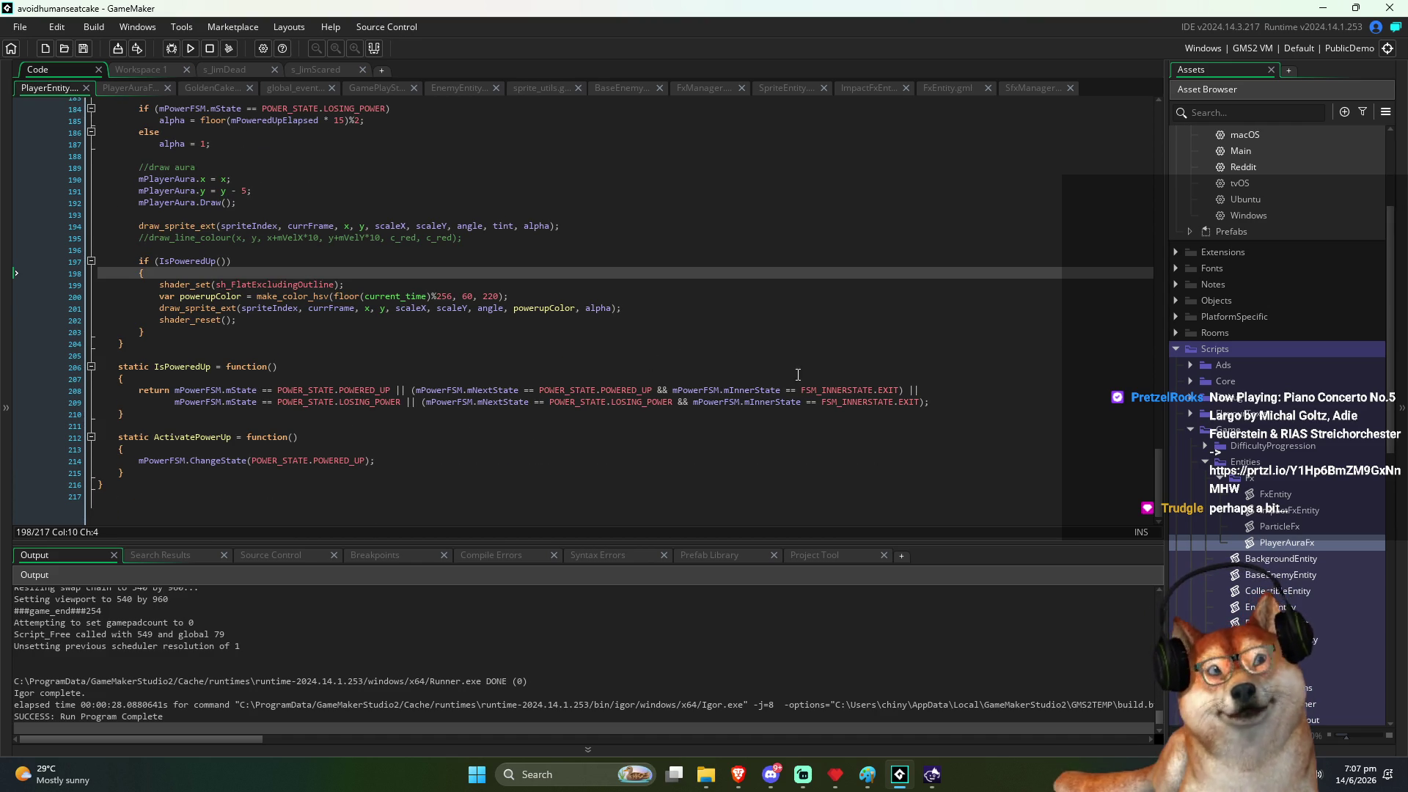
click(456, 458)
scroll(307, 346, up, 2)
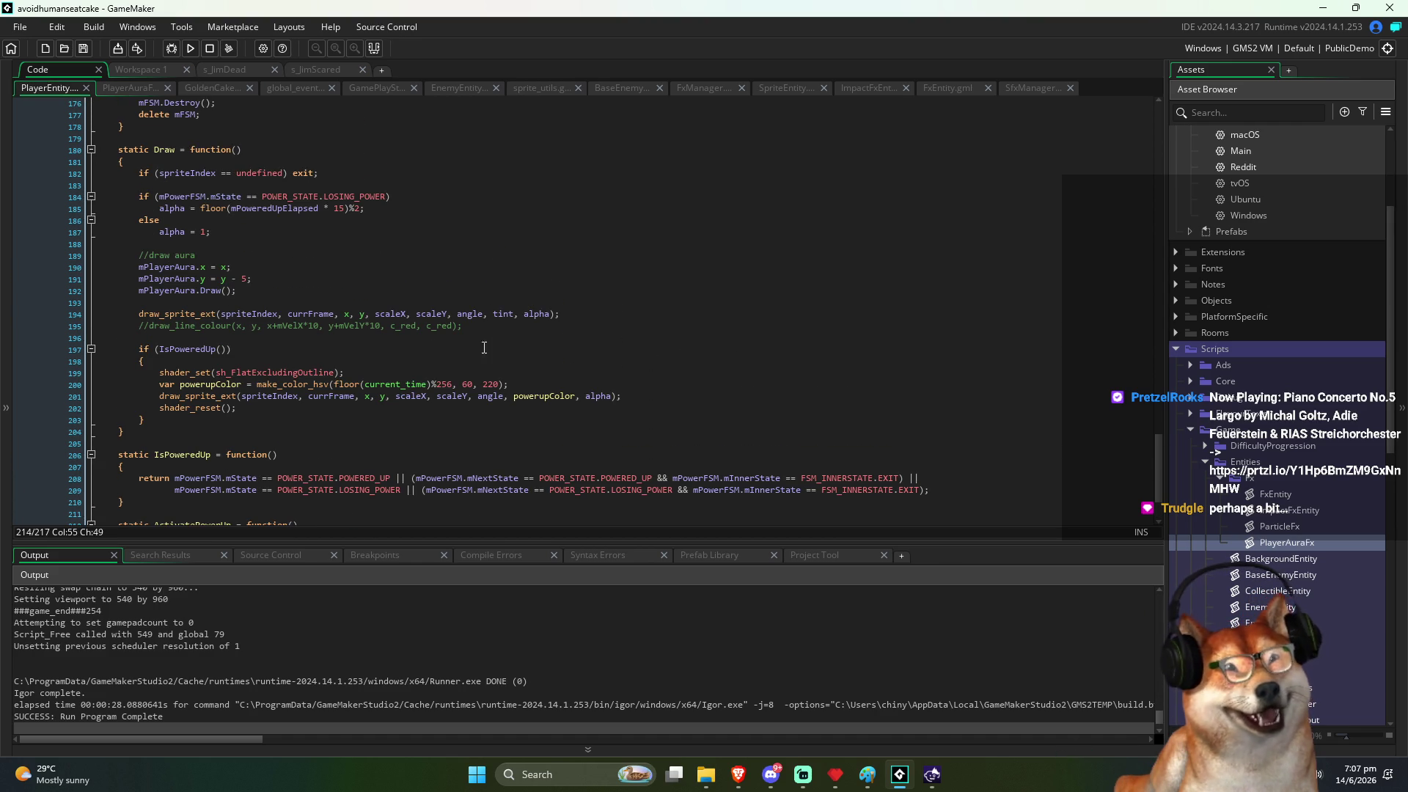
click(139, 91)
click(635, 422)
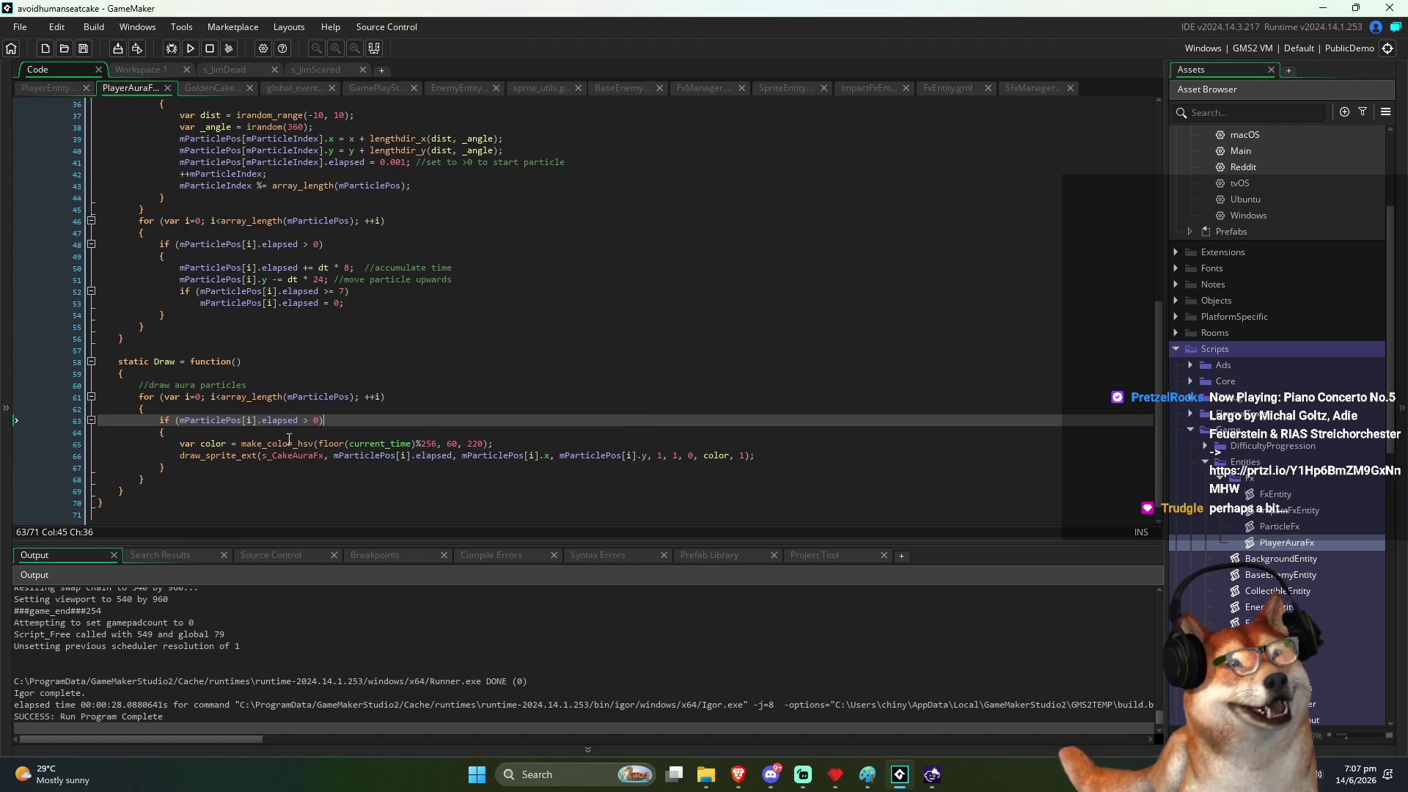
click(241, 444)
text(#FFD700;//)
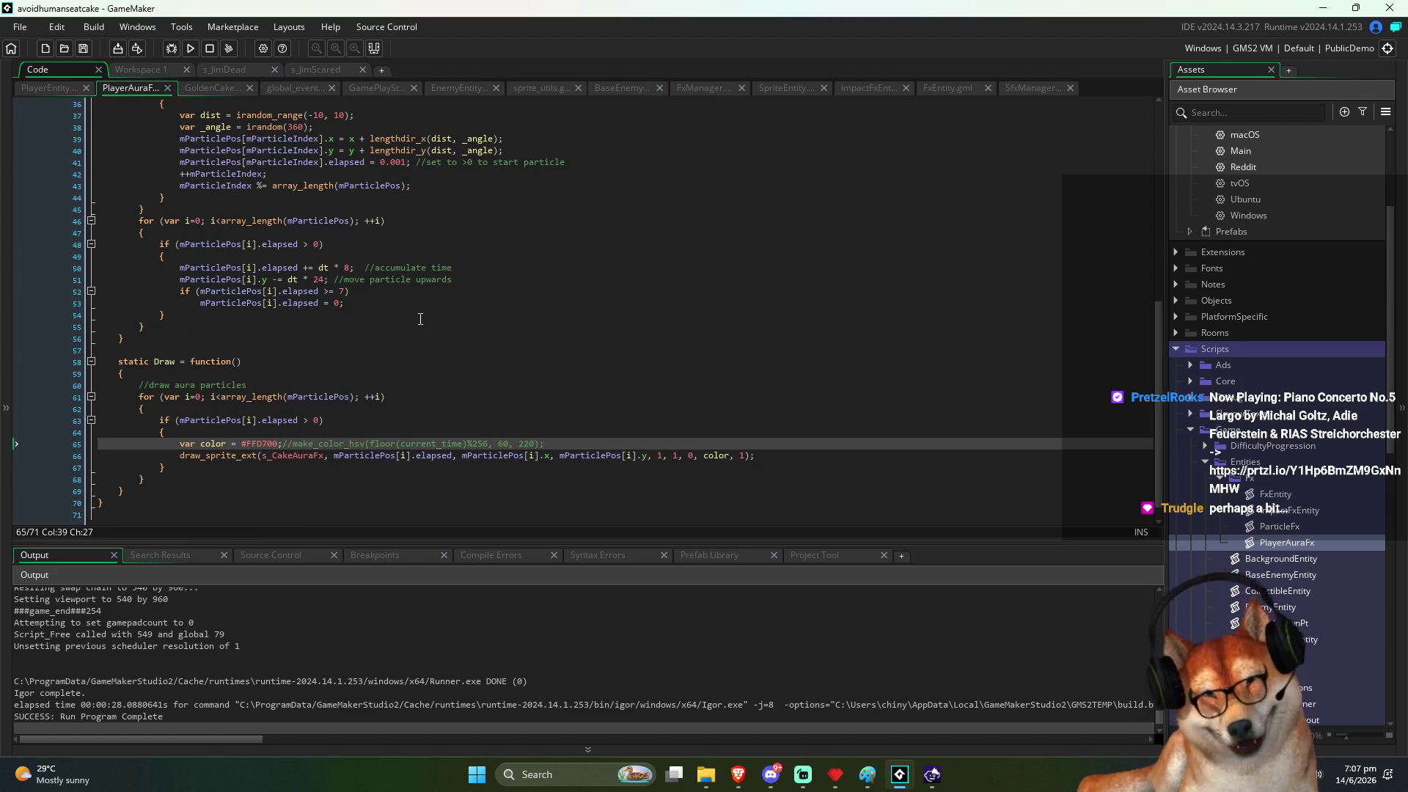
key(F5)
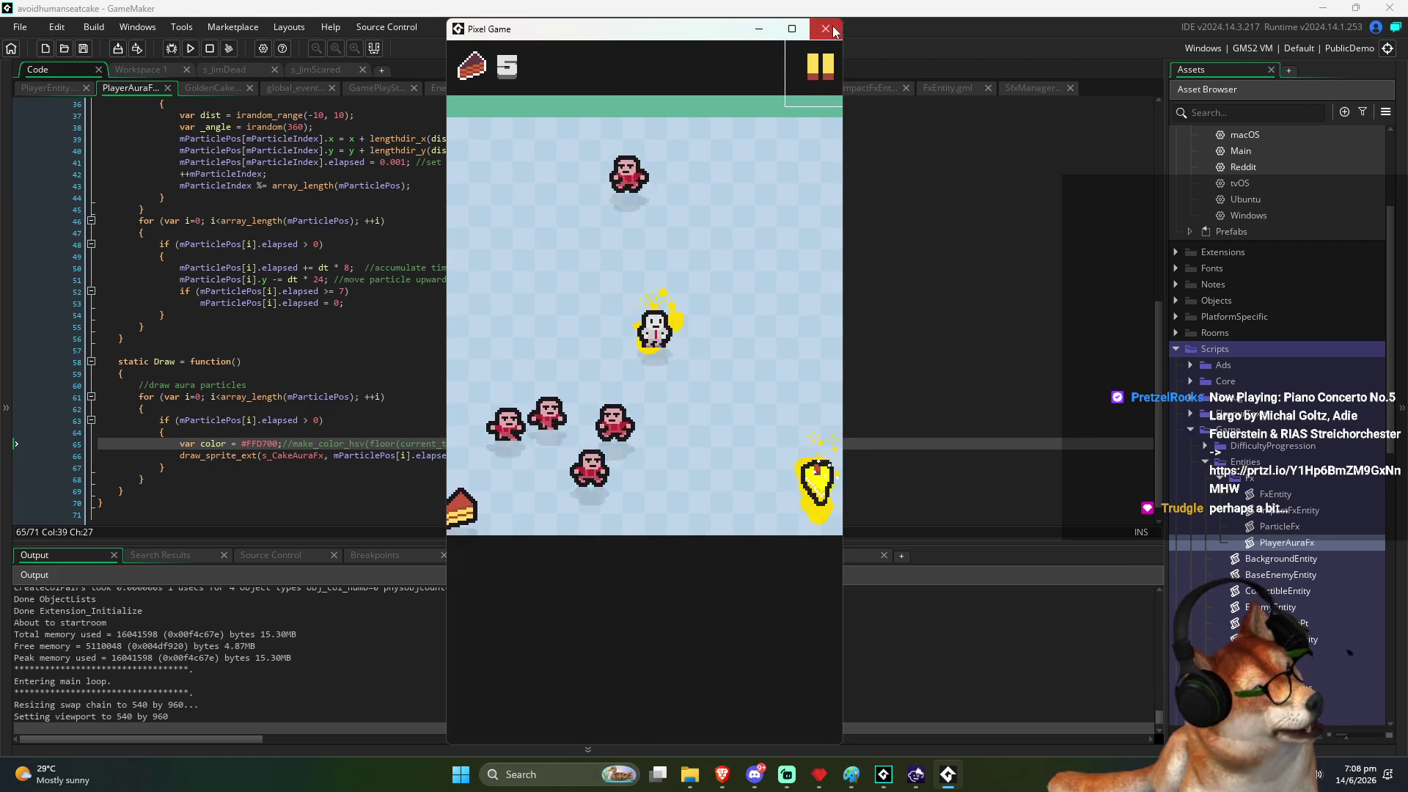
Step: Close the gold-aura test run and return to the PlayerAuraFx particle code
click(825, 28)
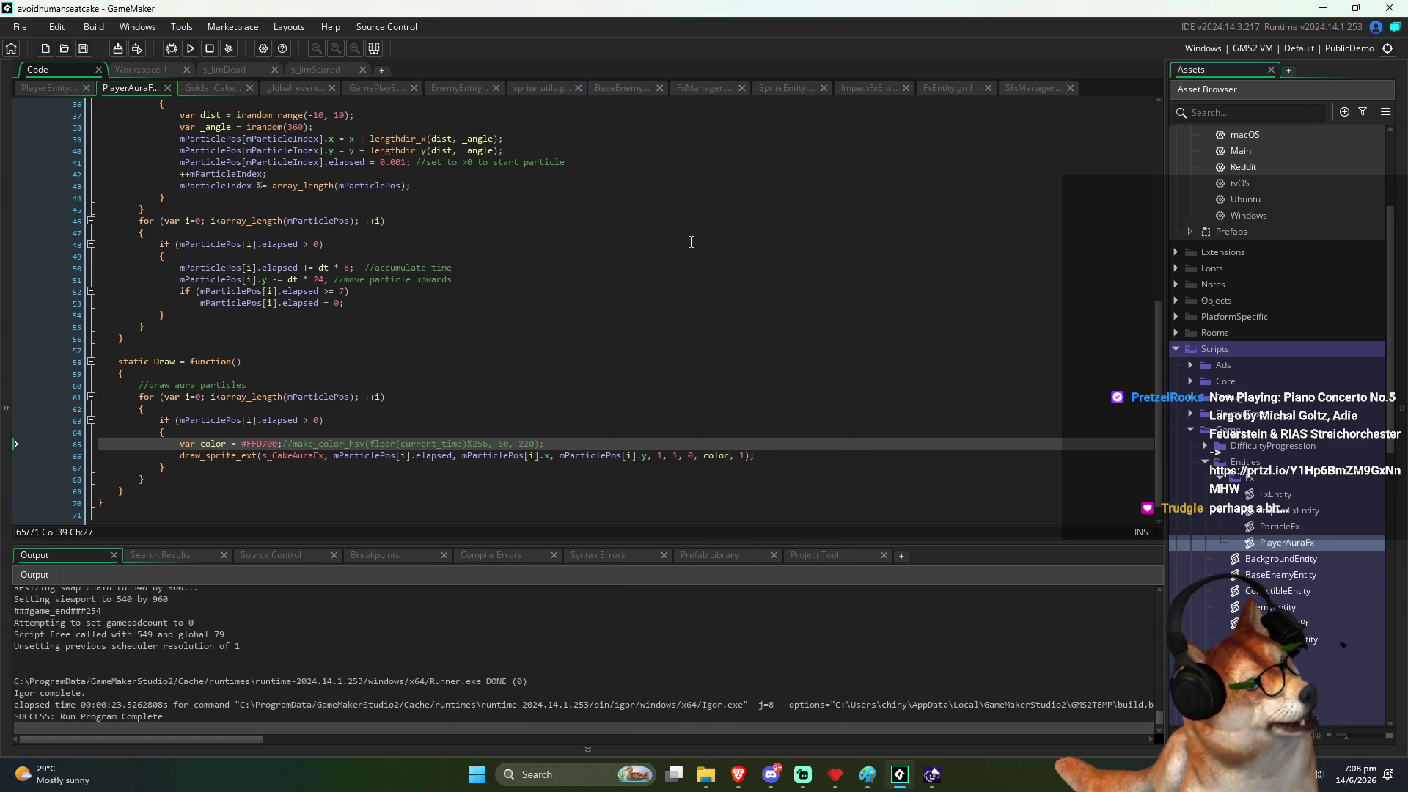
click(635, 318)
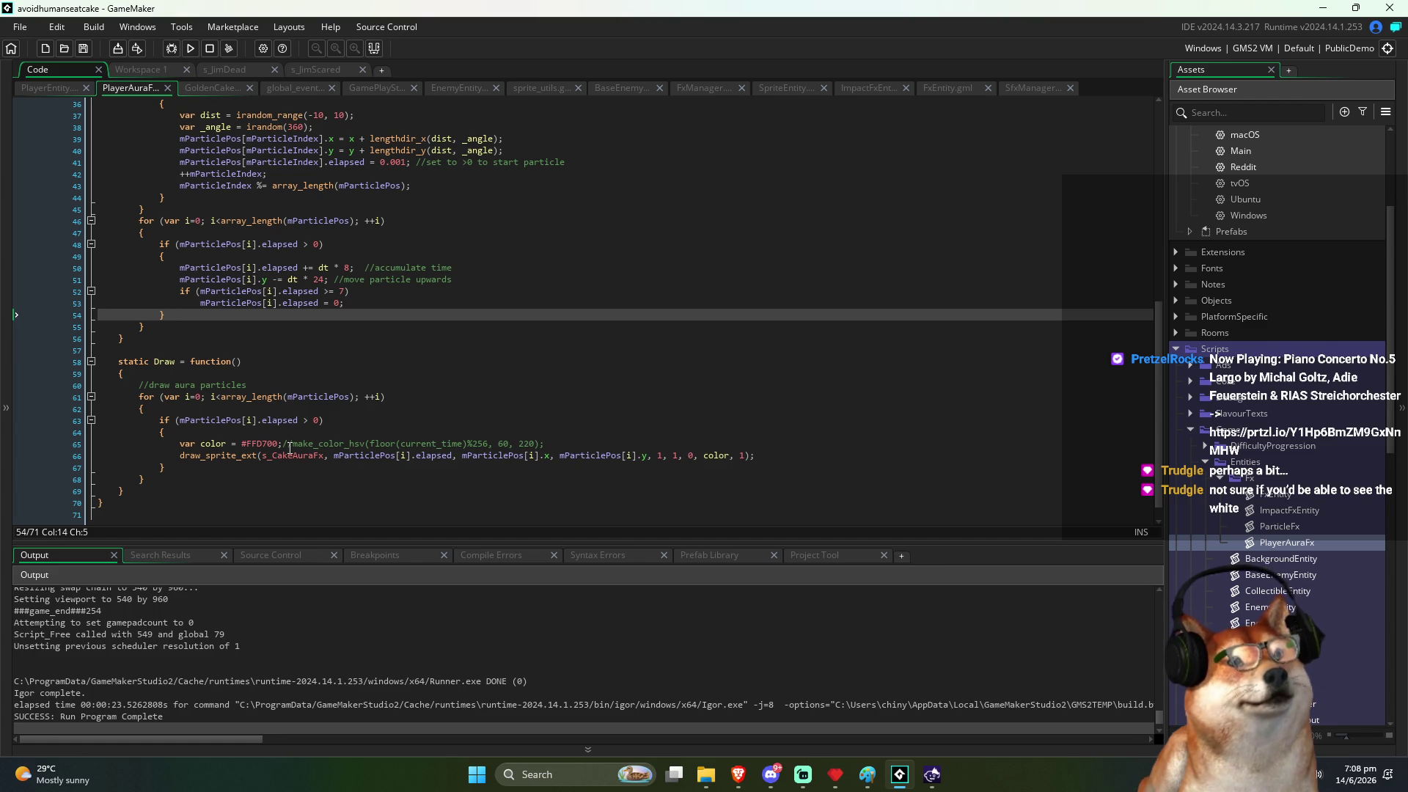
Step: Set the aura particle colour to #1a1a1a and the draw scale to 0.7, then rebuild
click(266, 444)
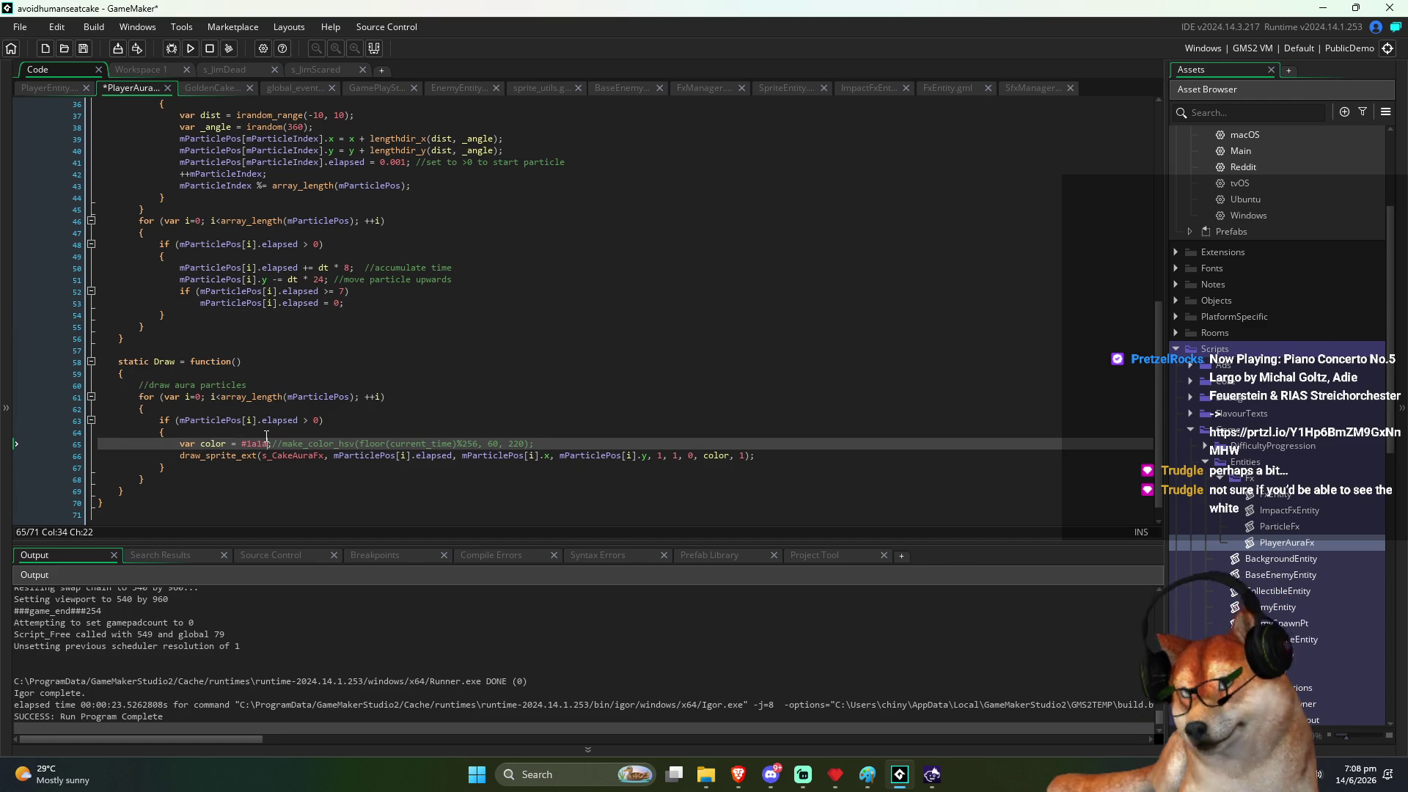
click(451, 411)
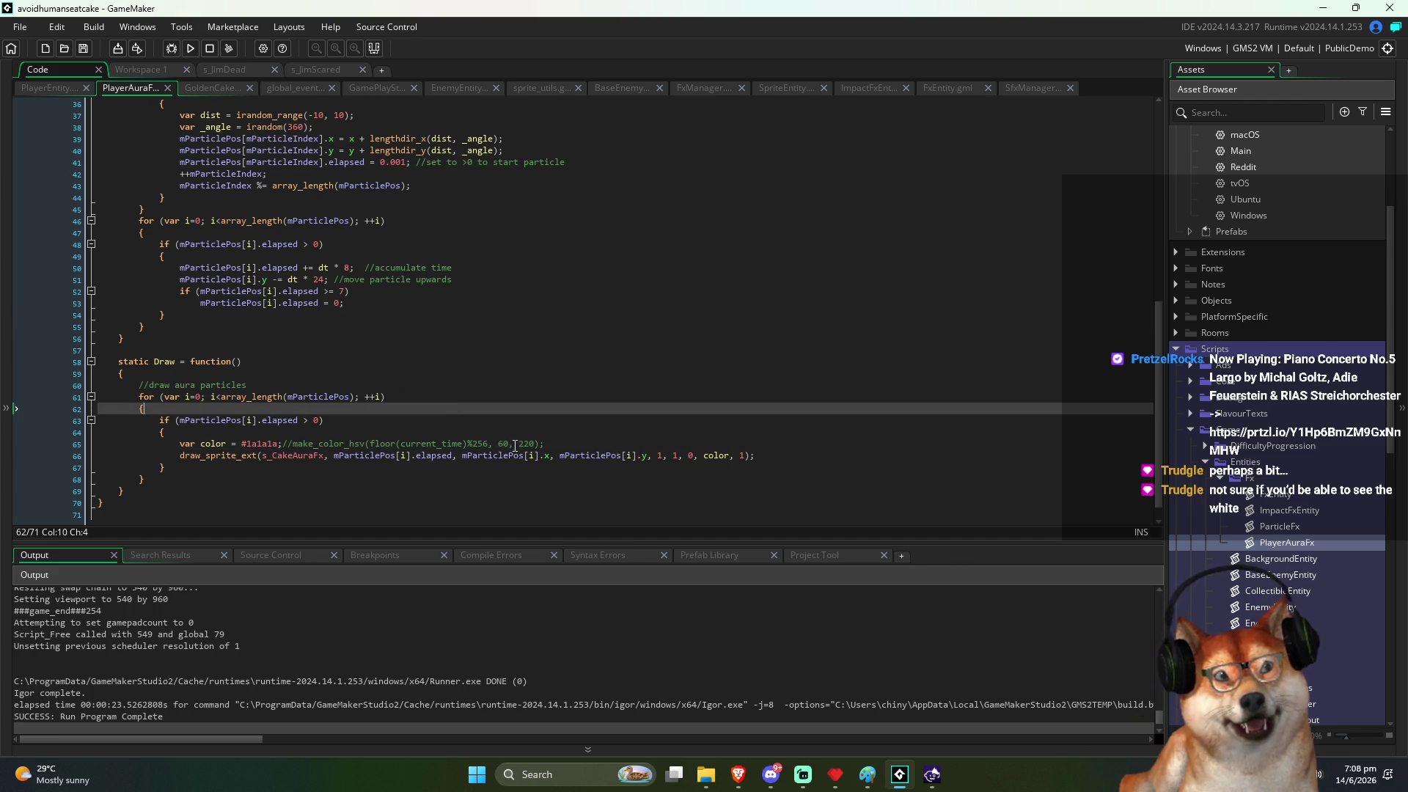
click(436, 456)
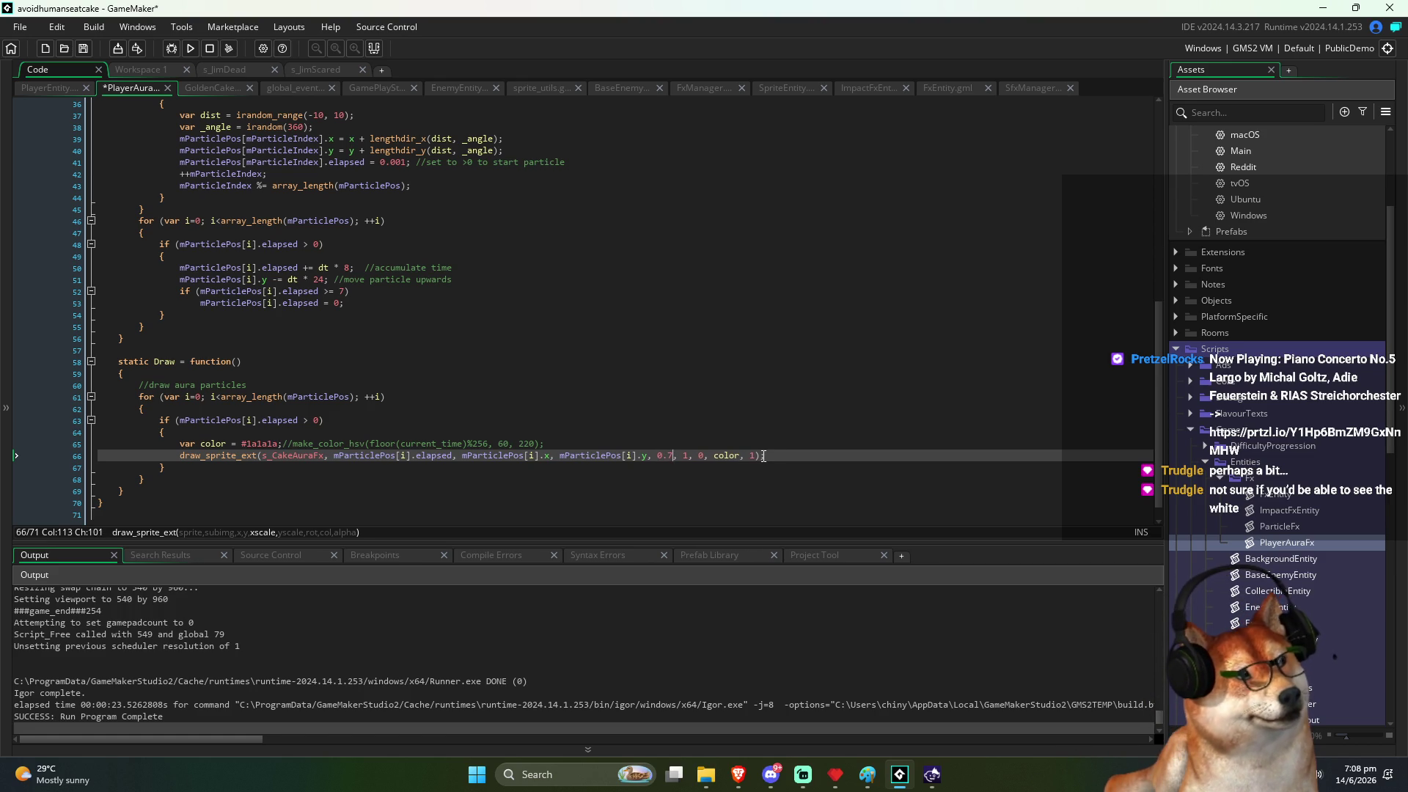
key(F5)
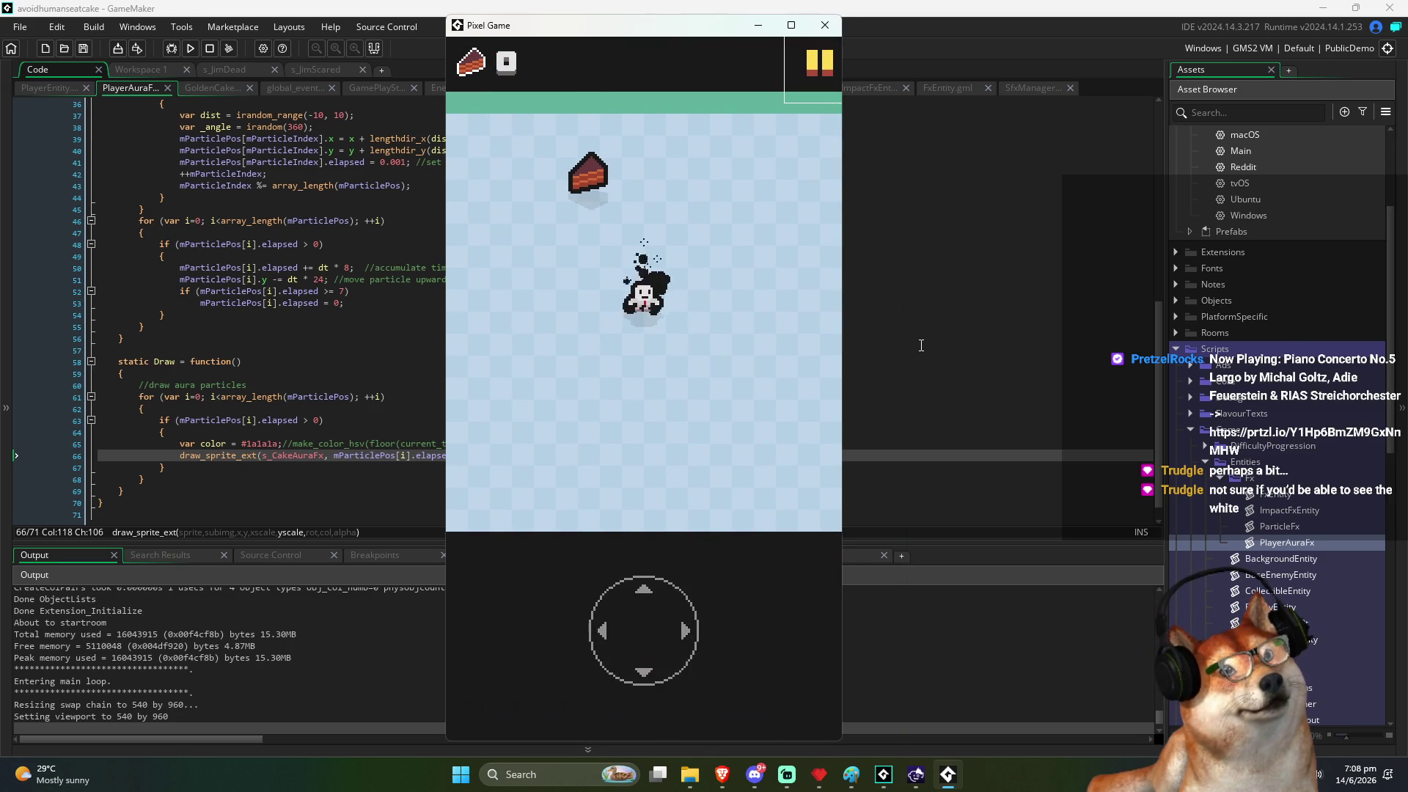
Step: Steer the player up, down and left toward the golden cake, then close the game window
key(Up)
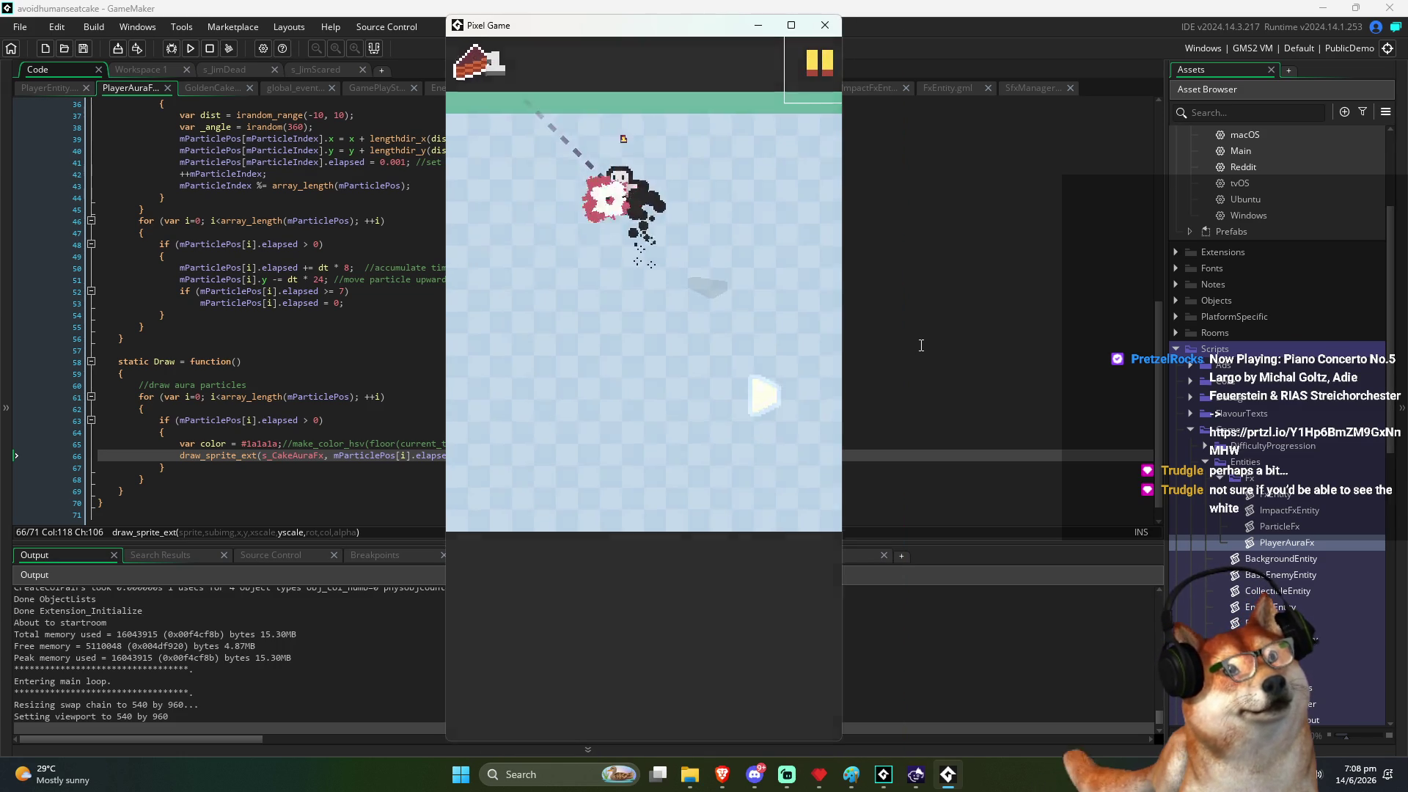
key(Down)
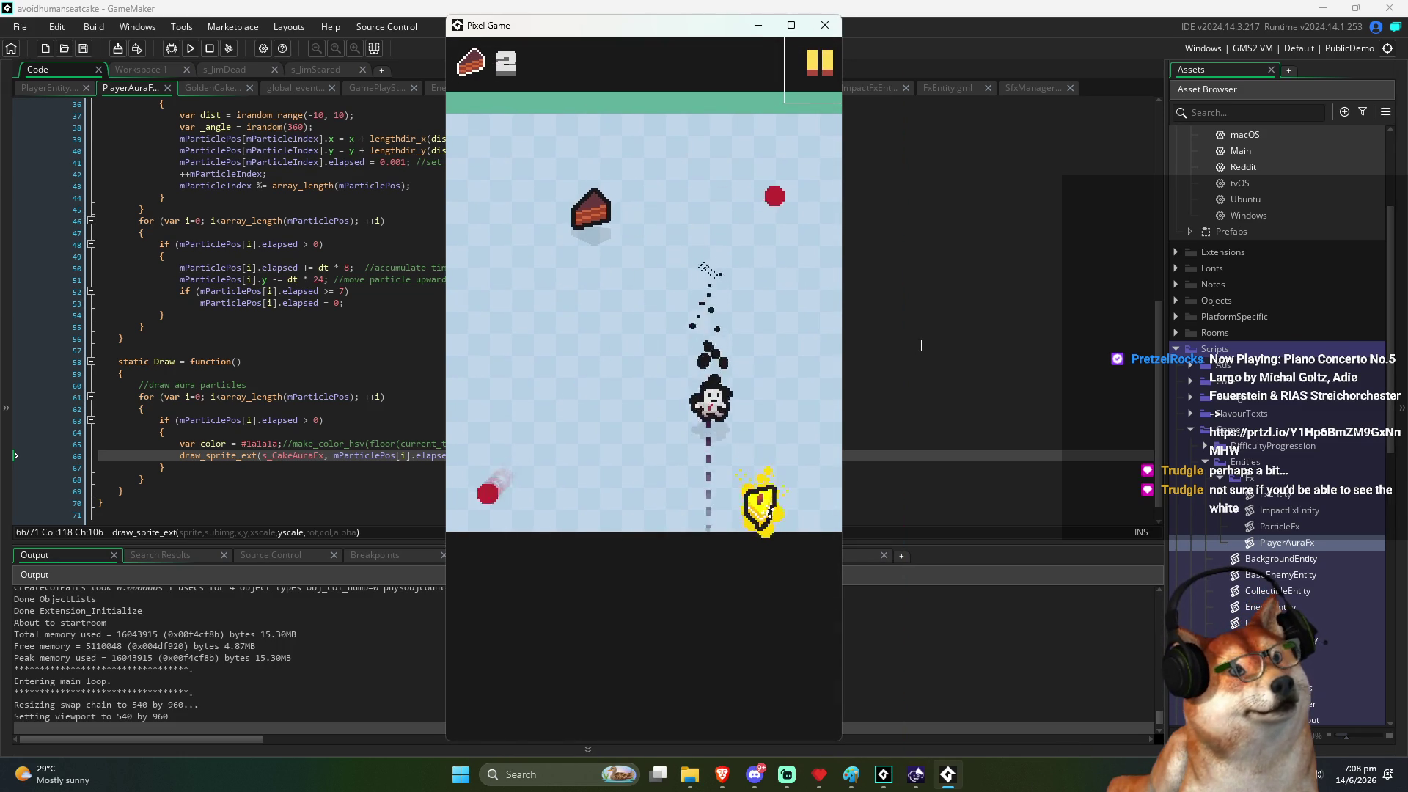
key(Up)
key(Left)
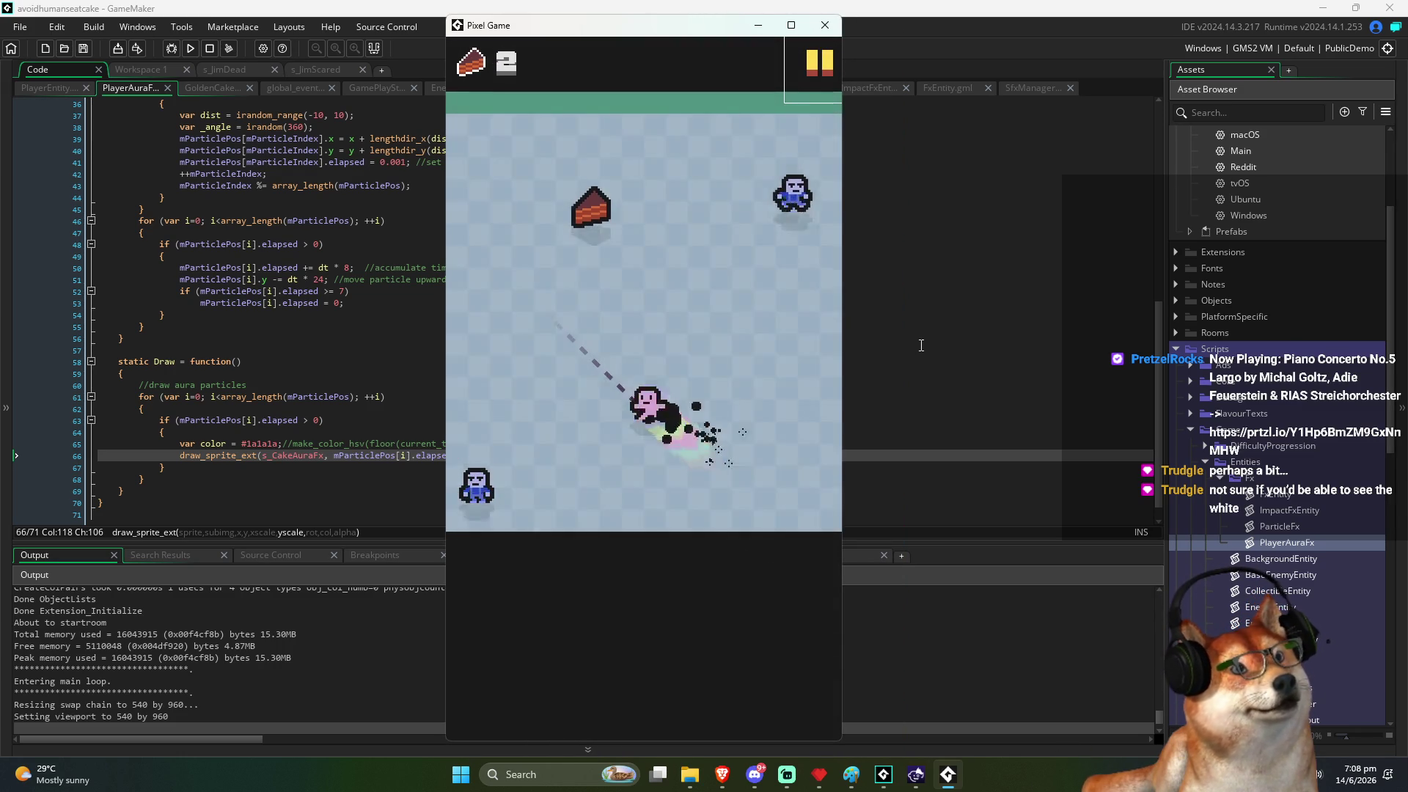
key(Up)
key(Left)
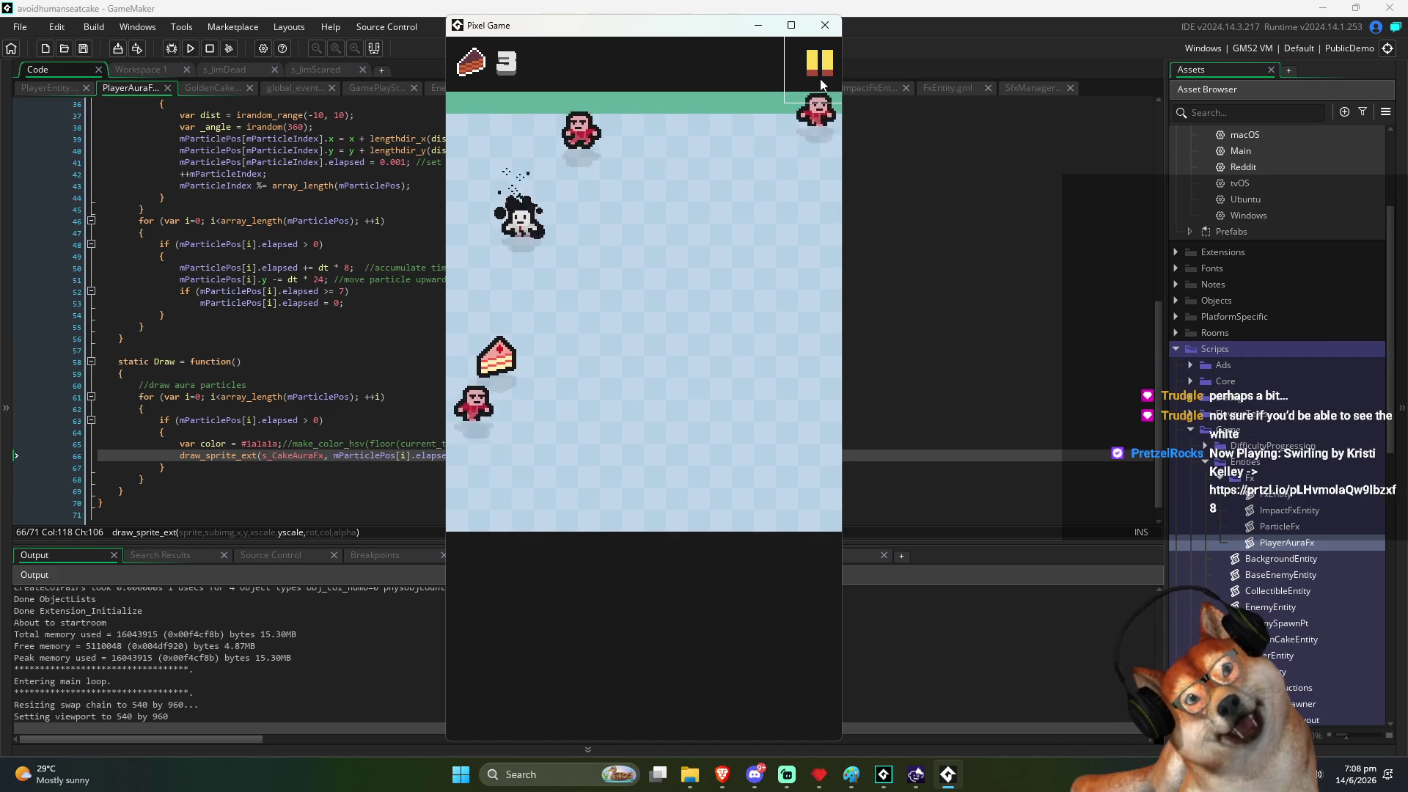
click(833, 29)
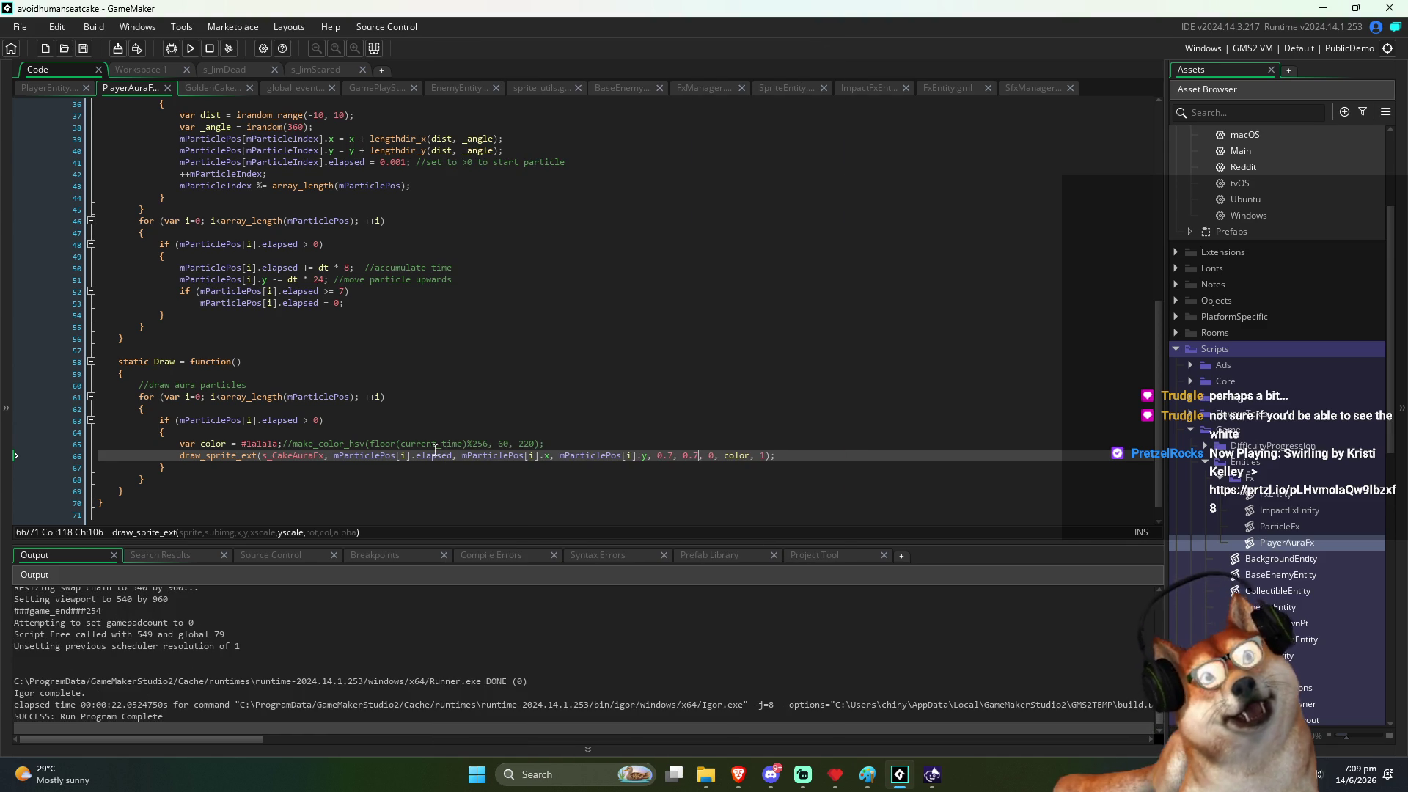
Step: Enable make_color_hsv on the aura colour line using current_time/4, then run the game
click(386, 435)
key(Down)
key(ctrl+Right)
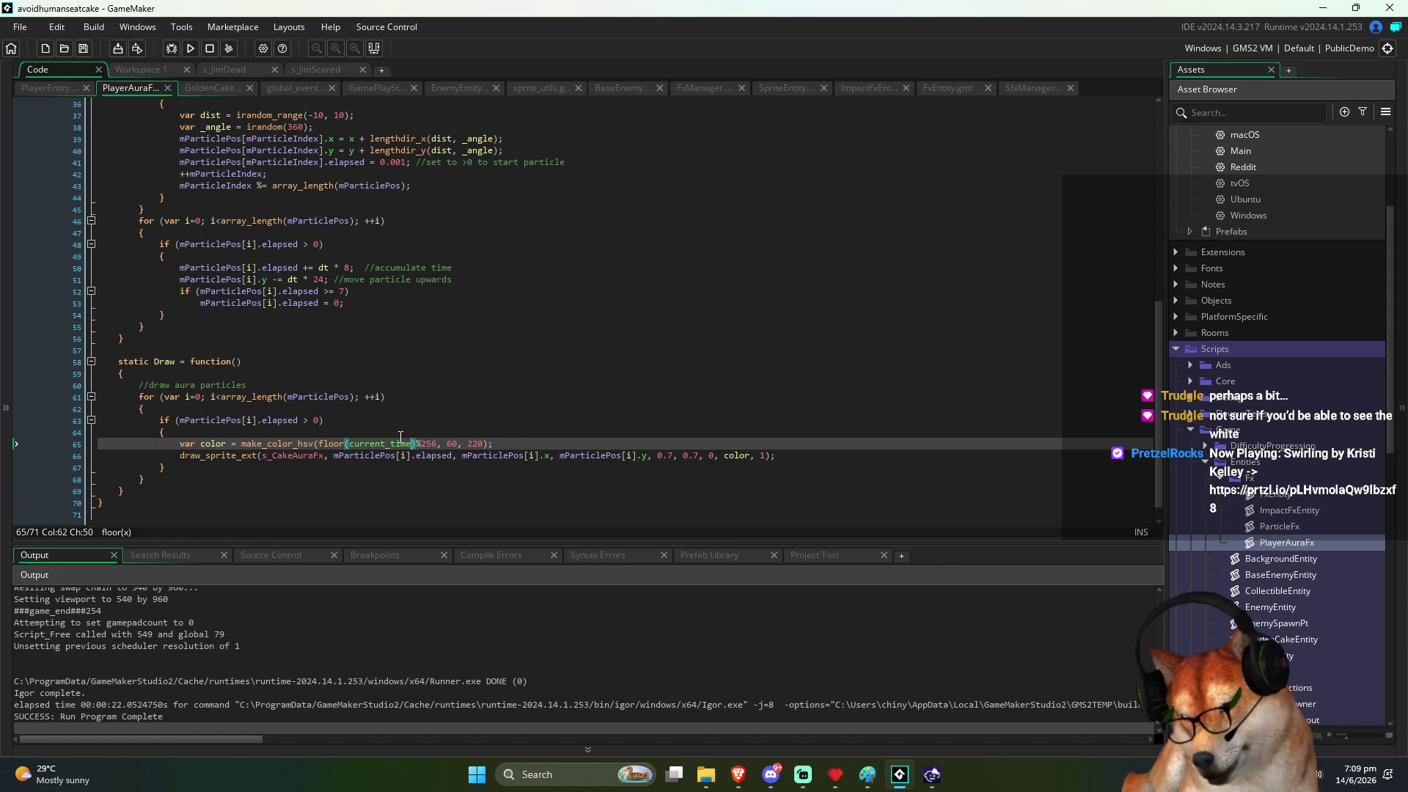
key(F5)
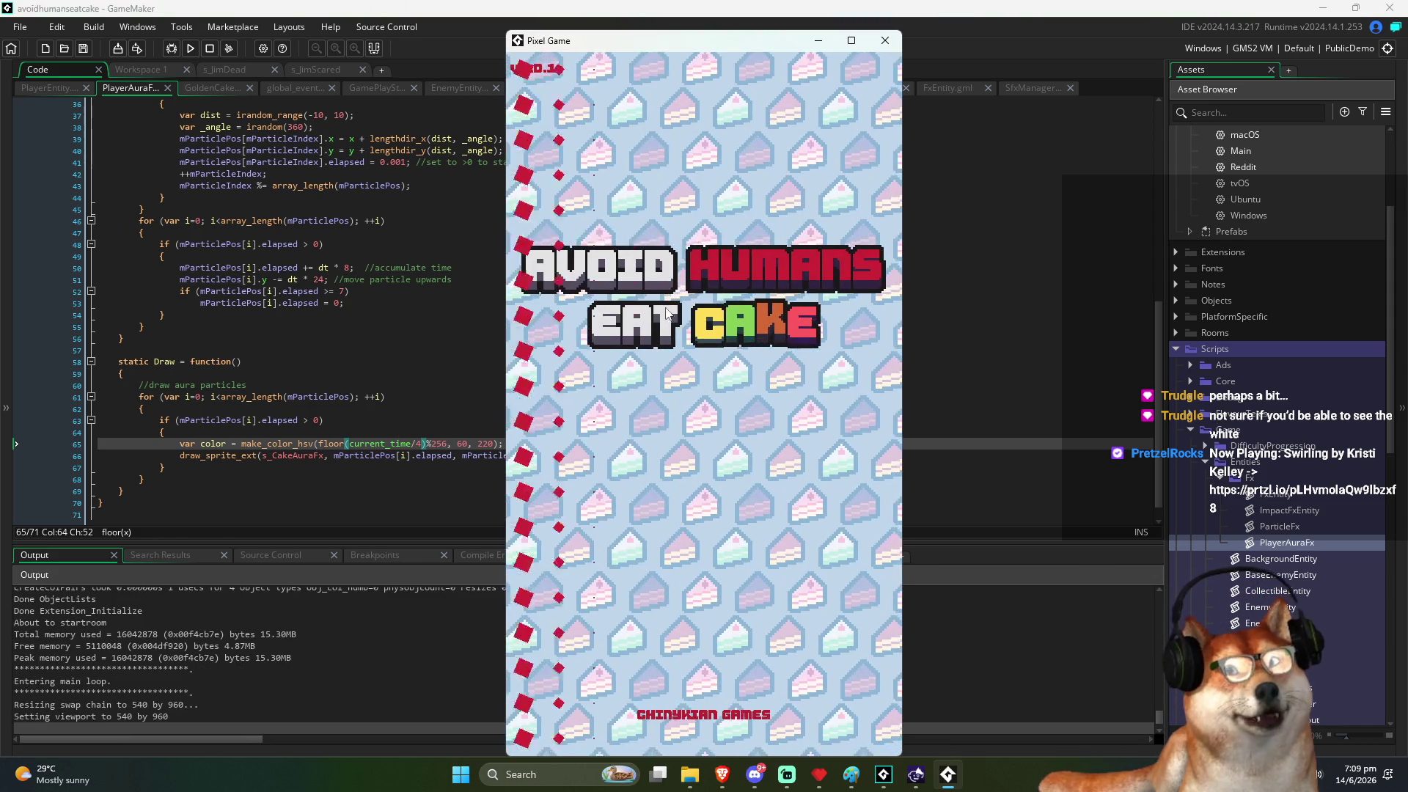
Step: Playtest by chasing cakes, restarting after losing, and dashing toward the golden cake
key(Right)
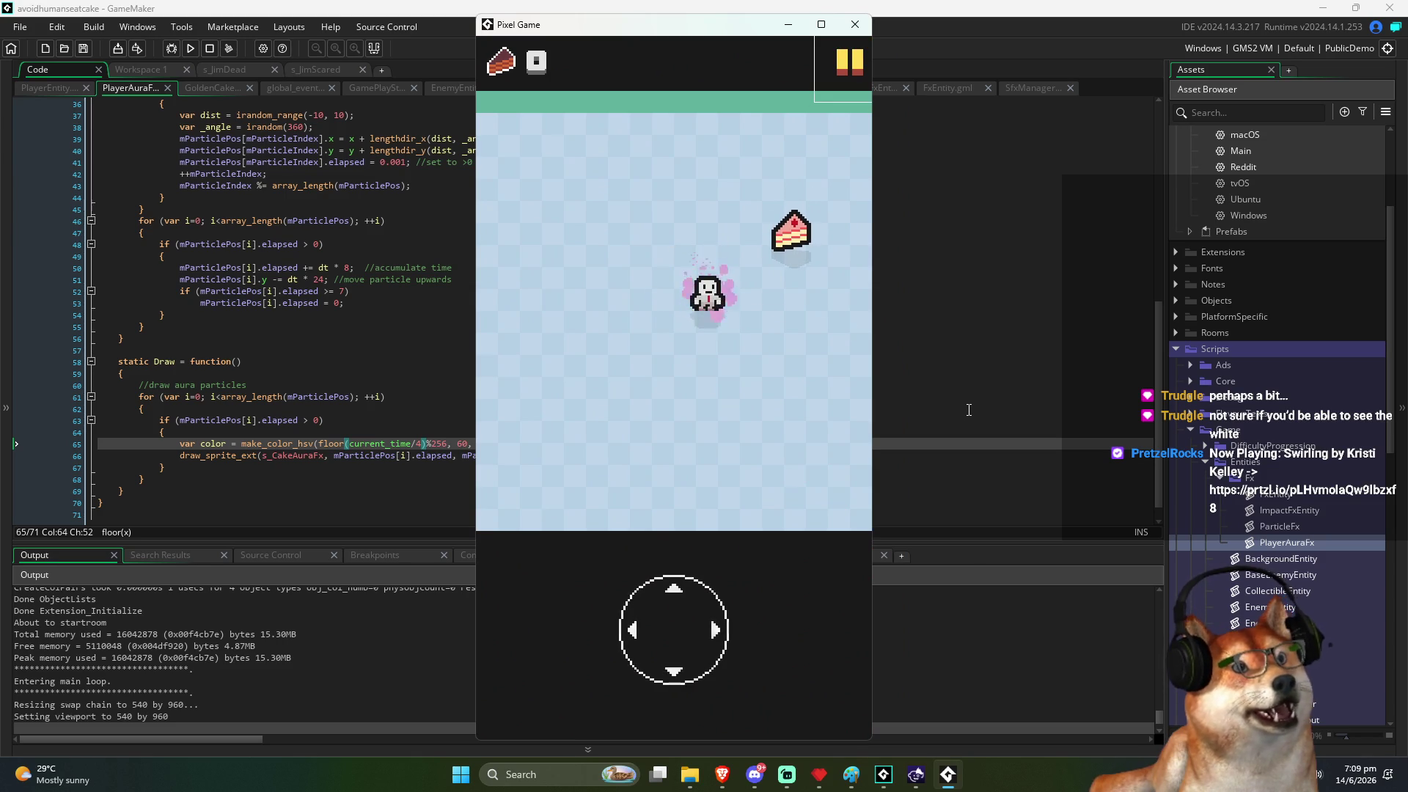
key(Up)
key(Left)
key(Right)
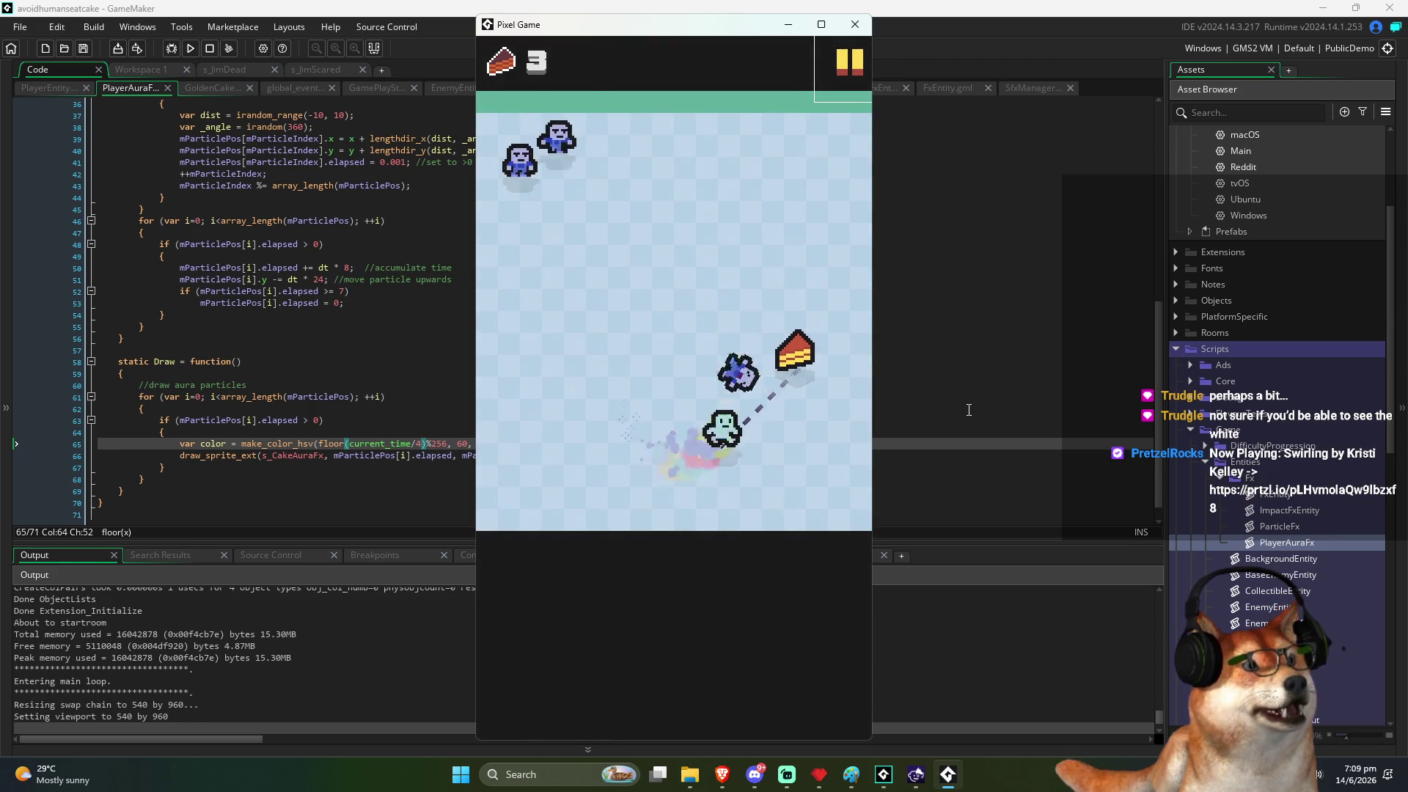
key(Left)
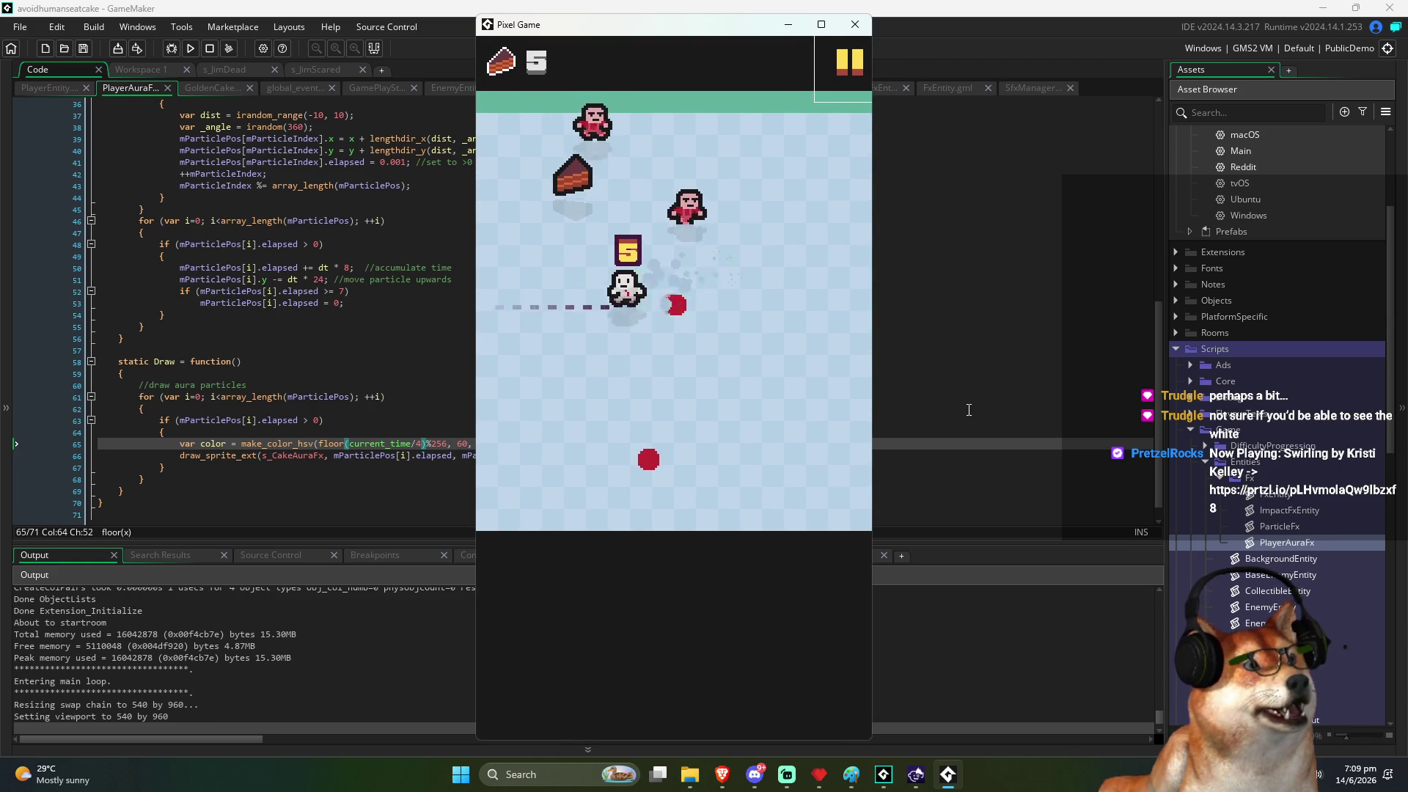
key(Right)
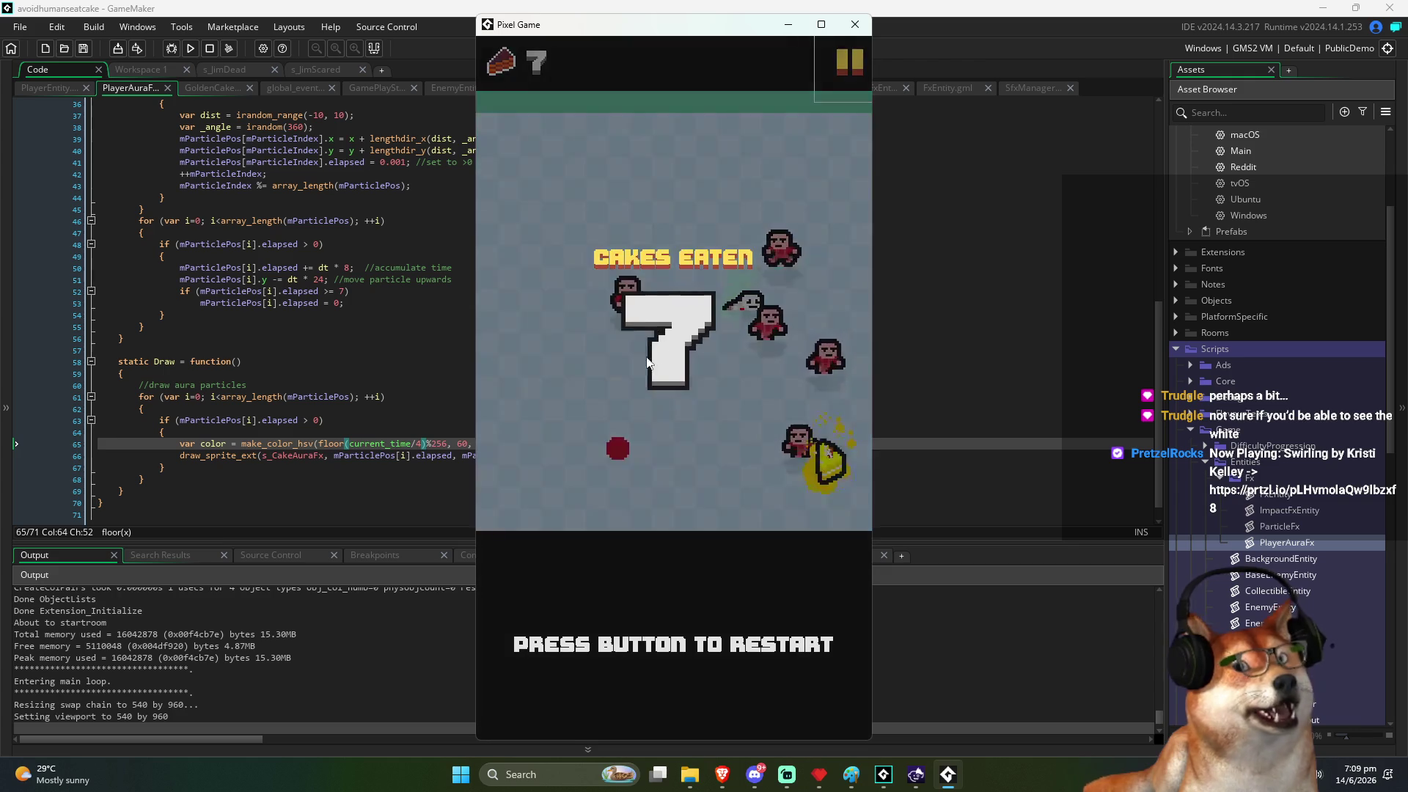
click(636, 385)
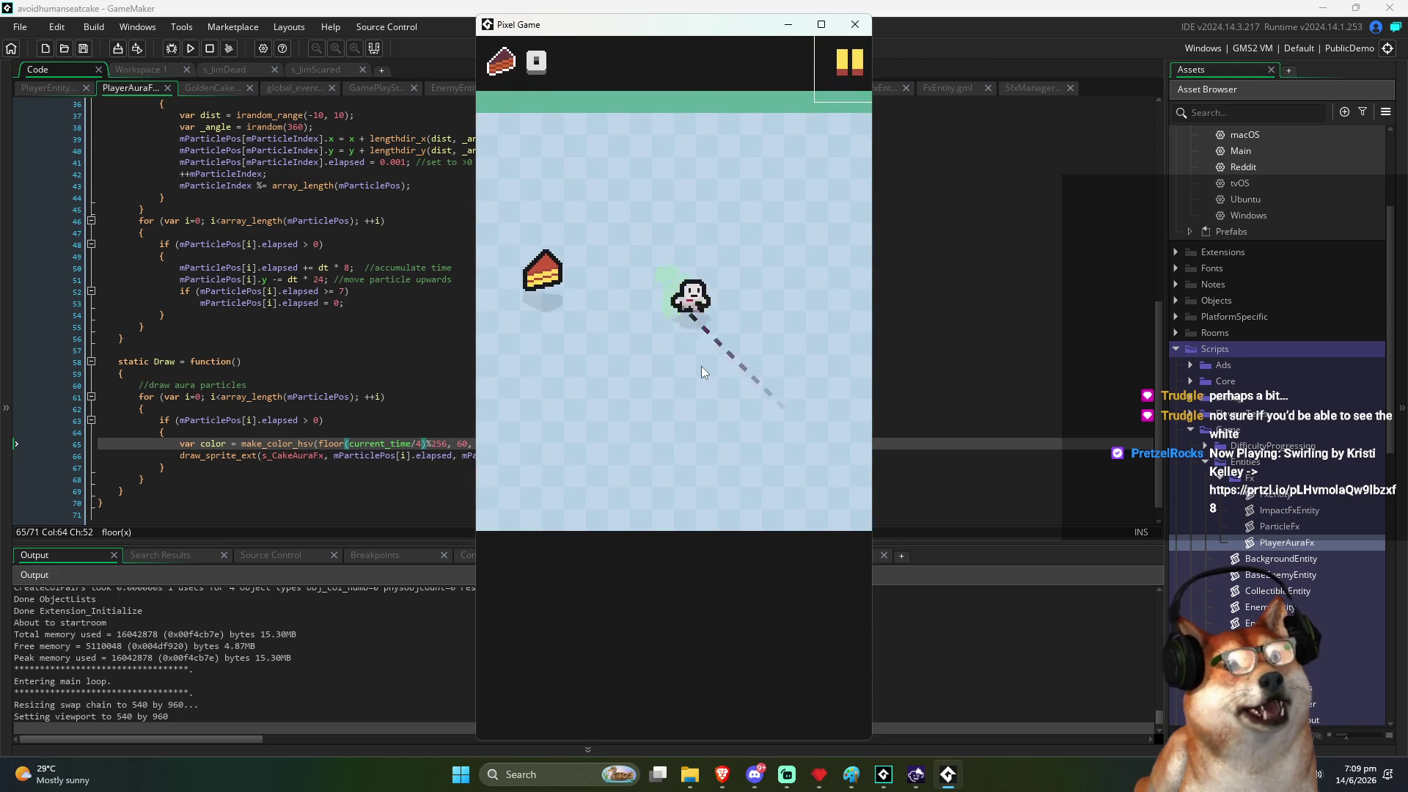
click(701, 372)
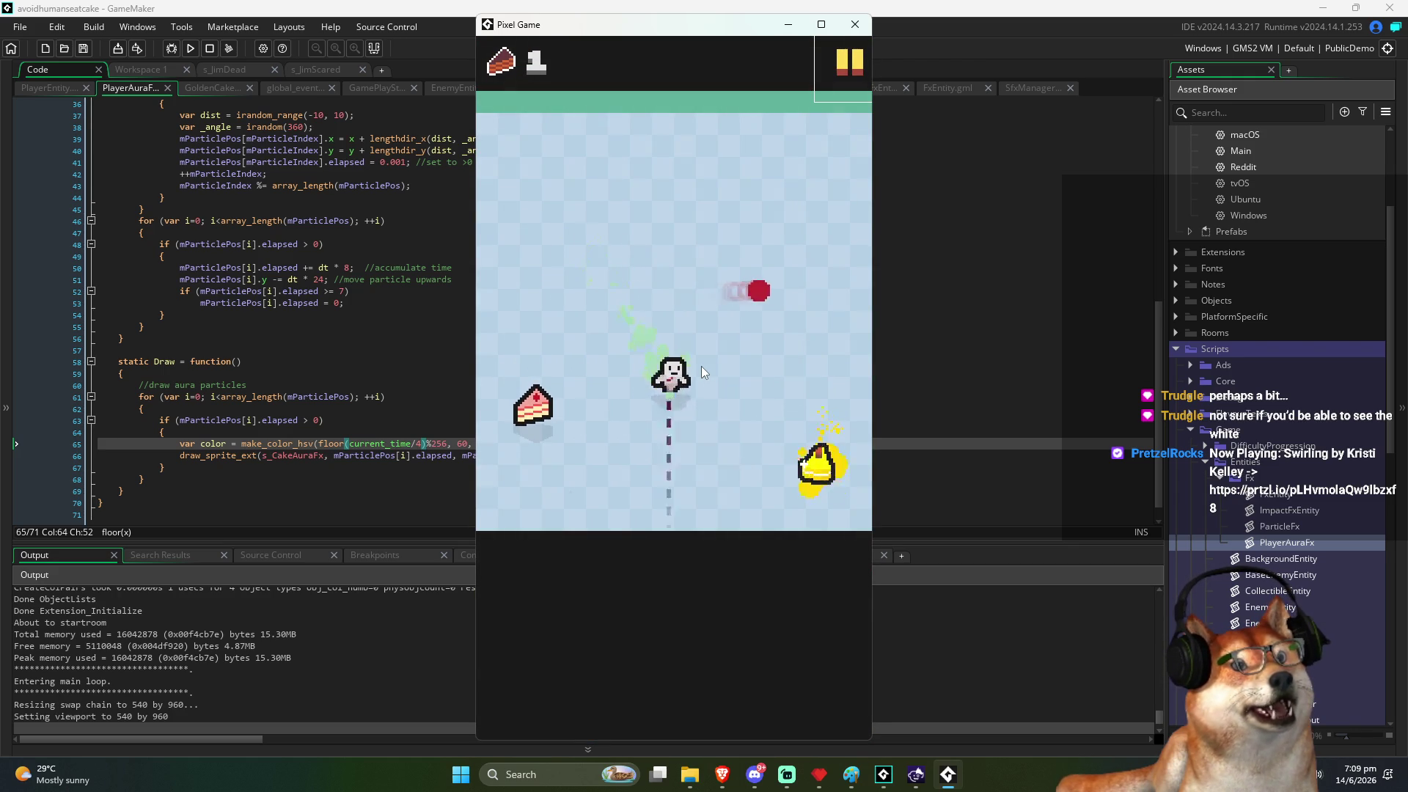
click(701, 372)
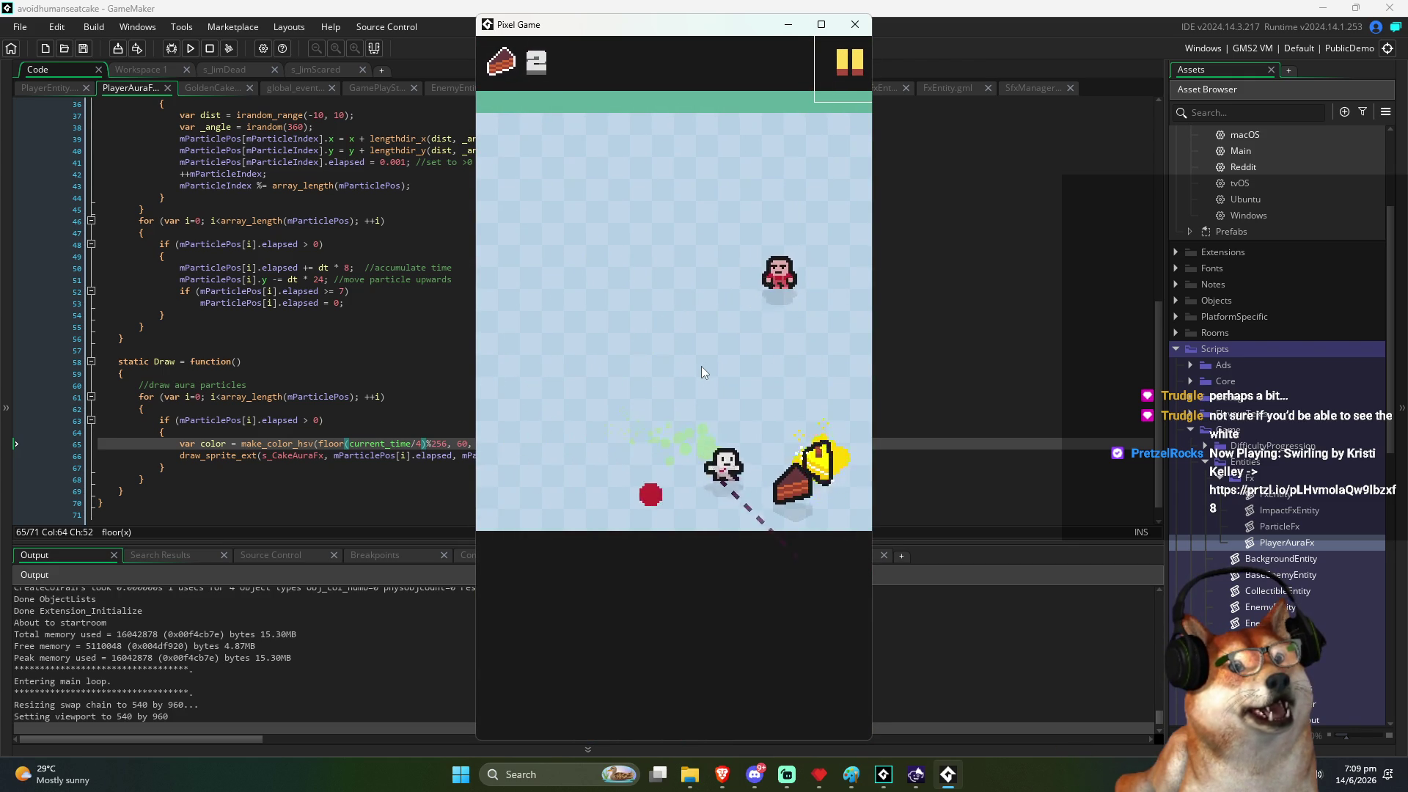
click(701, 366)
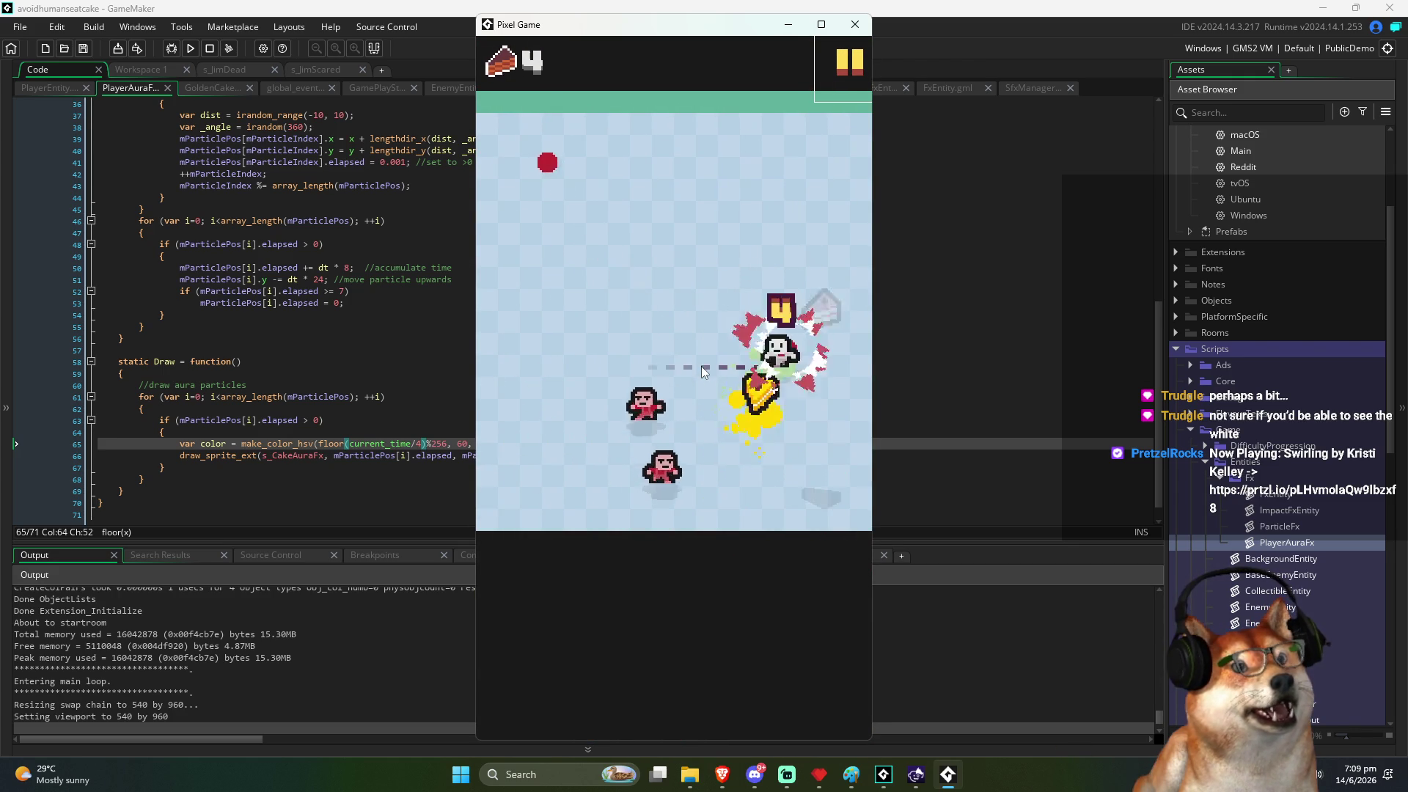
click(701, 367)
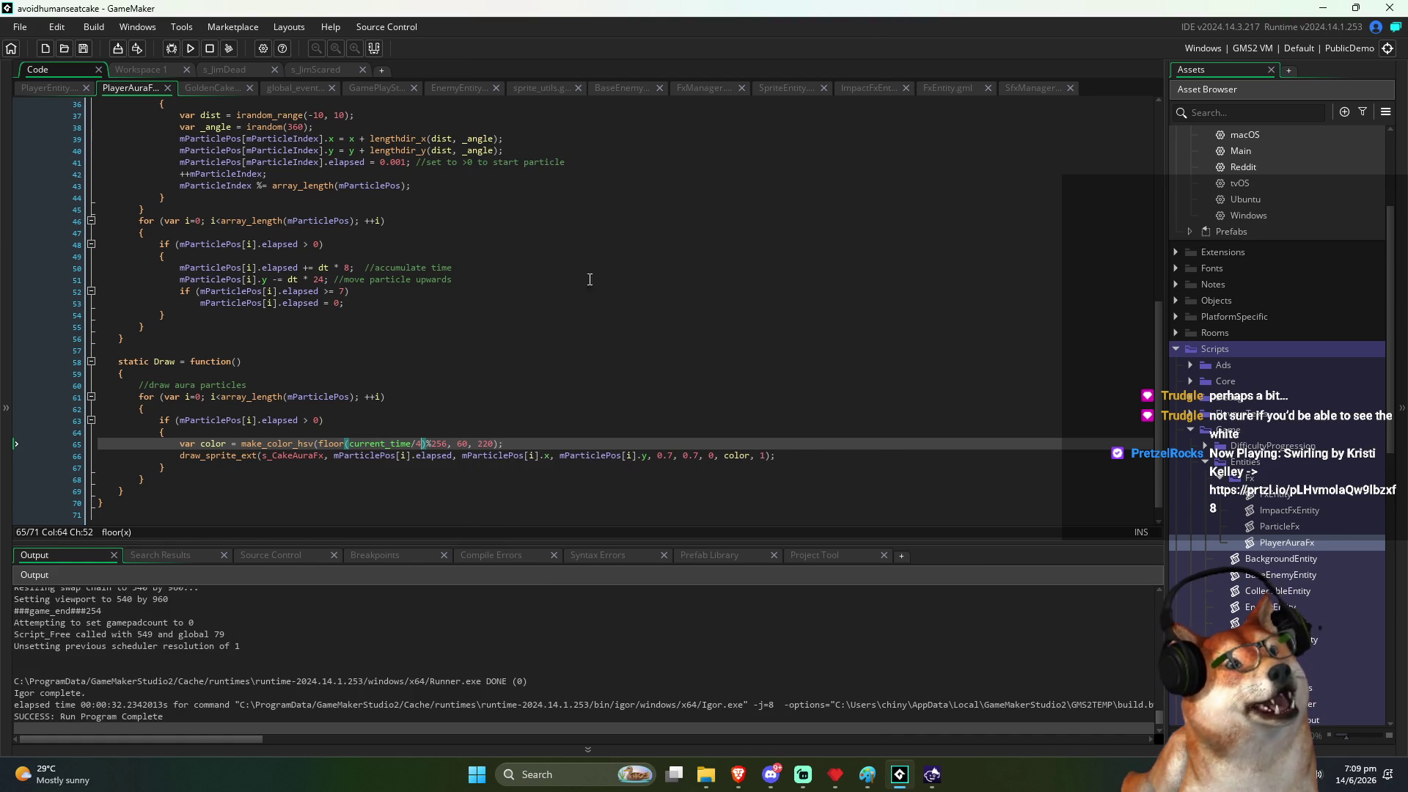
click(451, 409)
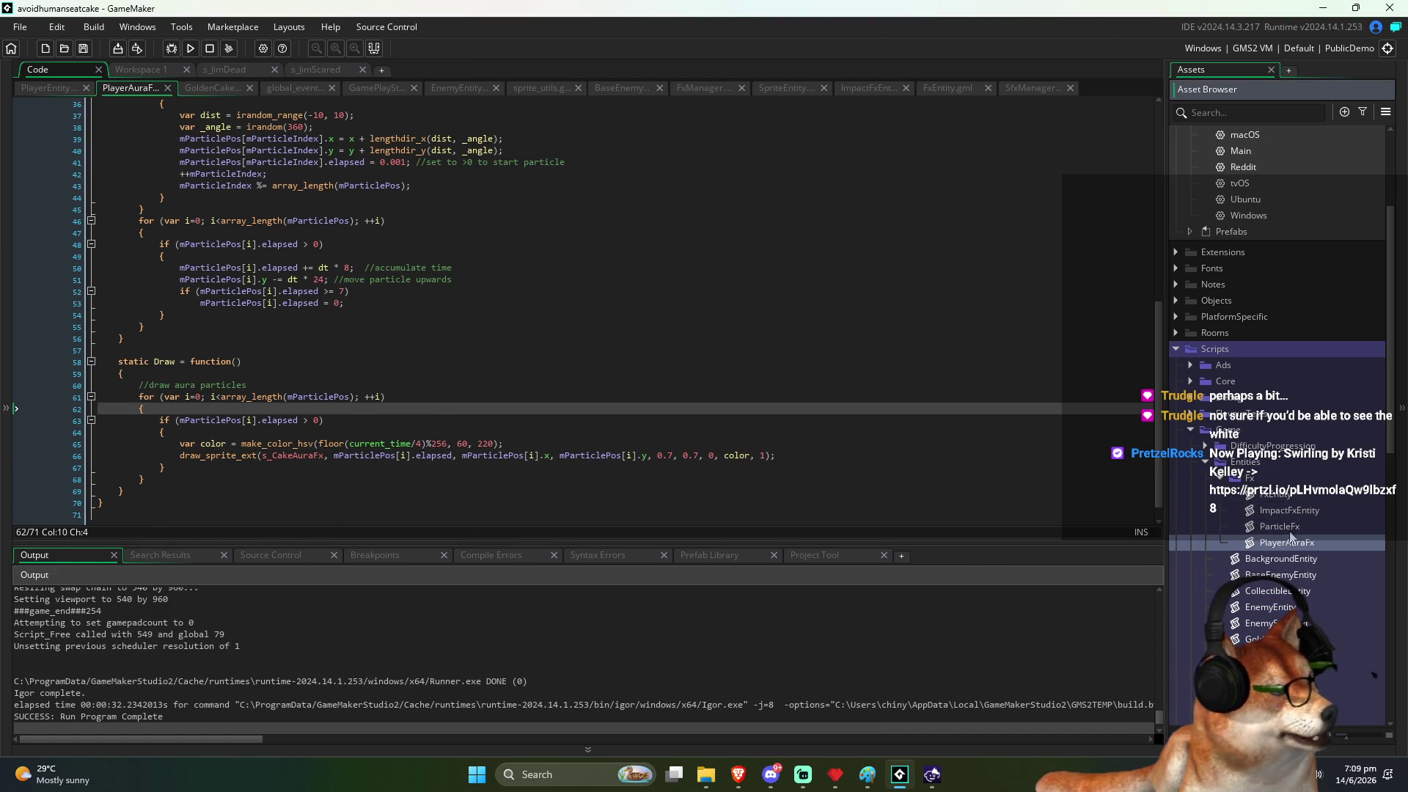
Step: Open TrailEntity and use Find All to list every project use of fadeSpeed
scroll(1290, 535, down, 1)
double_click(1356, 643)
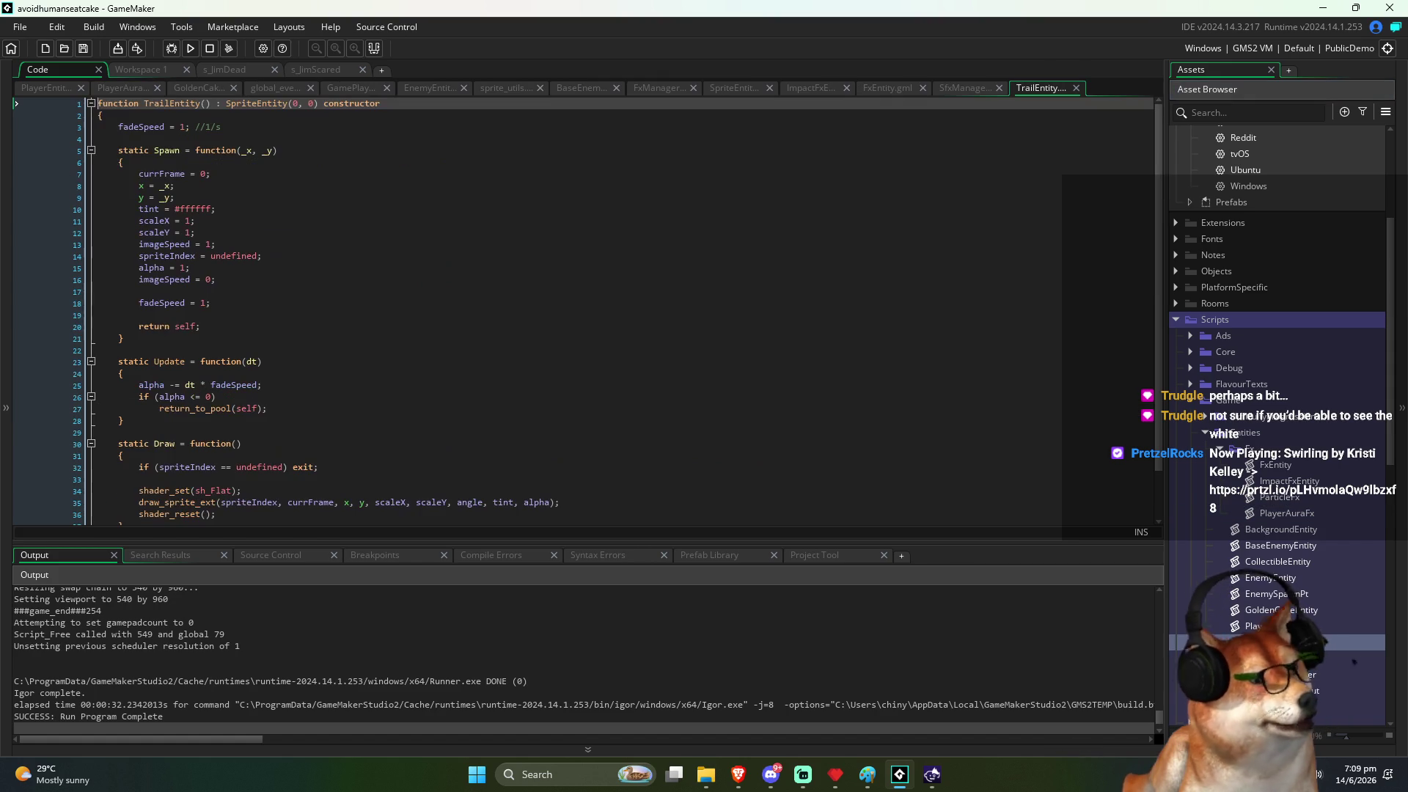
click(280, 292)
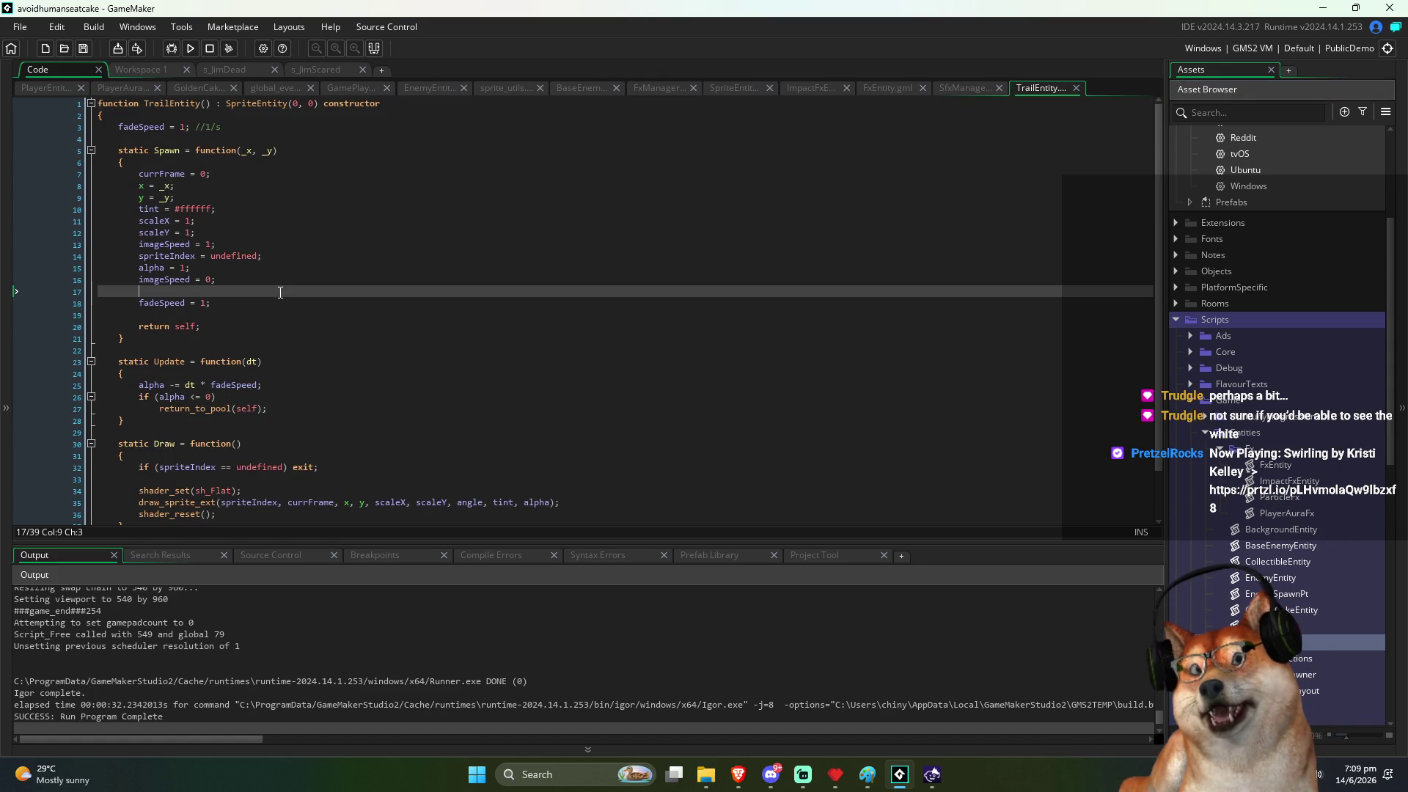
double_click(158, 128)
key(ctrl+shift+f)
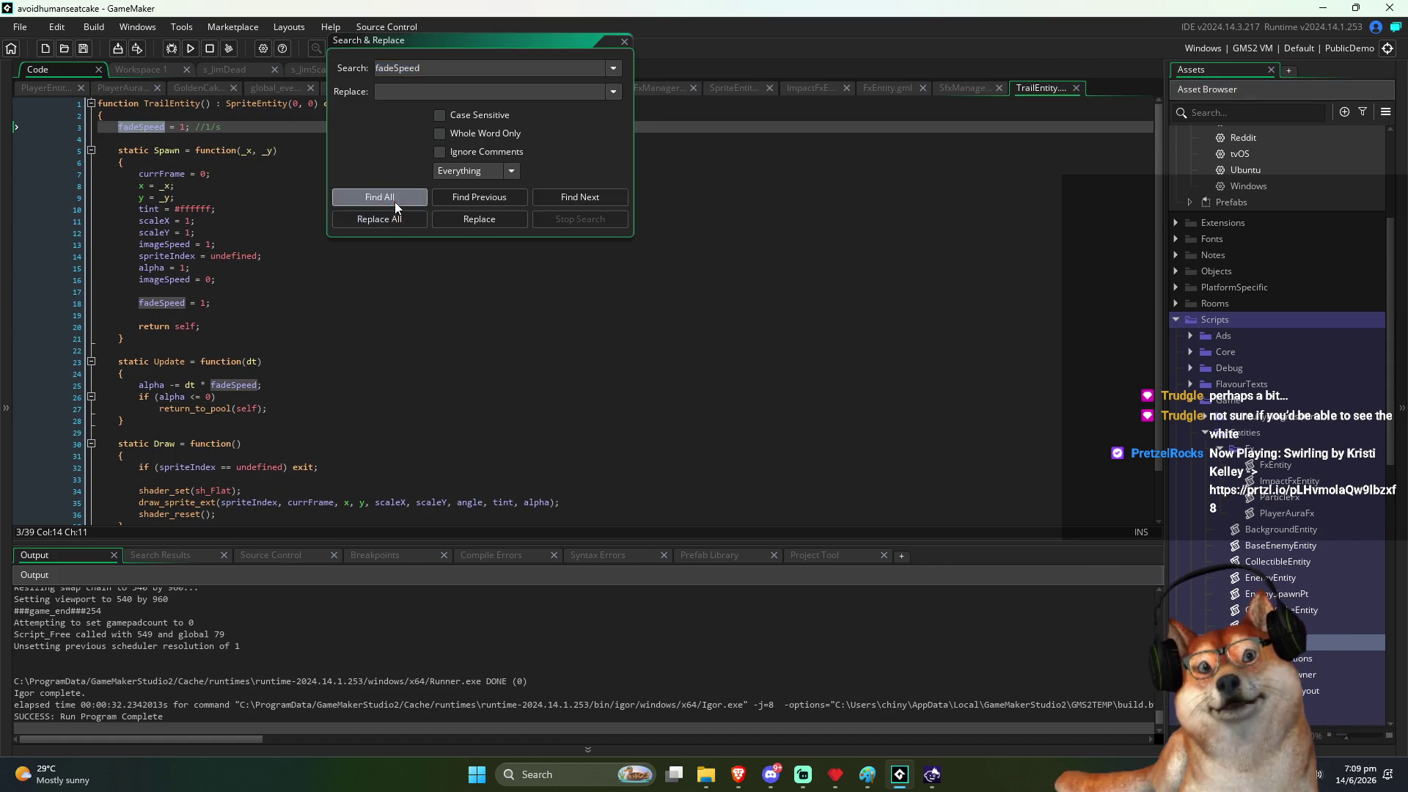
click(395, 198)
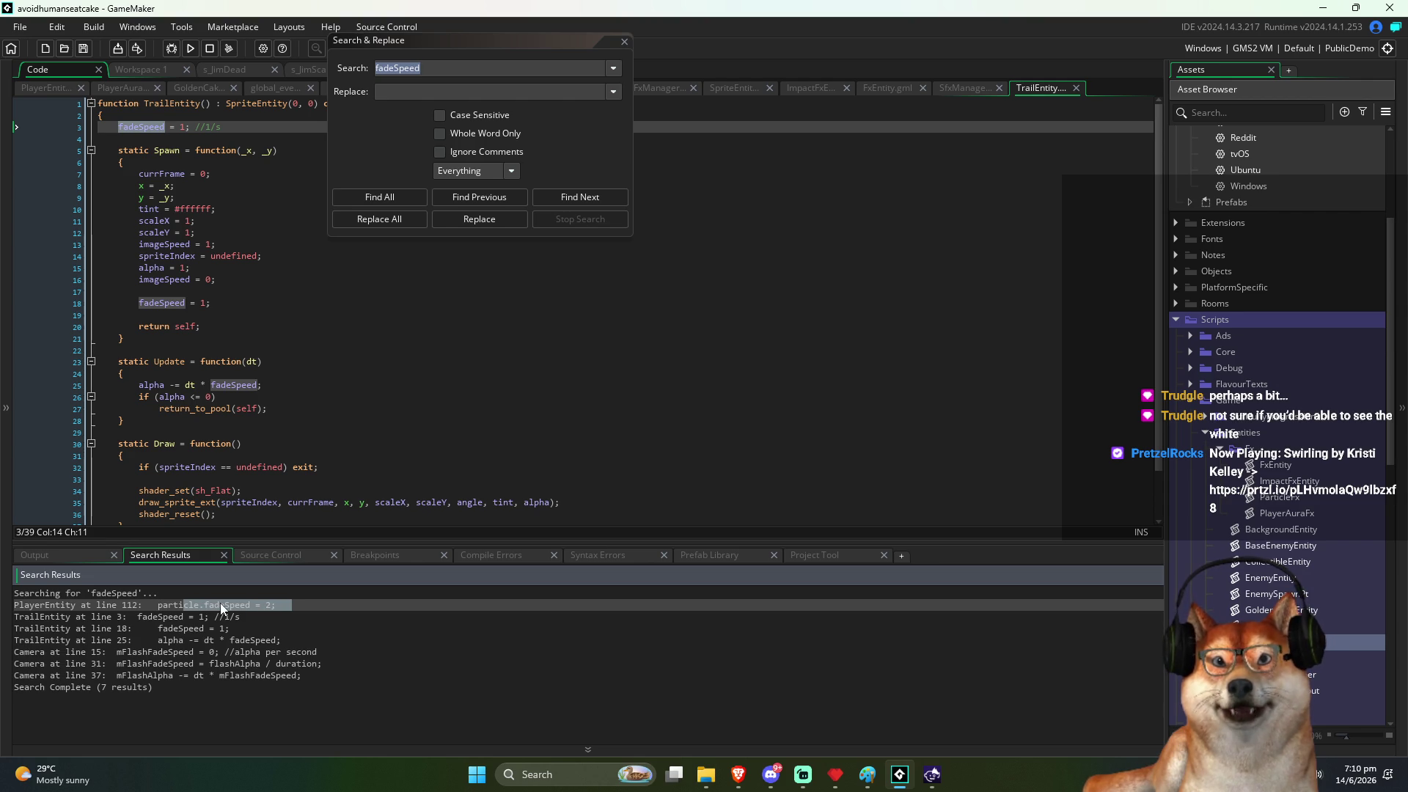
Step: Go to PlayerEntity's fadeSpeed on line 112, change it to 1, and run the game
double_click(220, 604)
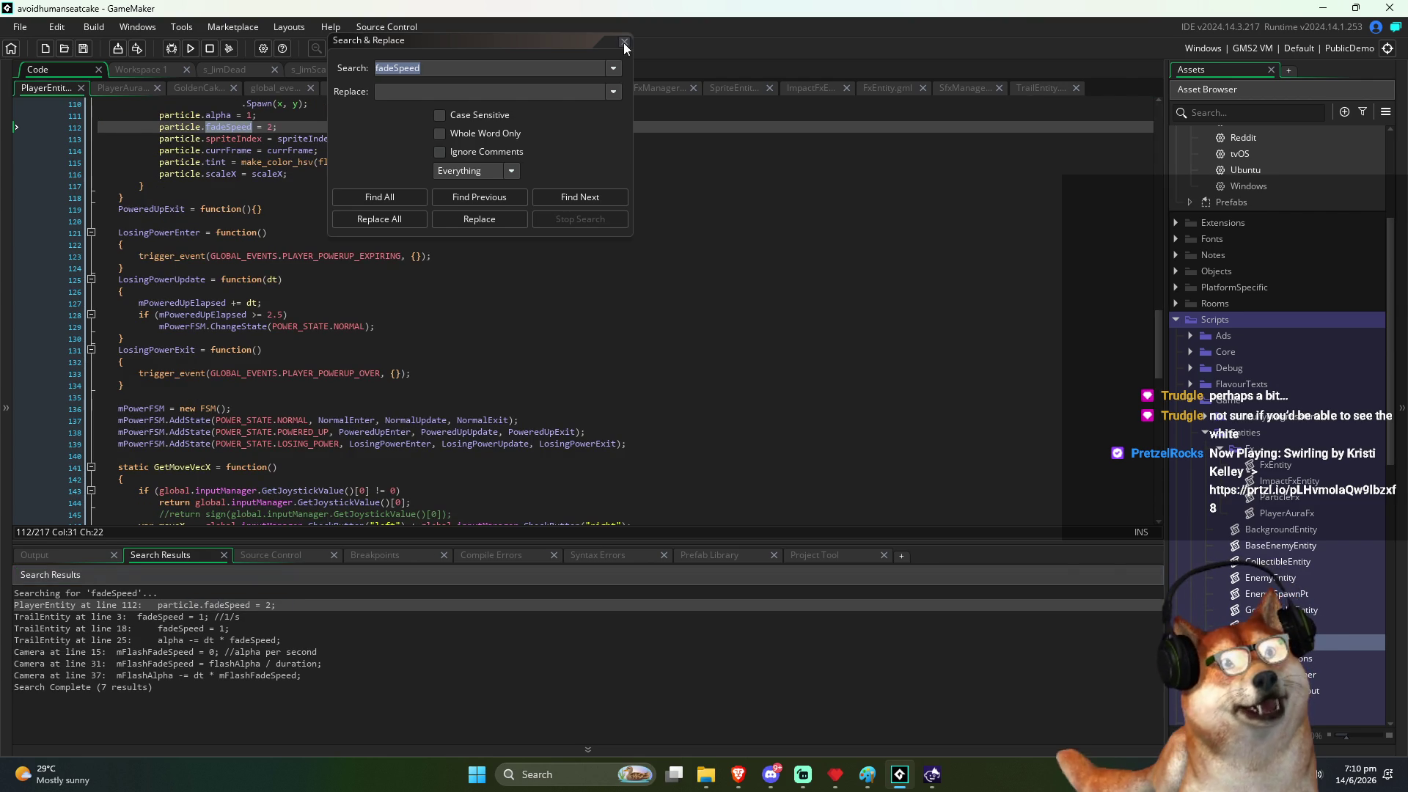
click(624, 42)
scroll(275, 257, up, 3)
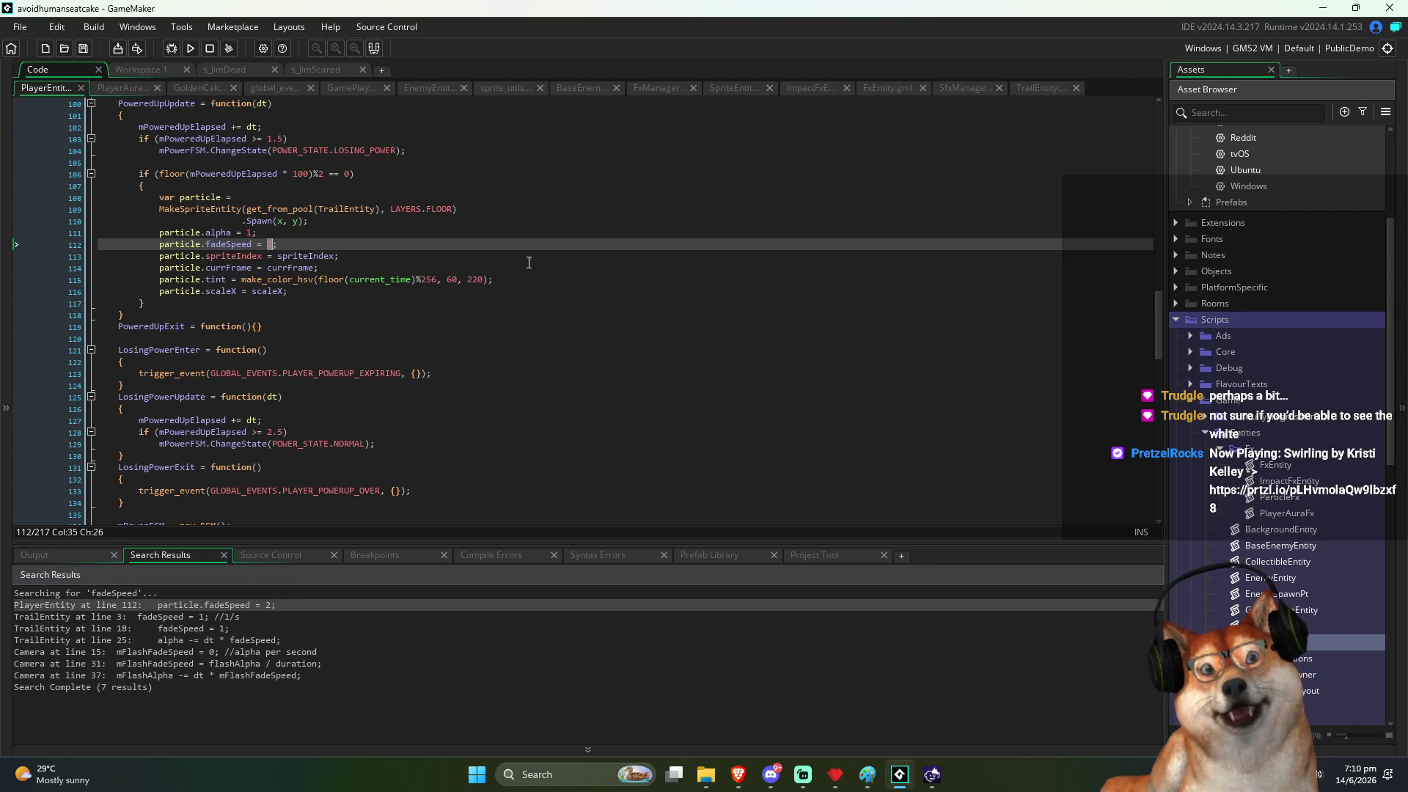
key(F5)
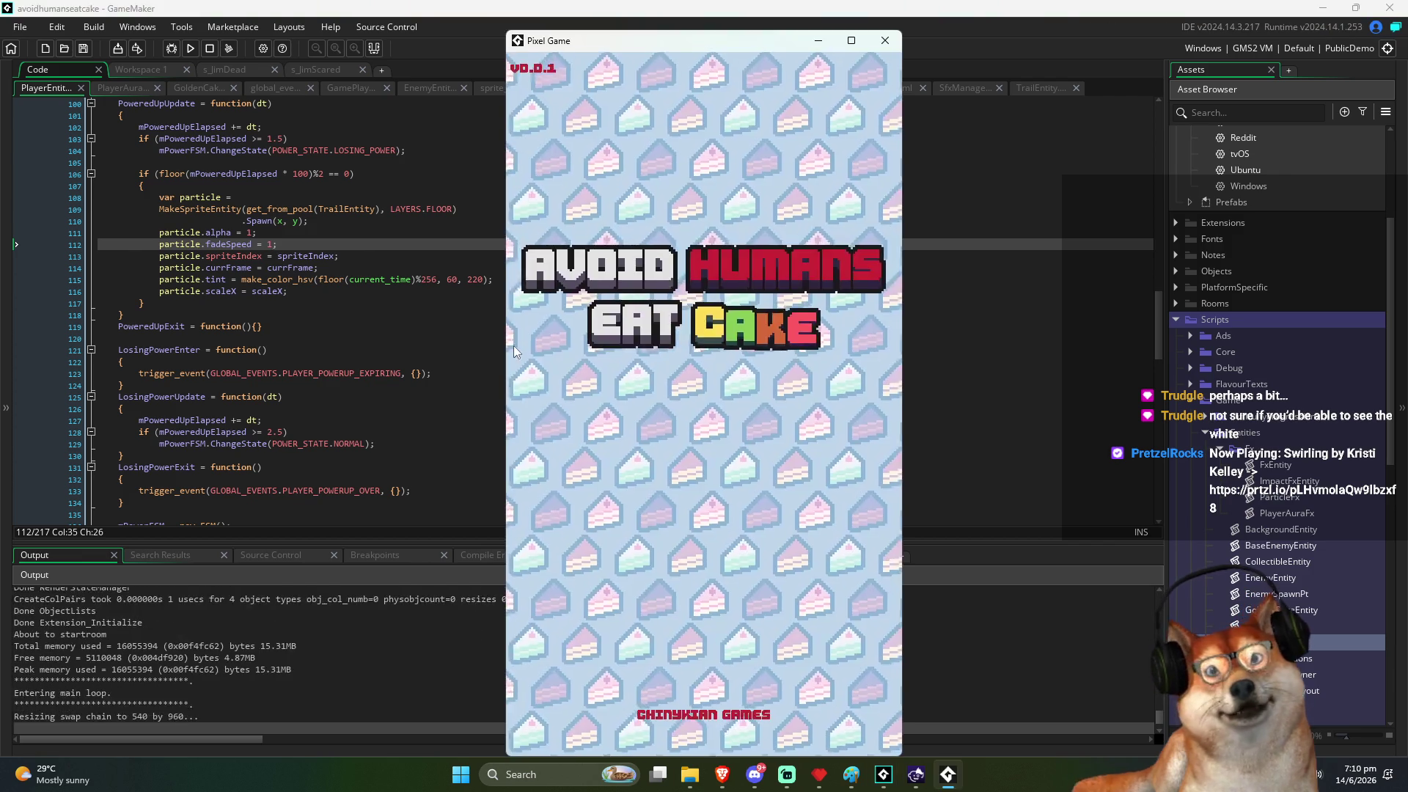
Step: Move the game window further left to playtest the slower-fading trail
drag(667, 39, 586, 30)
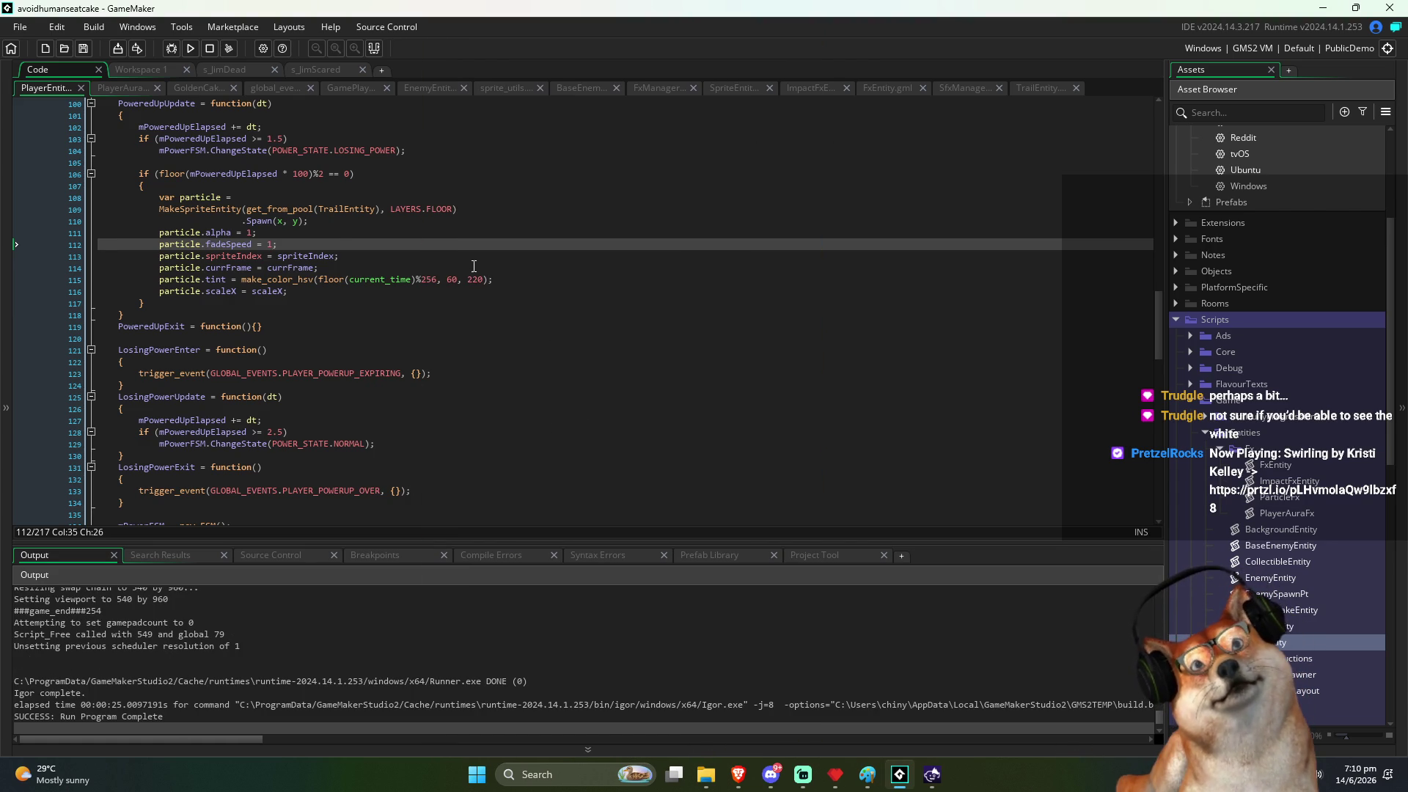
Step: Review the trail setup code and the PlayerAura draw and update code
click(476, 260)
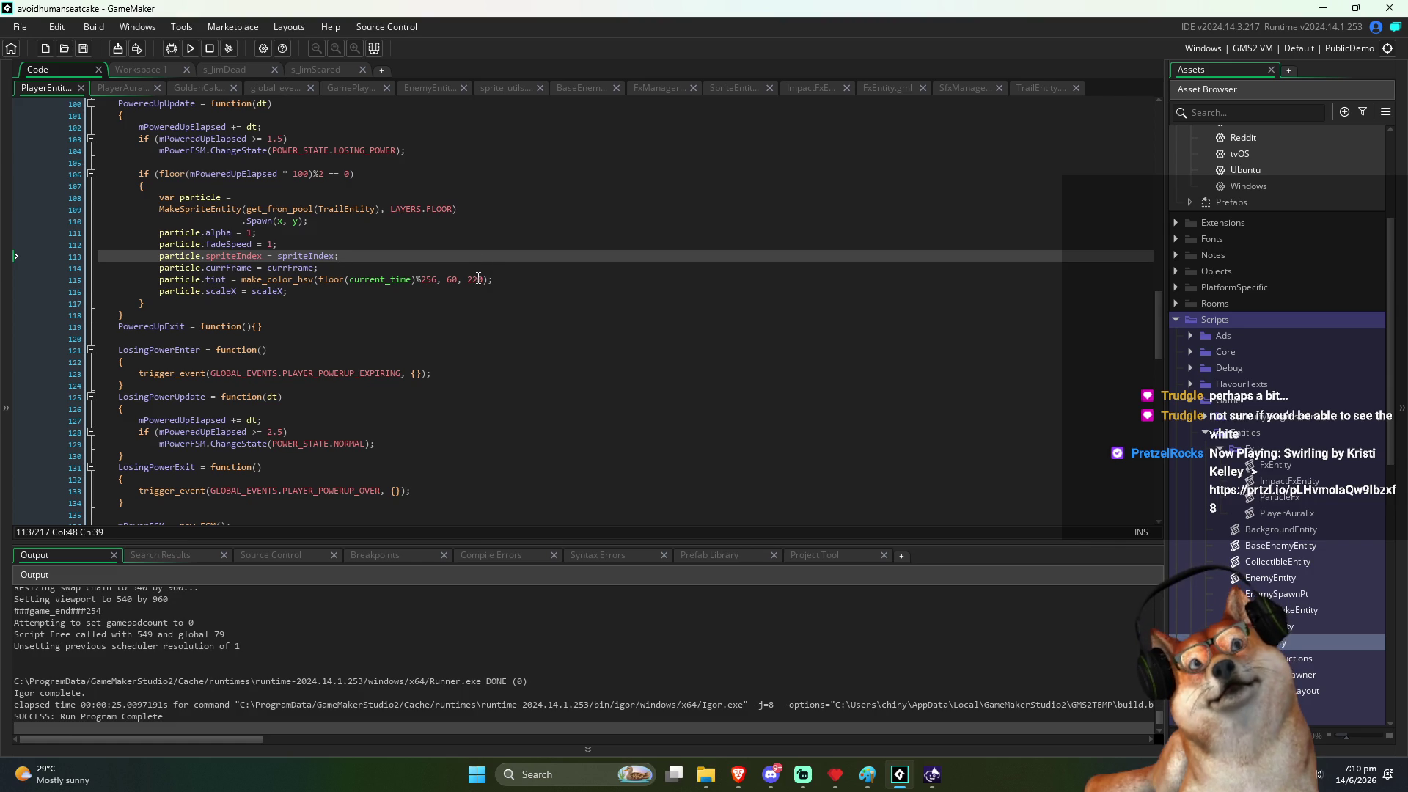
scroll(480, 279, down, 5)
scroll(484, 296, down, 10)
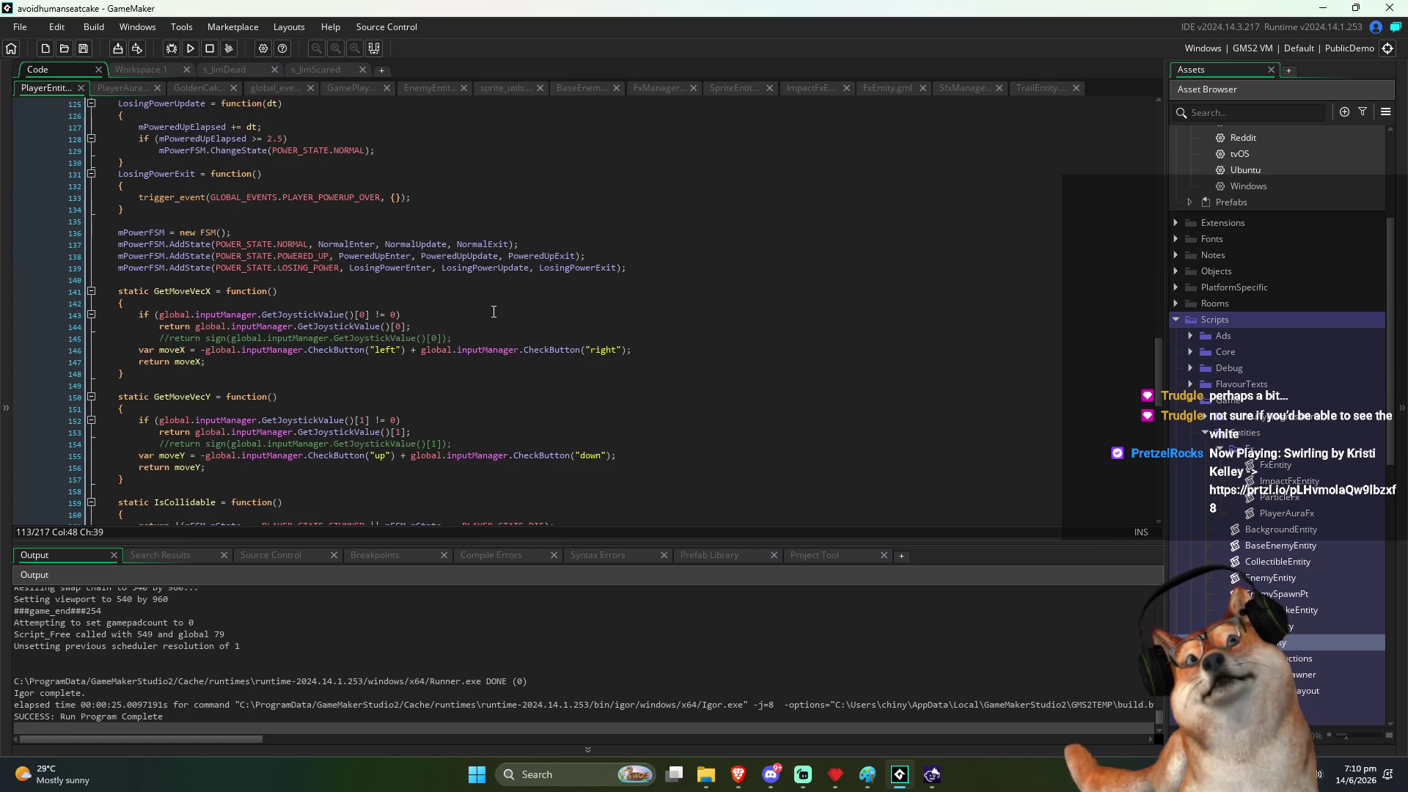
click(132, 88)
click(572, 368)
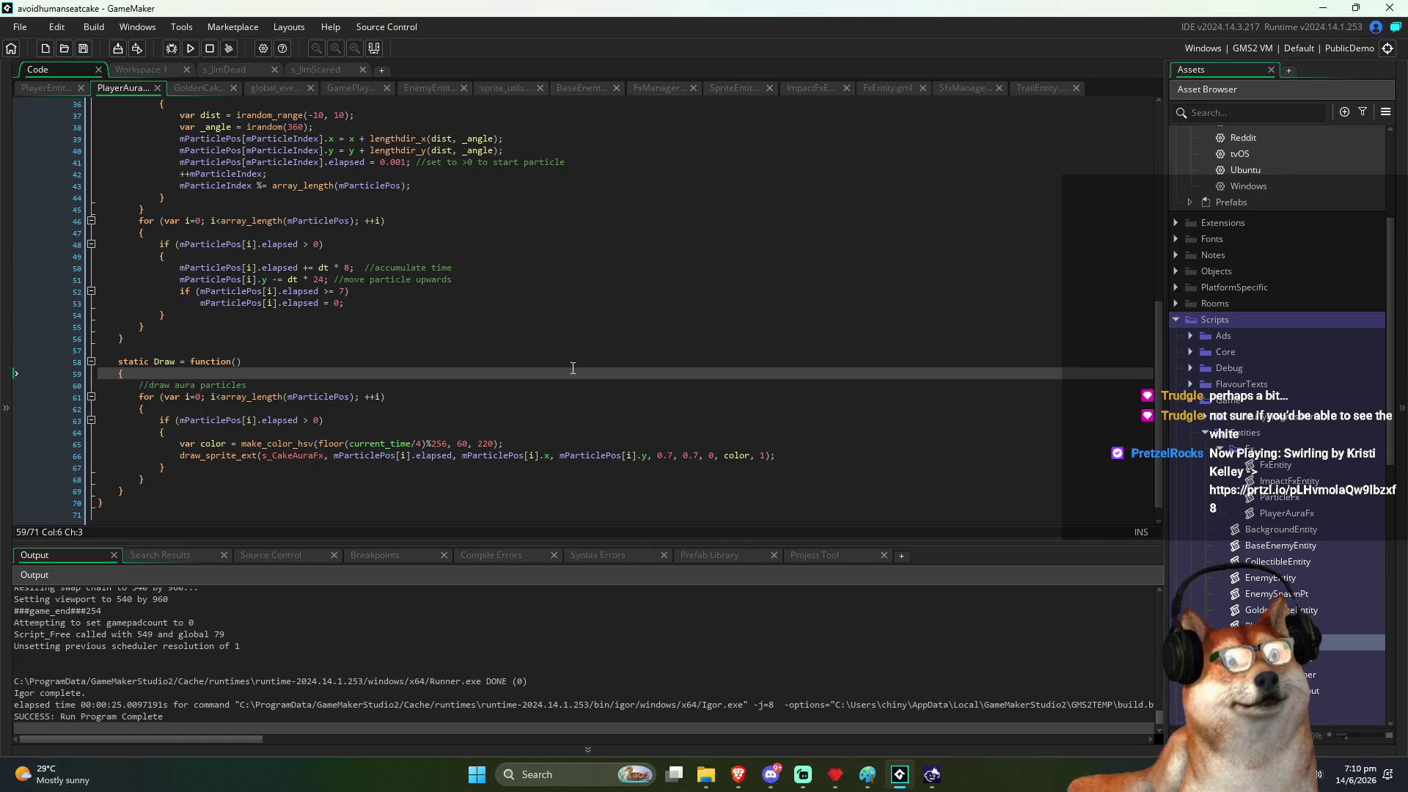
click(547, 313)
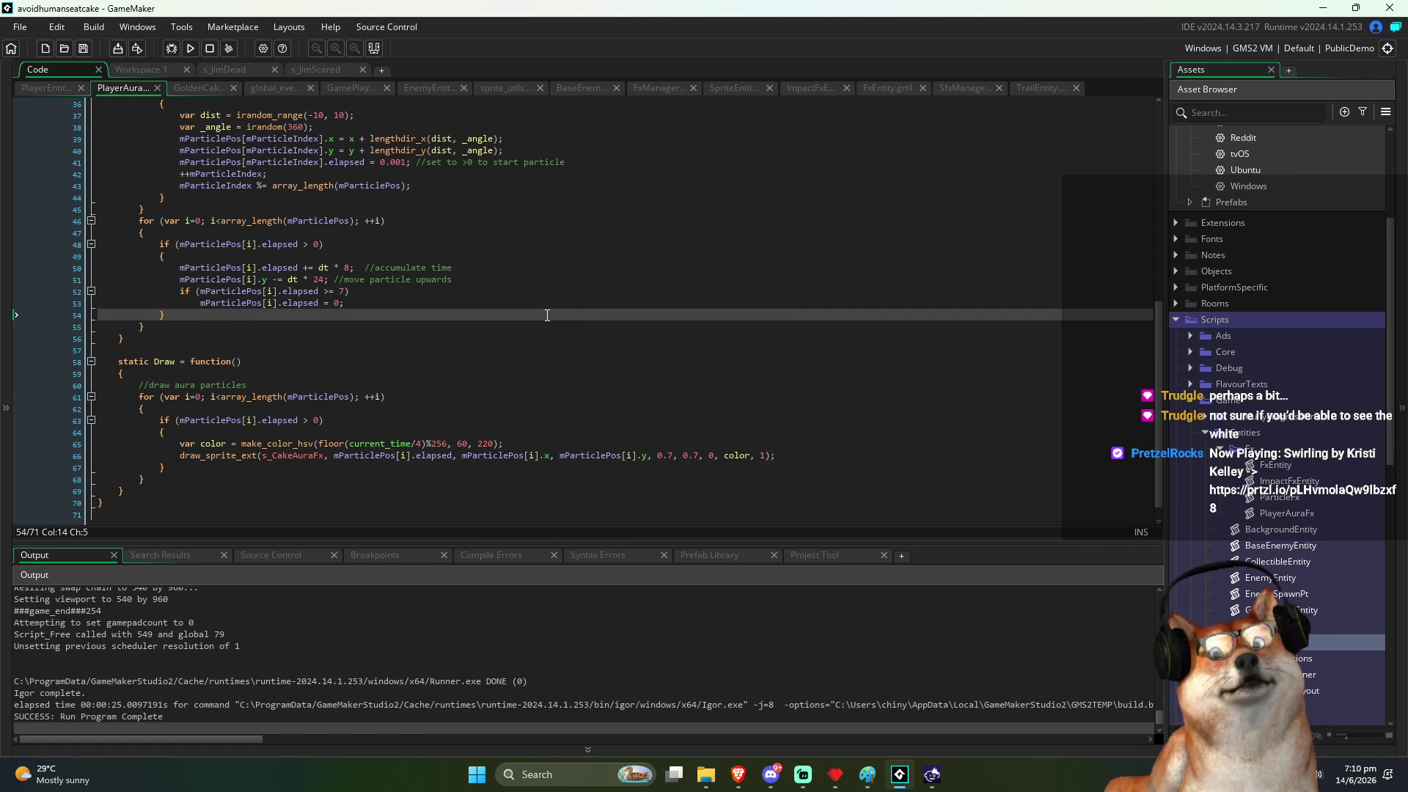
Step: Reopen the fadeSpeed result at PlayerEntity line 112 and select its value for editing
key(ctrl+Tab)
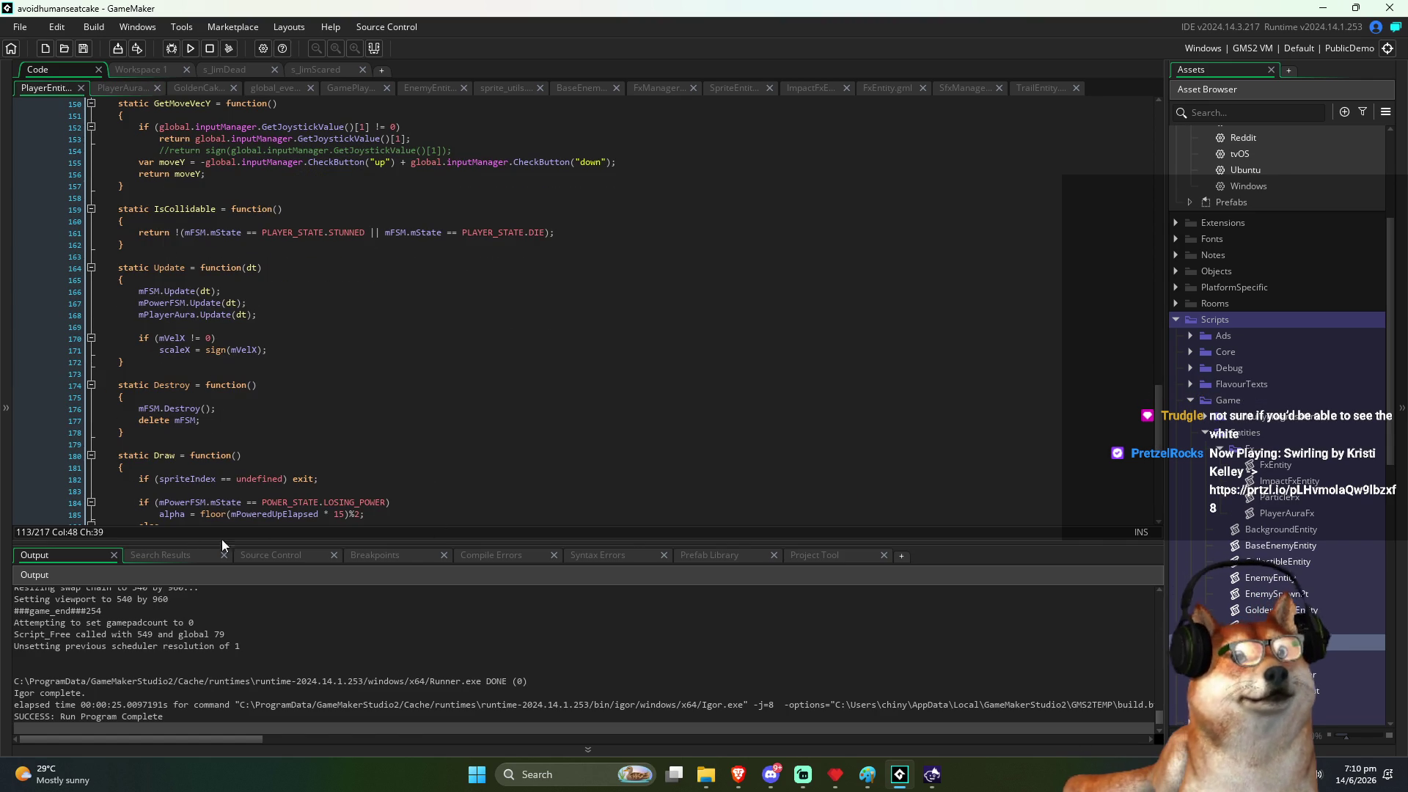
click(176, 555)
double_click(279, 604)
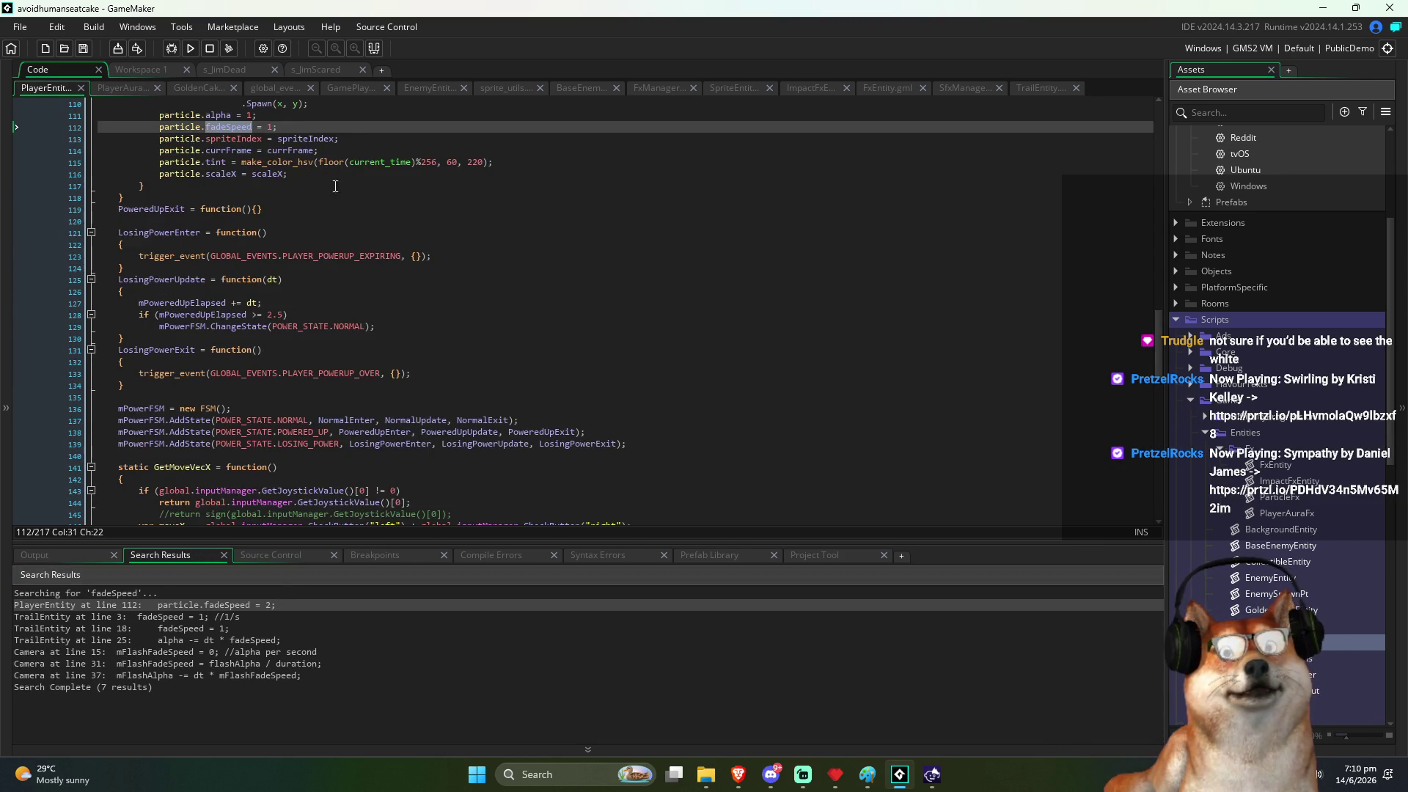
double_click(270, 302)
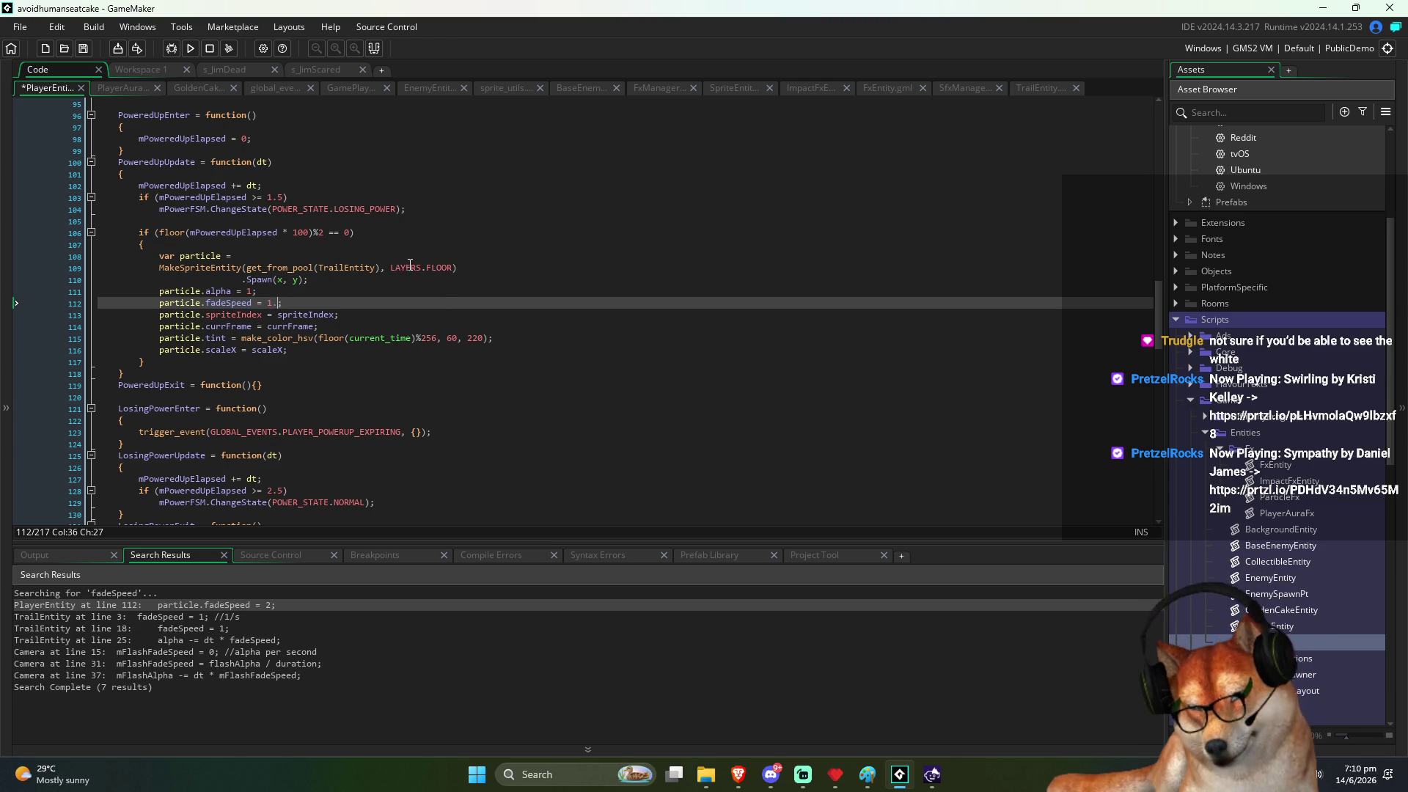
key(ctrl+Tab)
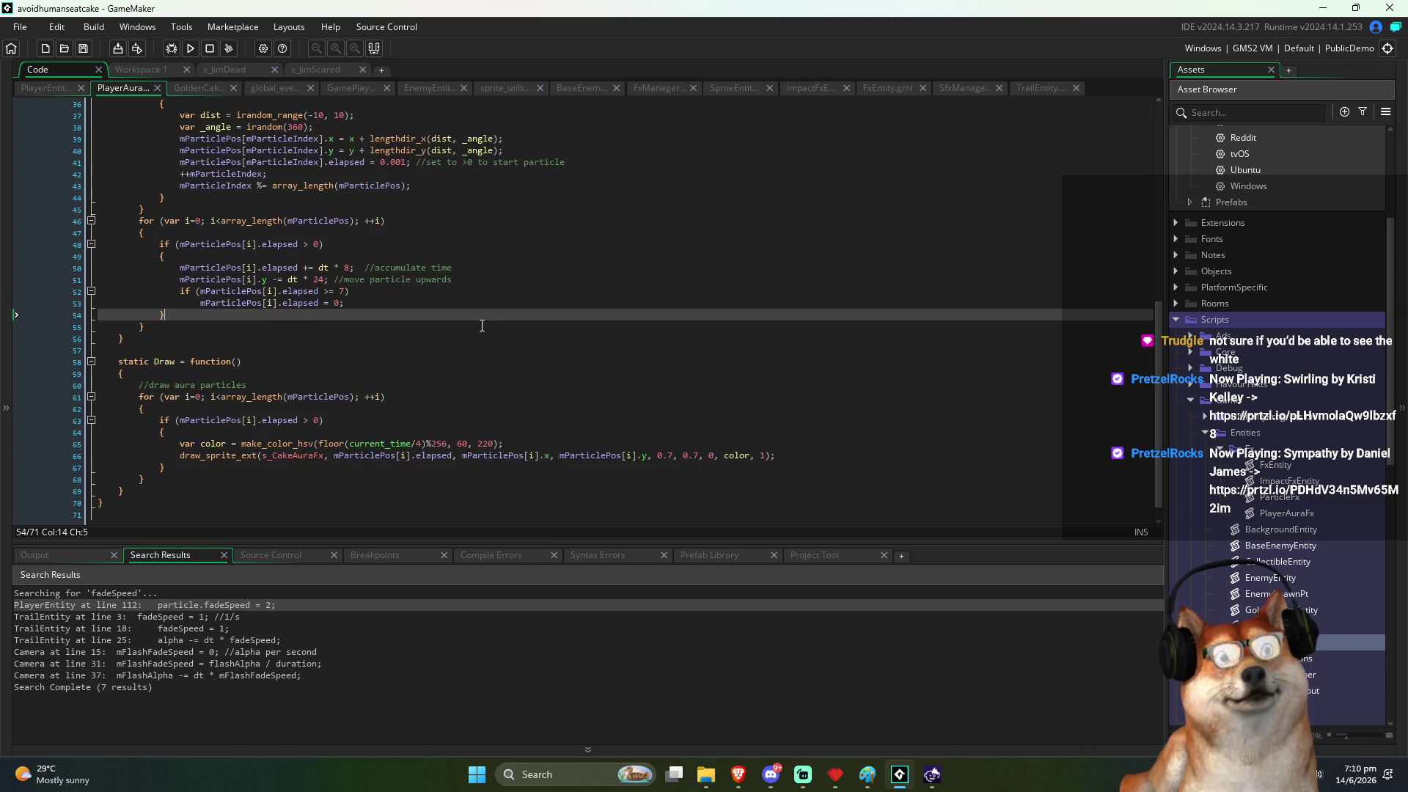
click(498, 306)
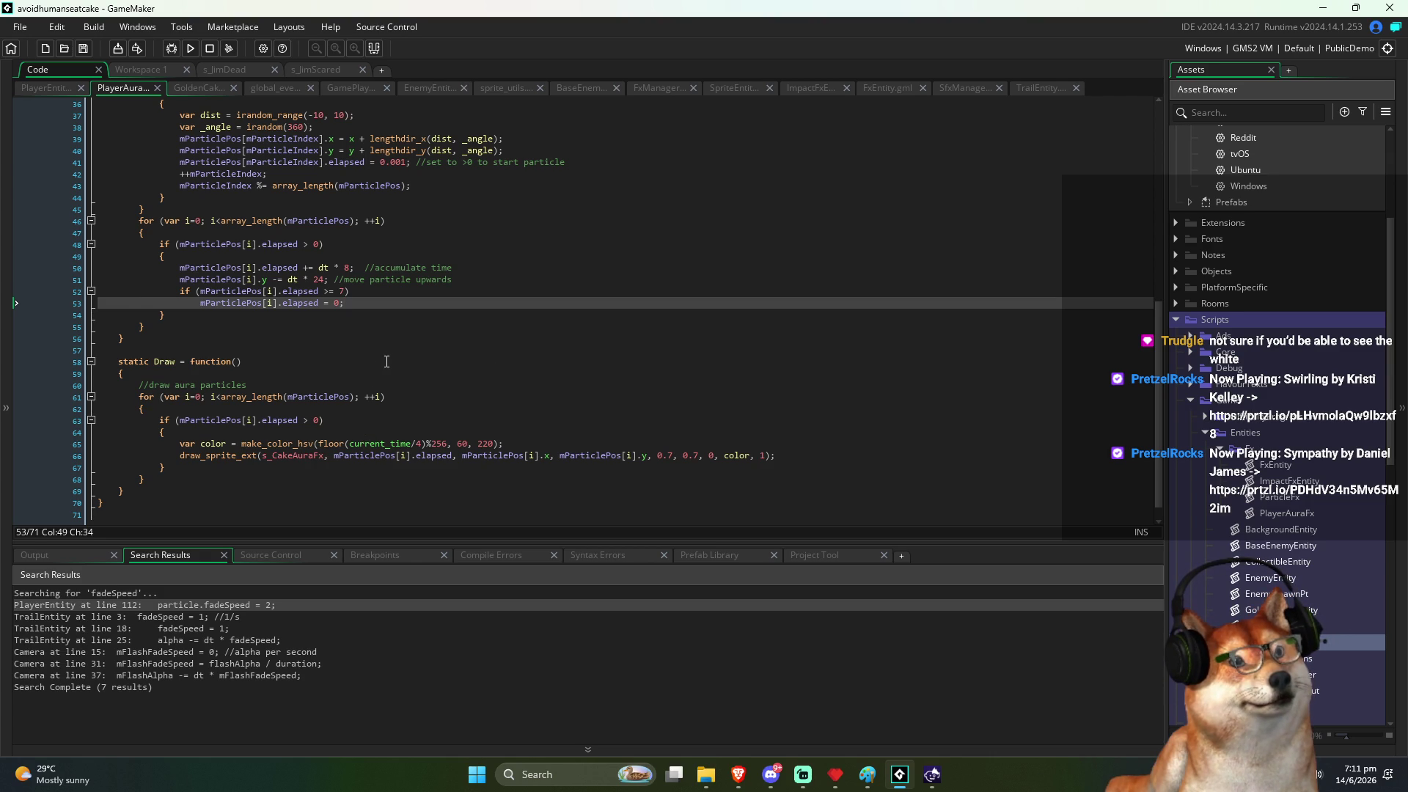
scroll(385, 363, up, 3)
click(331, 365)
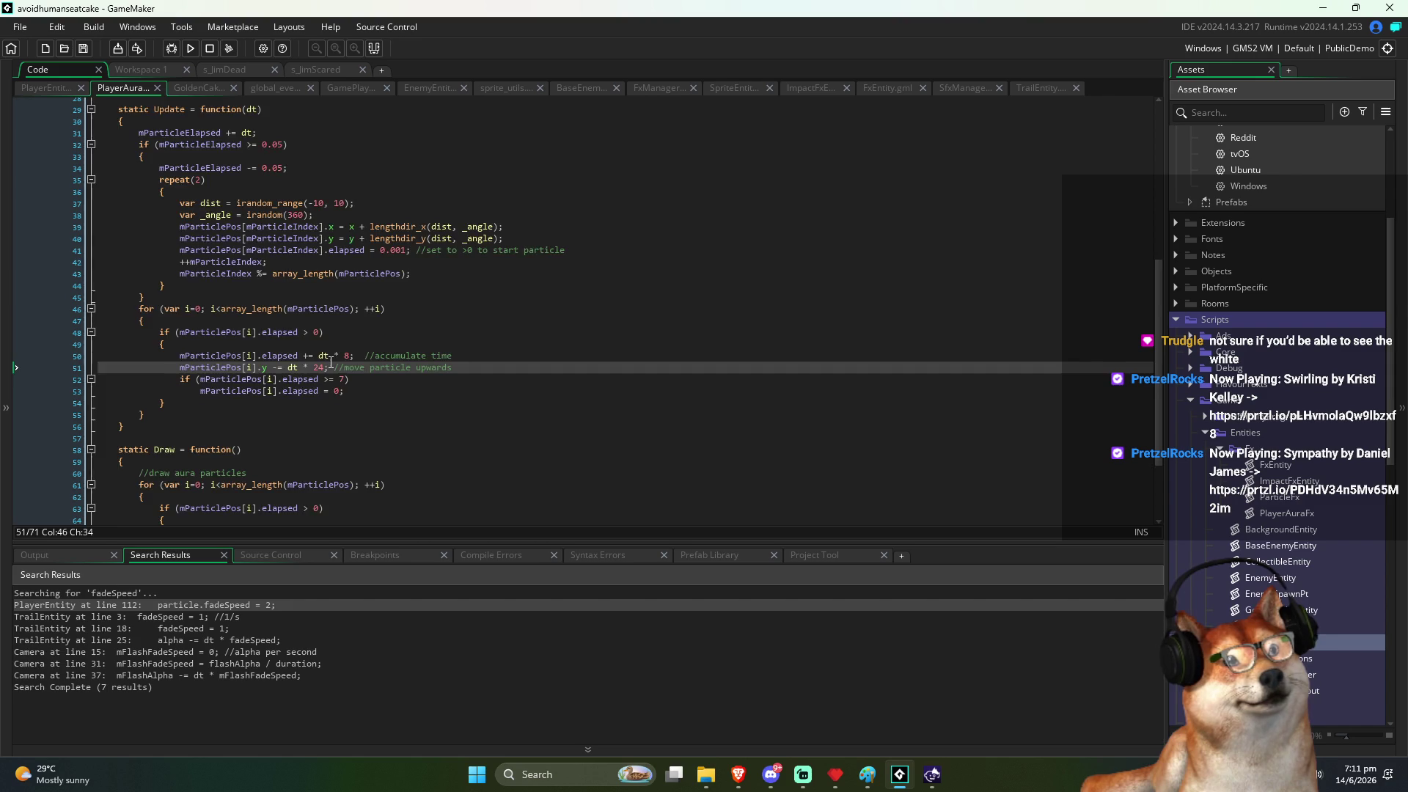
scroll(330, 362, up, 2)
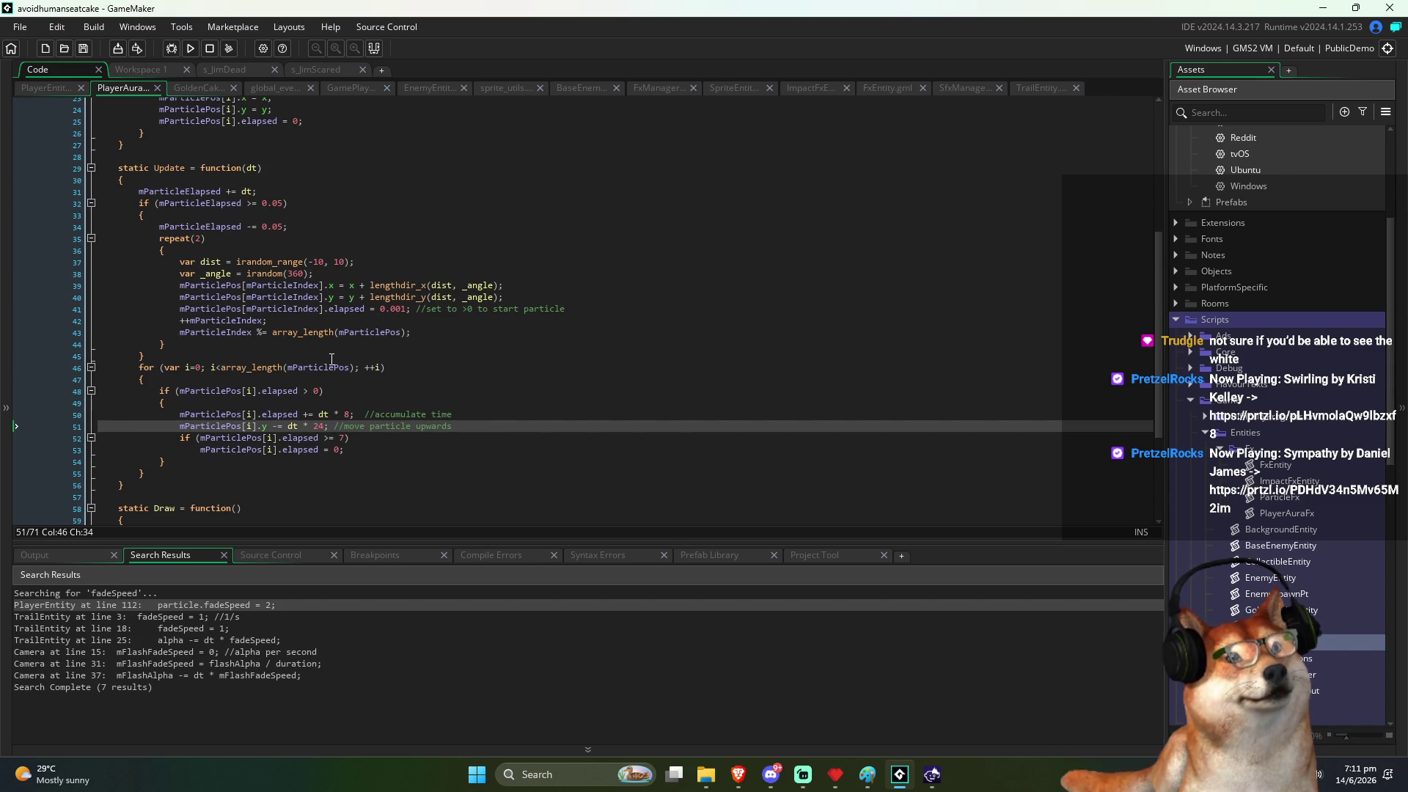
scroll(332, 358, up, 1)
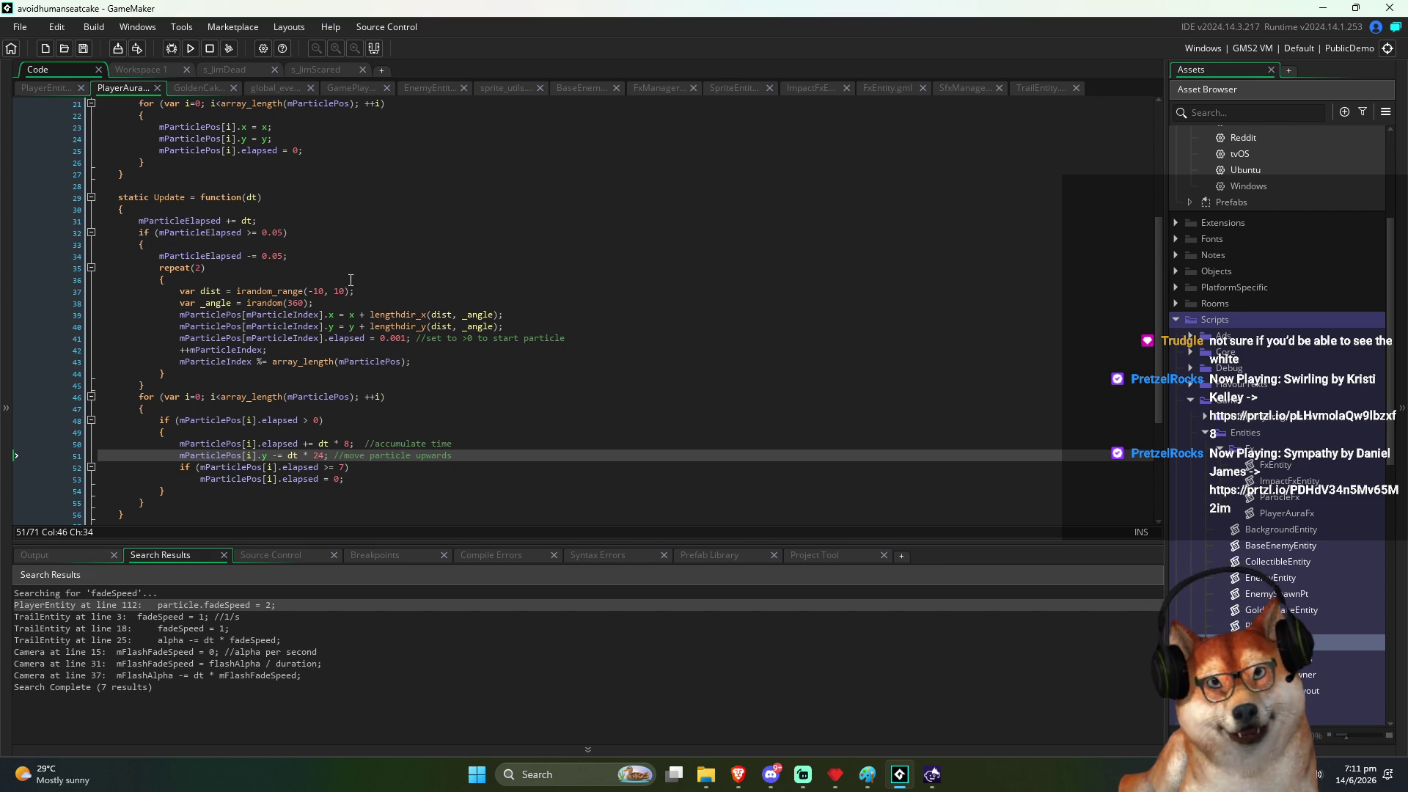
click(330, 316)
drag(329, 320, 324, 317)
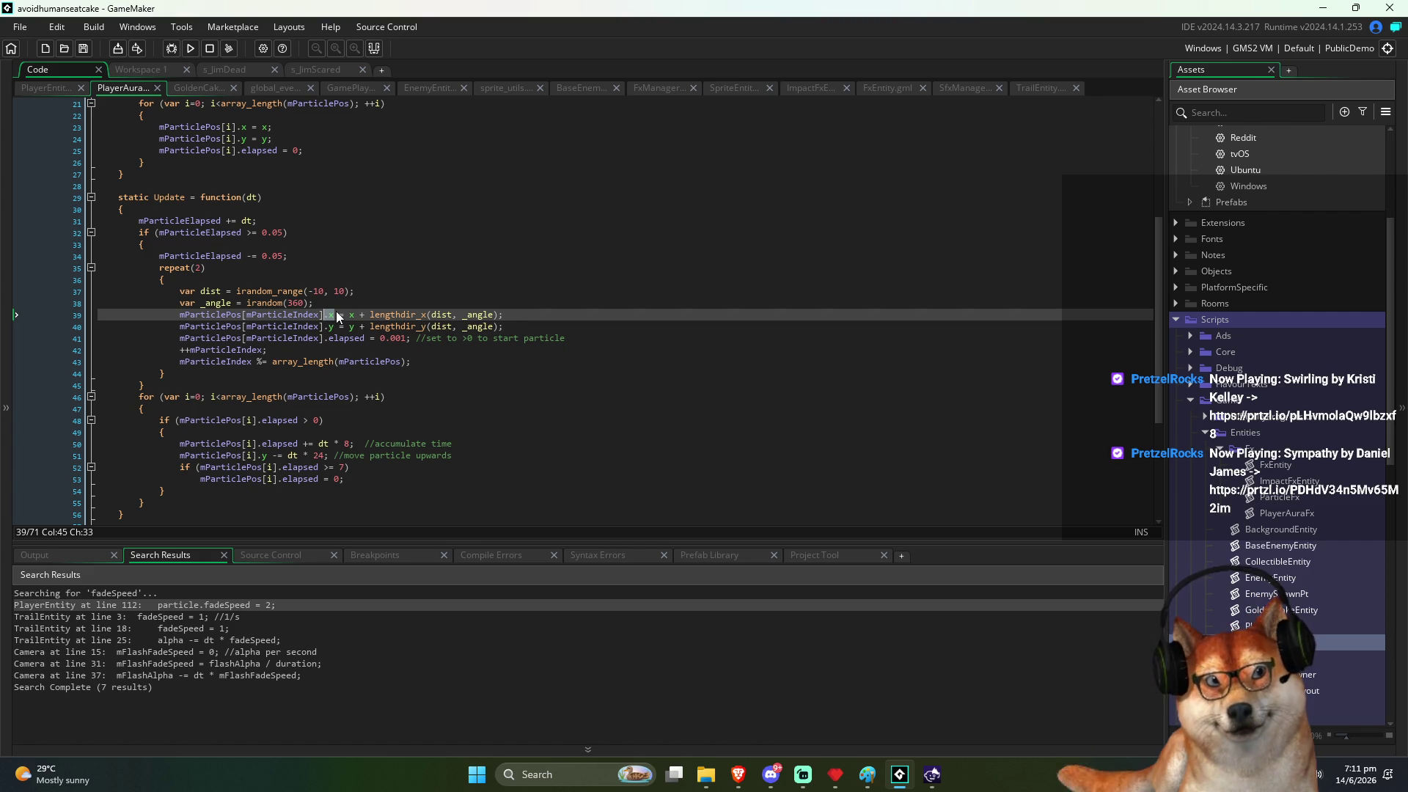
scroll(435, 368, down, 5)
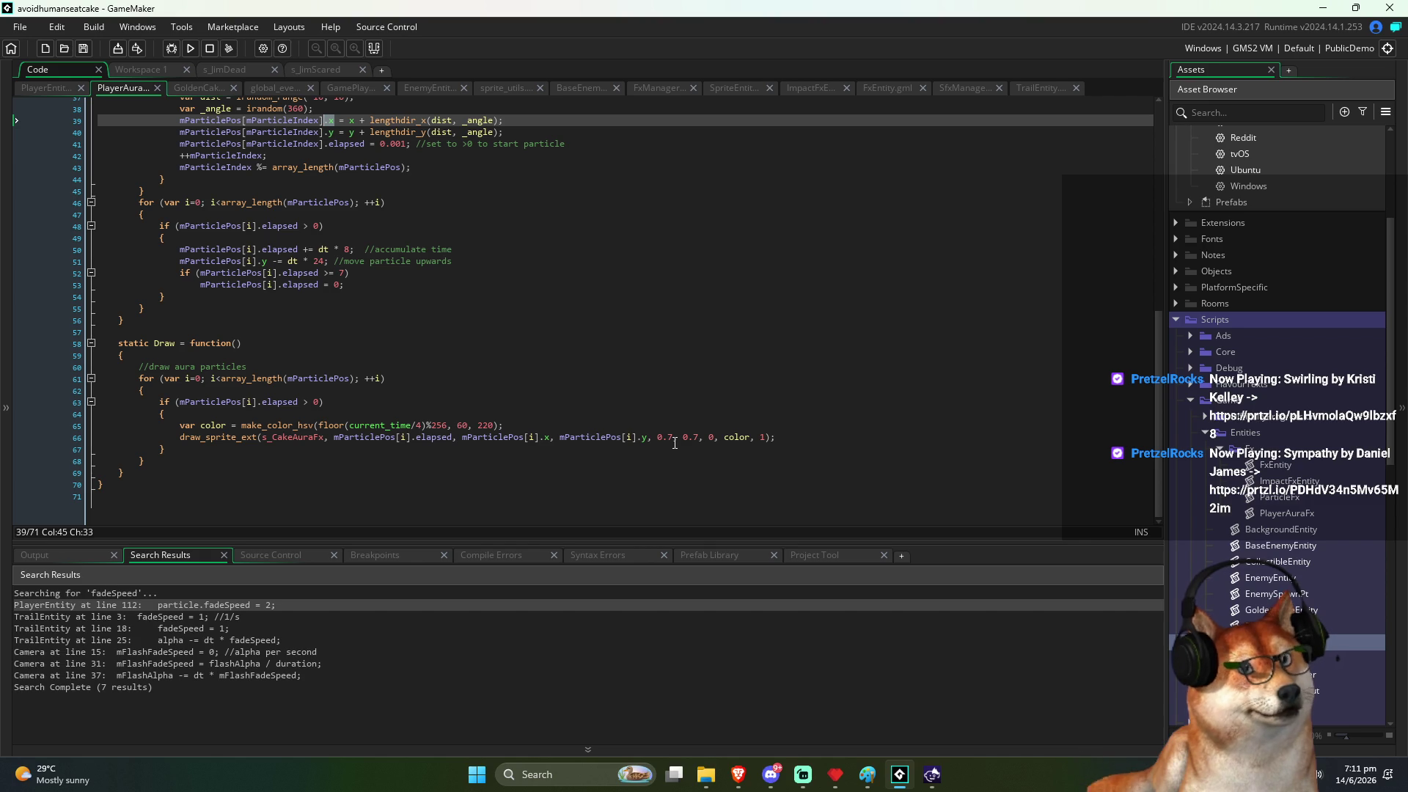
drag(674, 438, 661, 438)
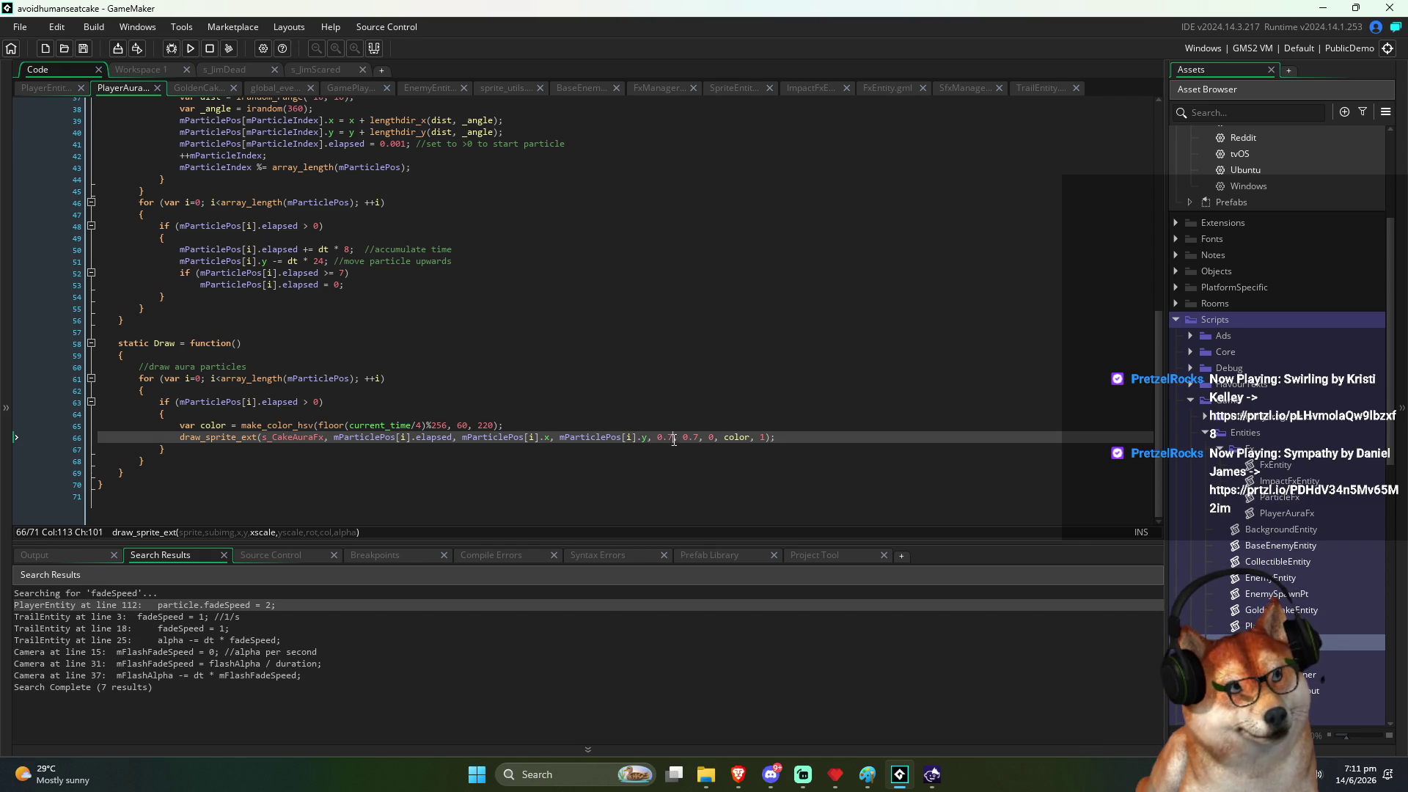
click(685, 439)
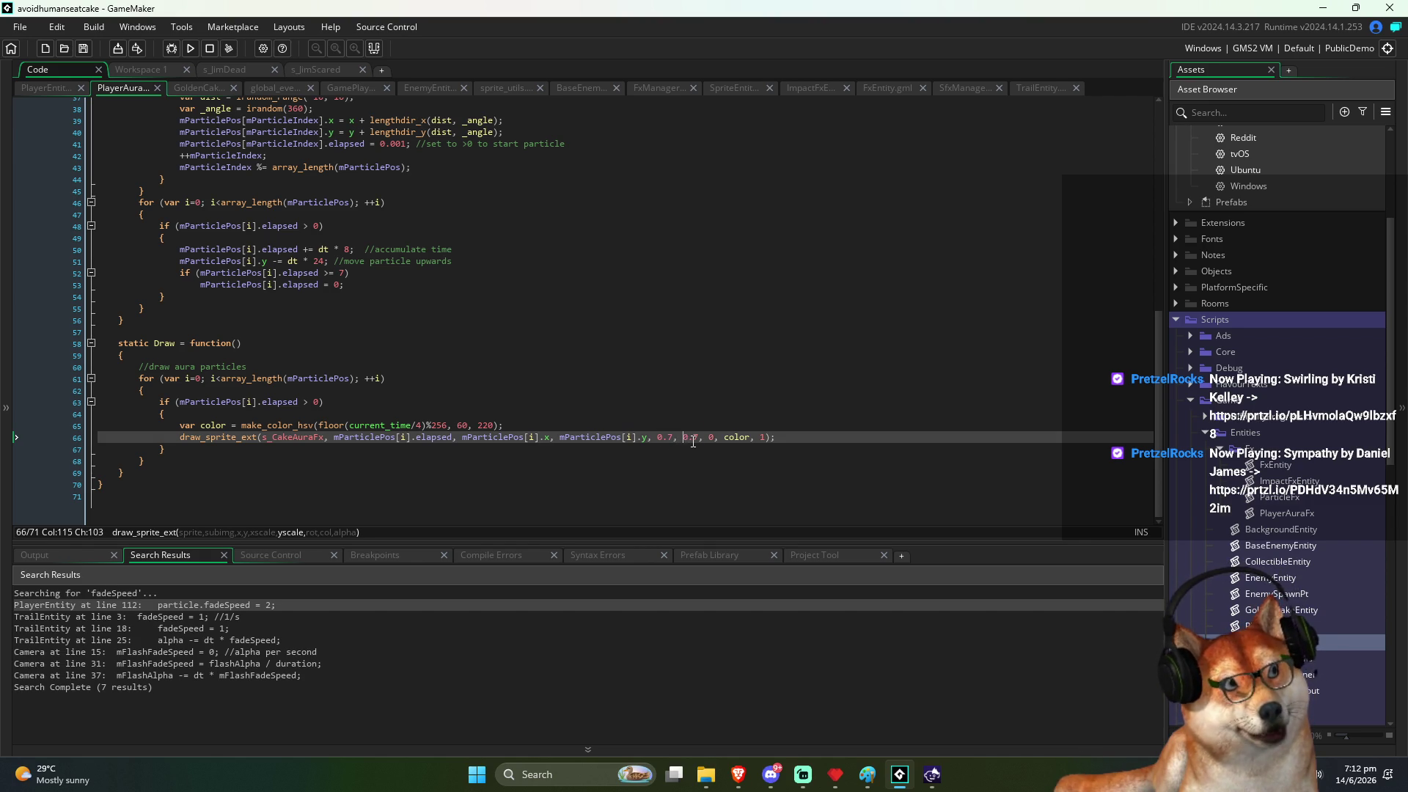
click(565, 333)
click(545, 297)
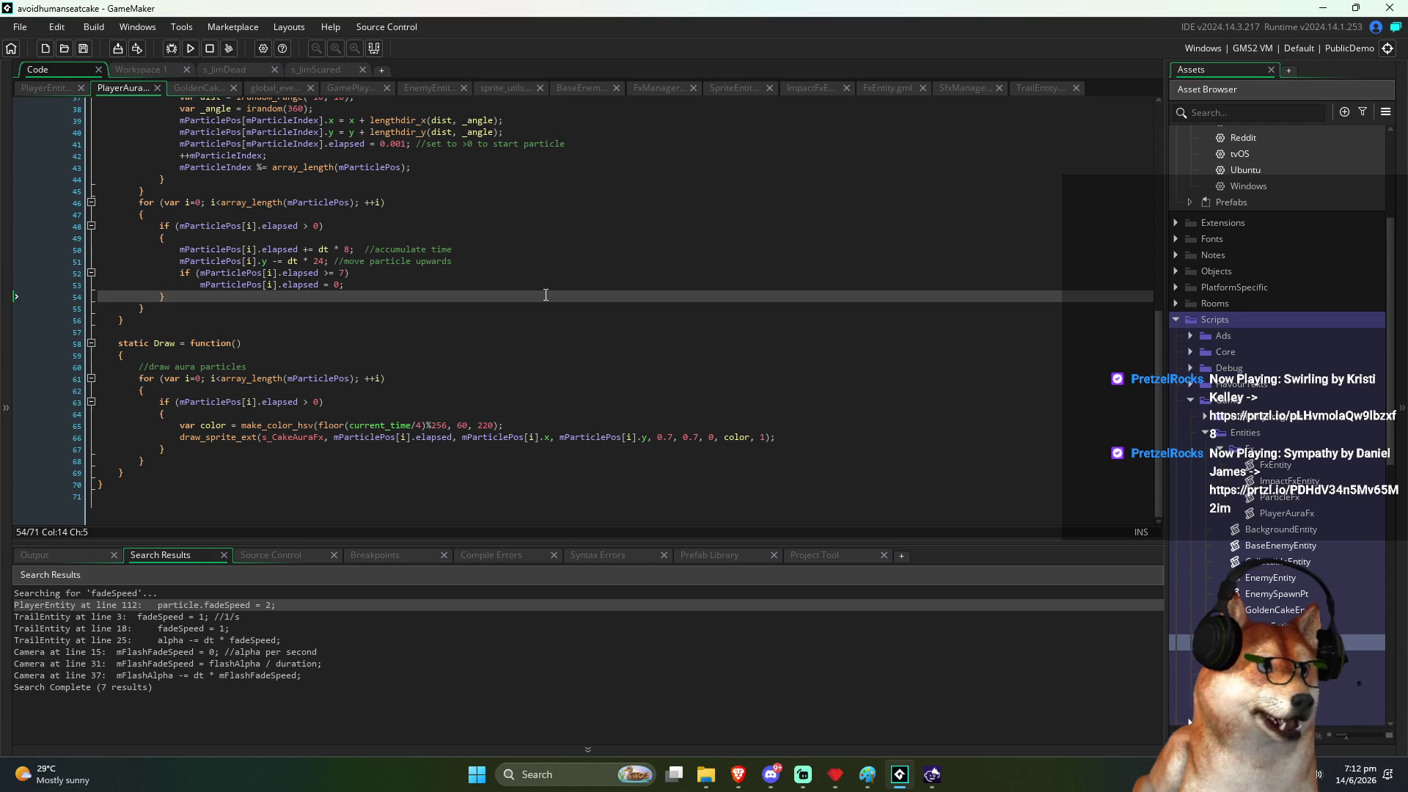
click(497, 274)
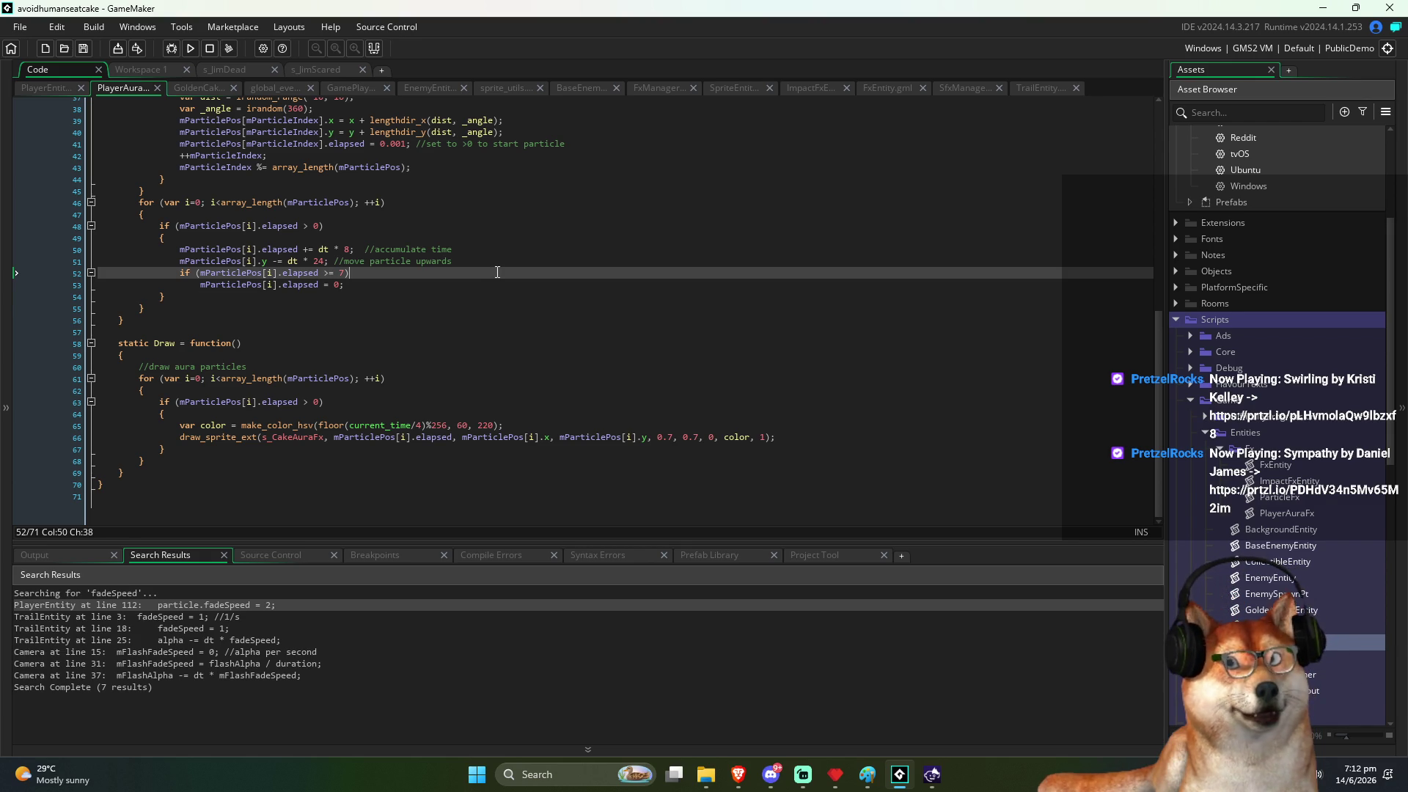
scroll(487, 275, up, 2)
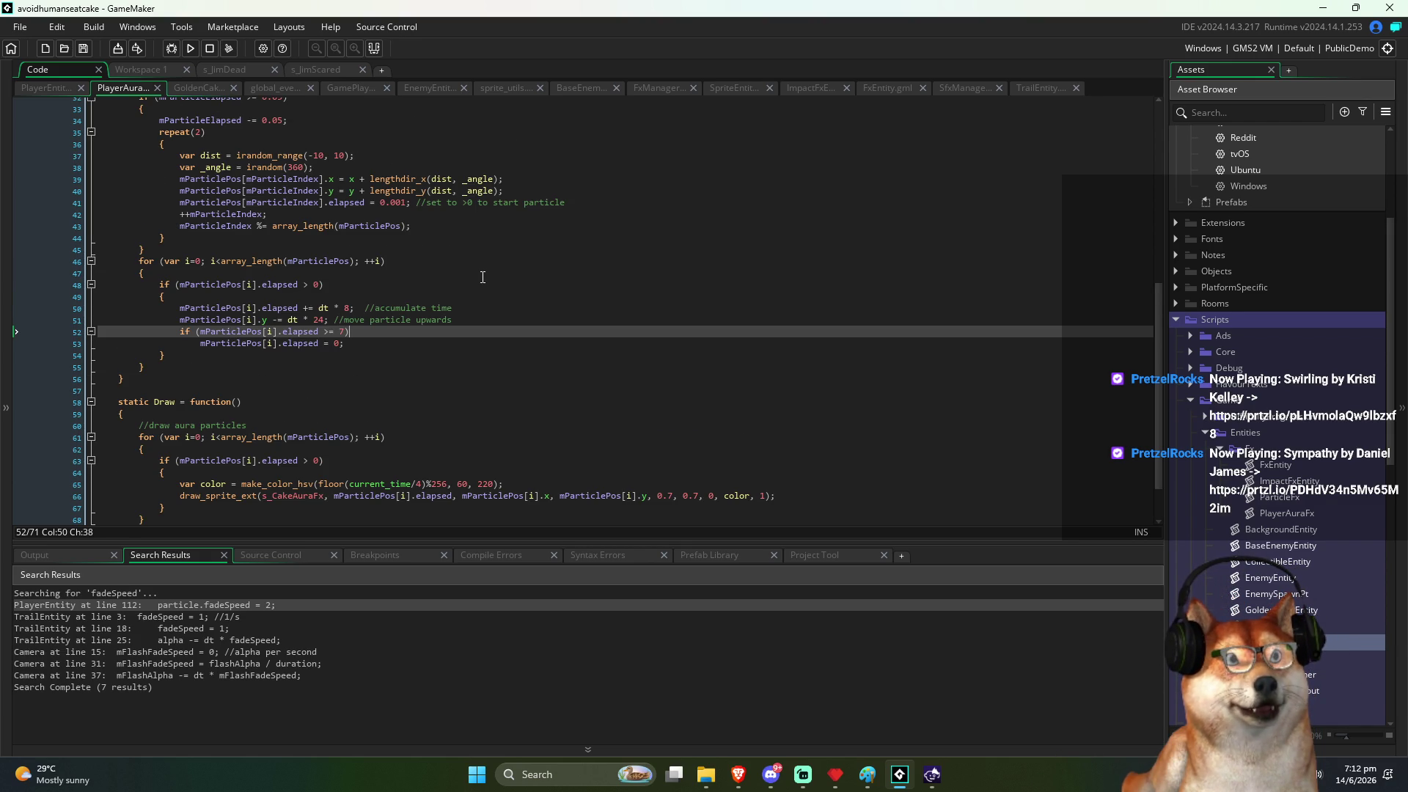
scroll(482, 278, up, 2)
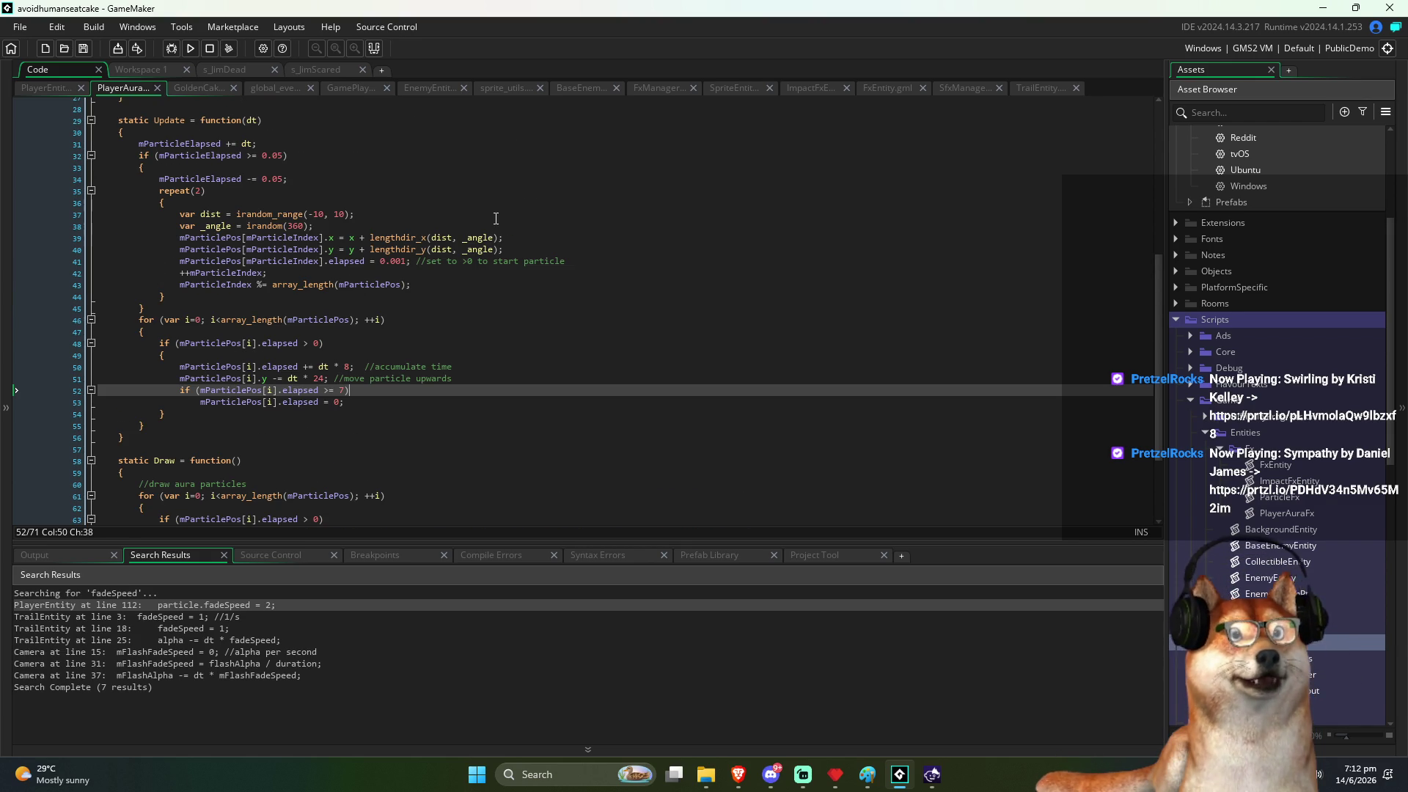
scroll(545, 327, down, 4)
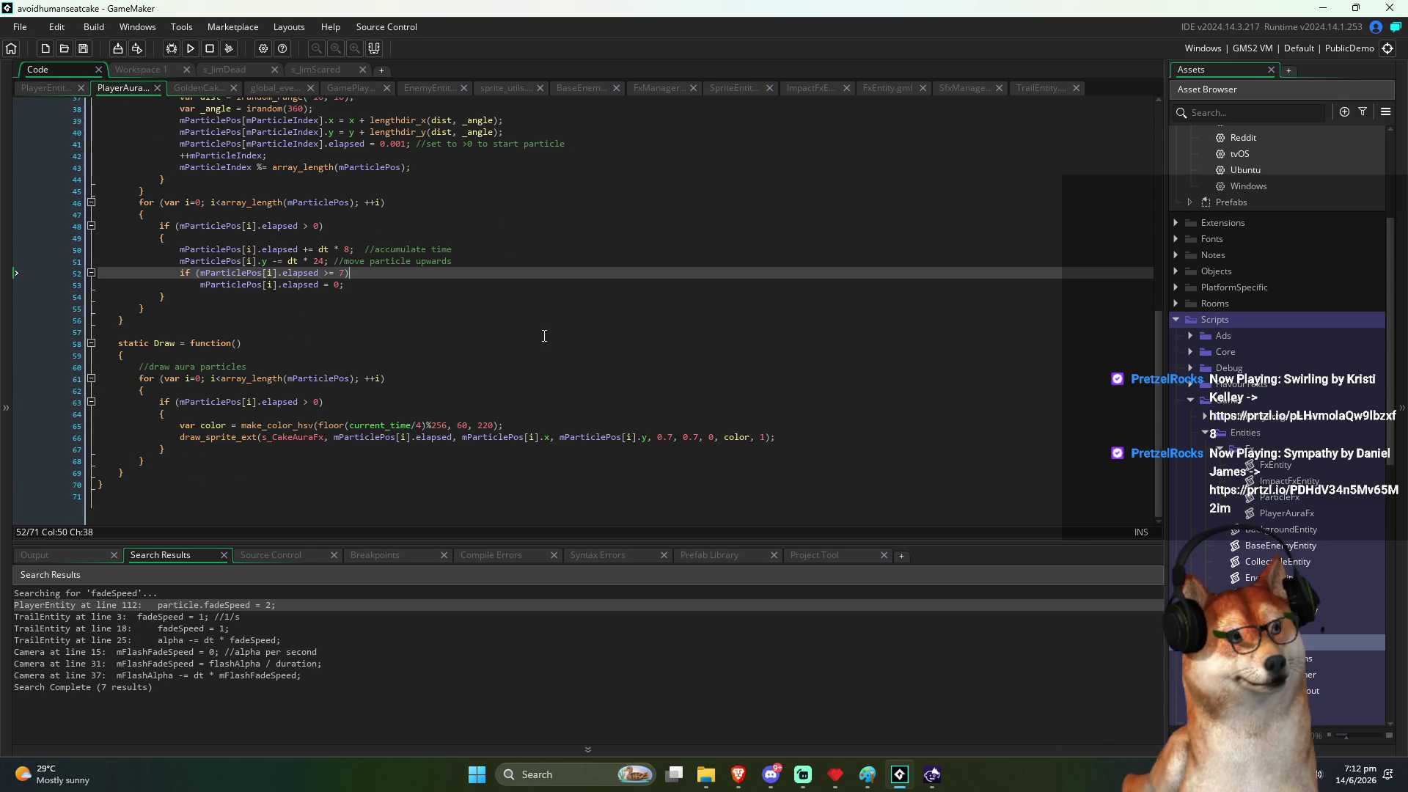
double_click(442, 436)
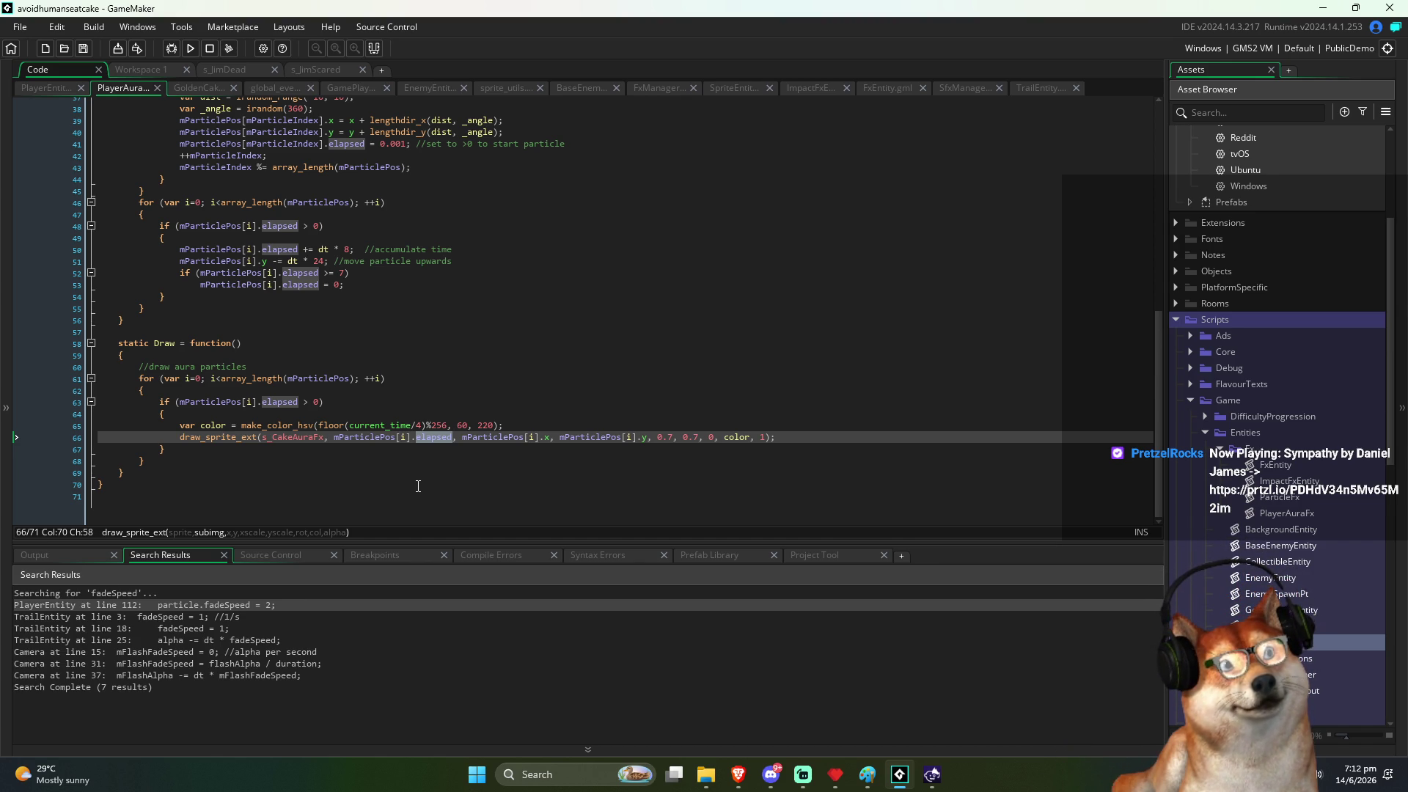
double_click(349, 249)
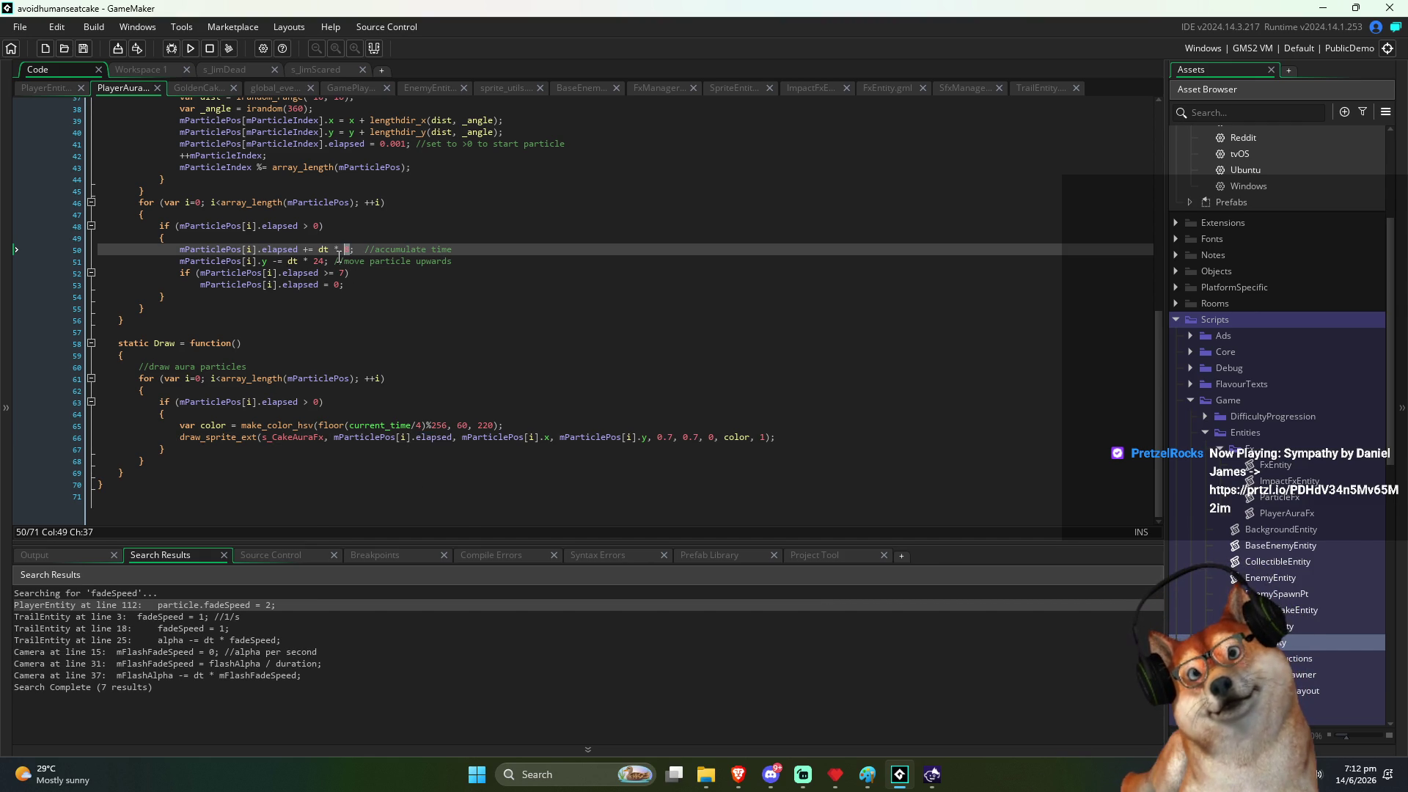
scroll(546, 411, up, 3)
scroll(540, 404, down, 1)
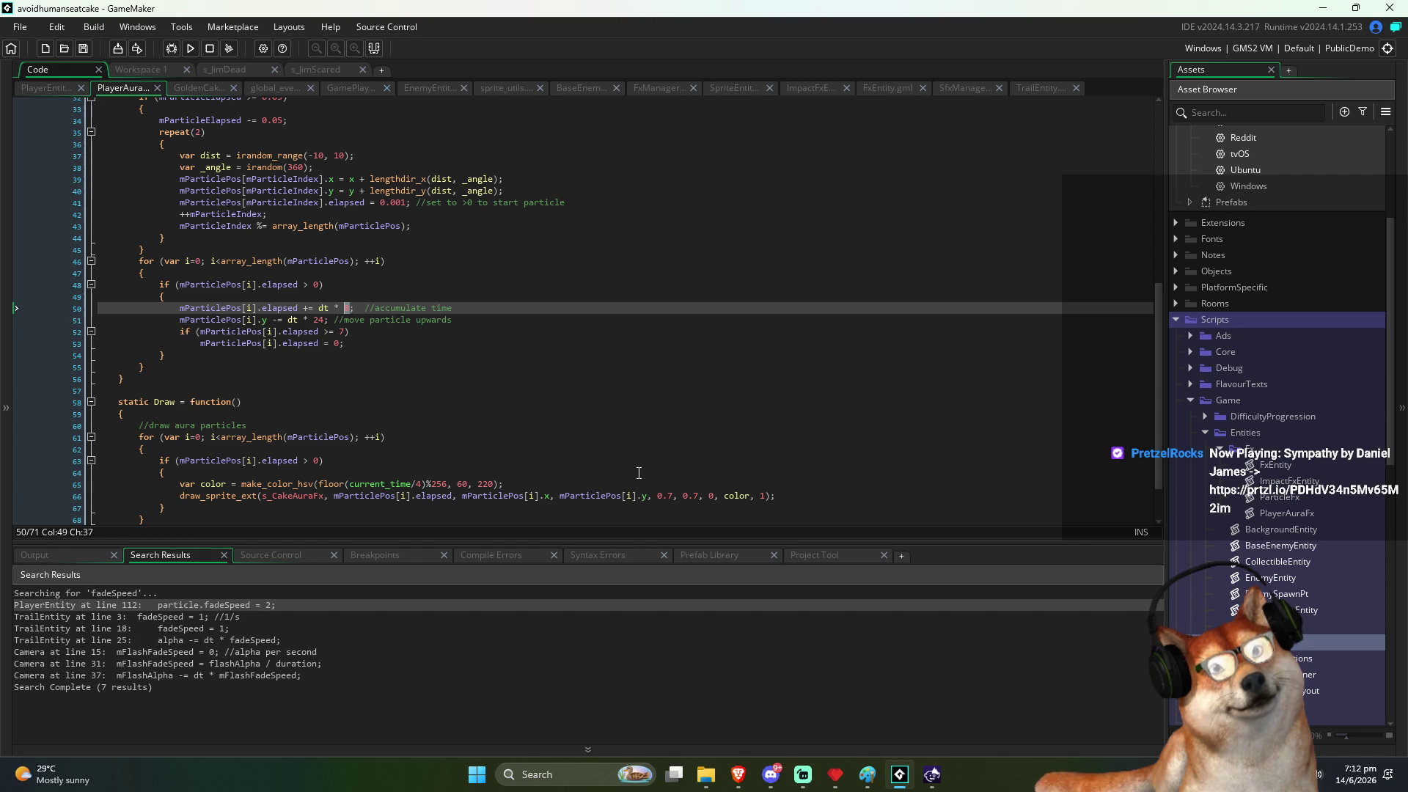
click(371, 178)
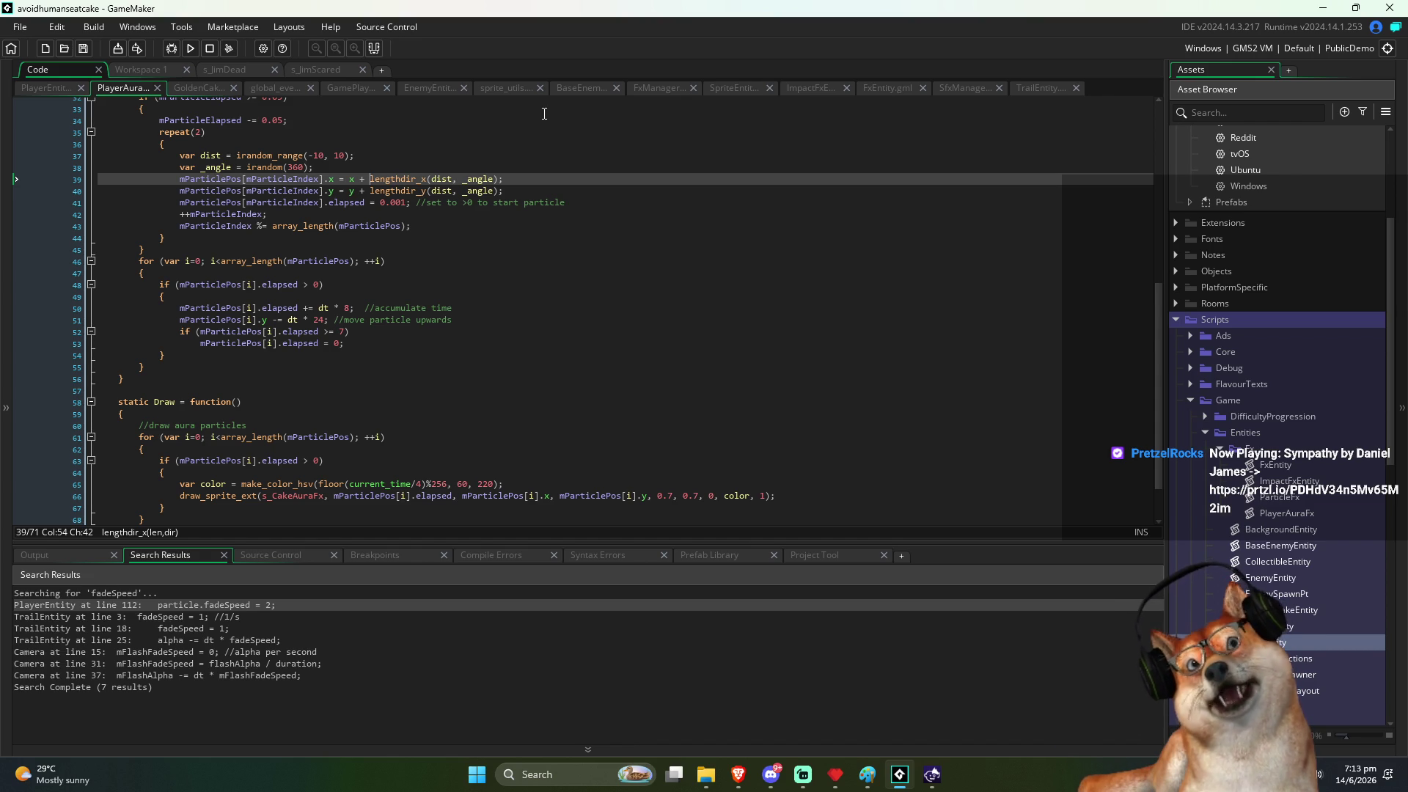
Step: Set x and y in Start's reset on lines 23–24 to 0 and save
scroll(480, 181, up, 7)
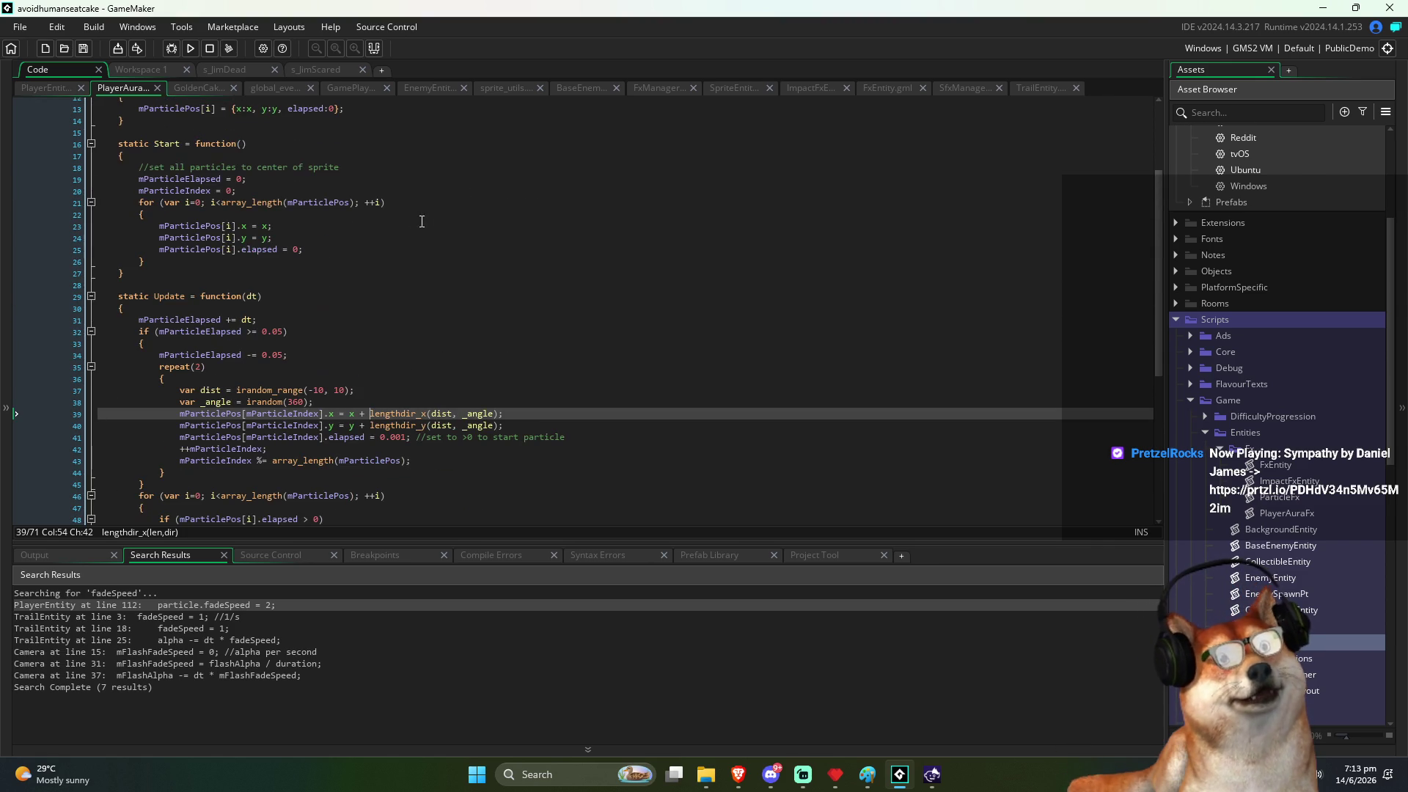
double_click(268, 227)
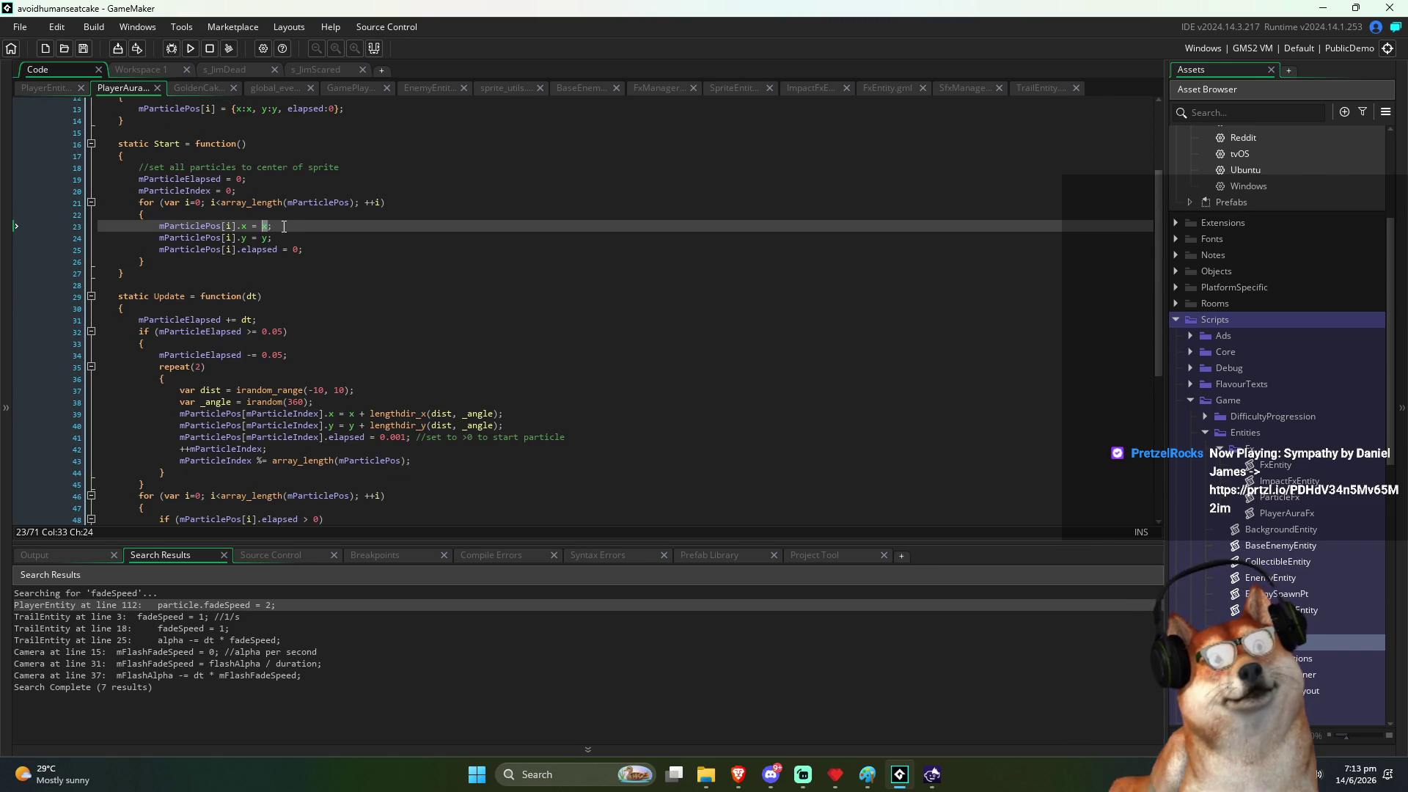
text(0)
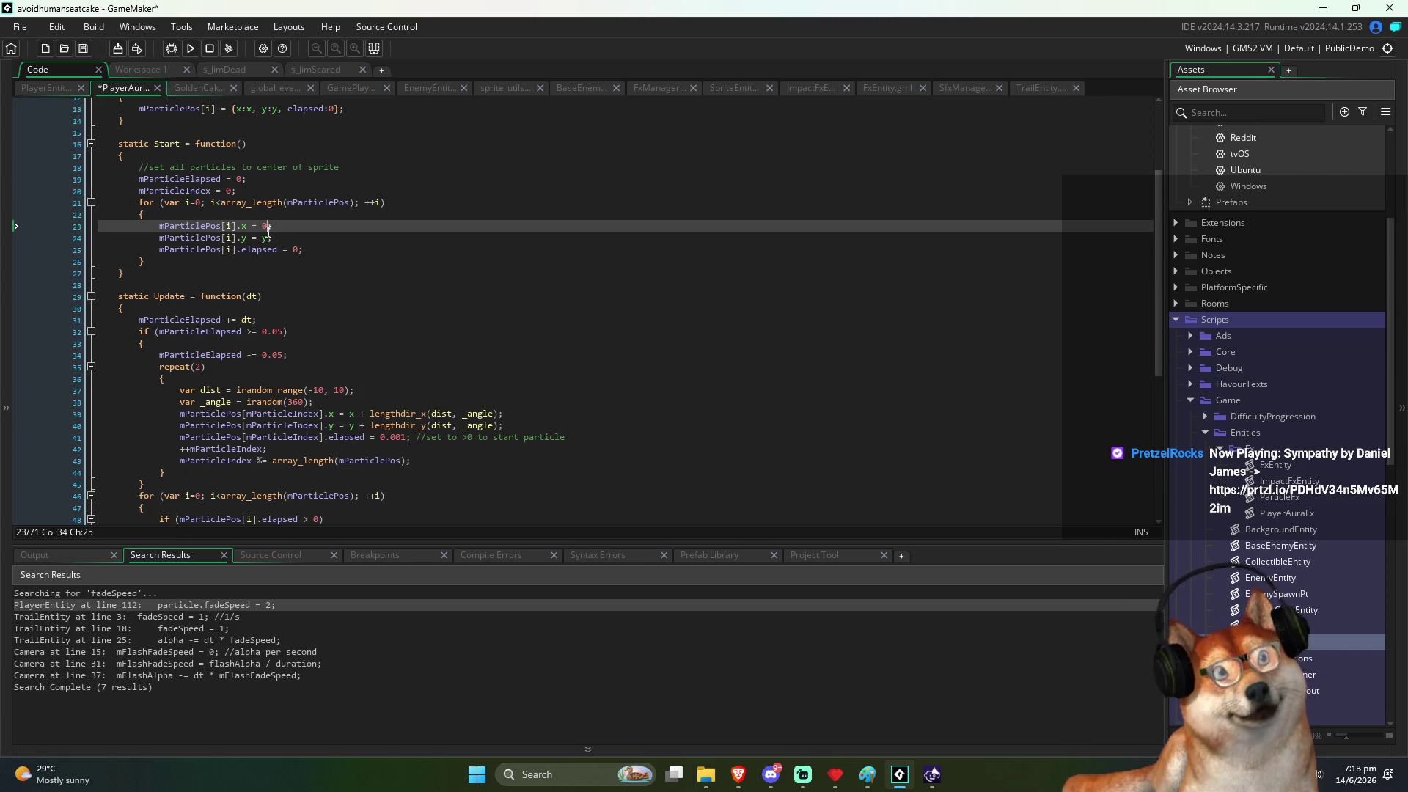
double_click(266, 239)
text(0)
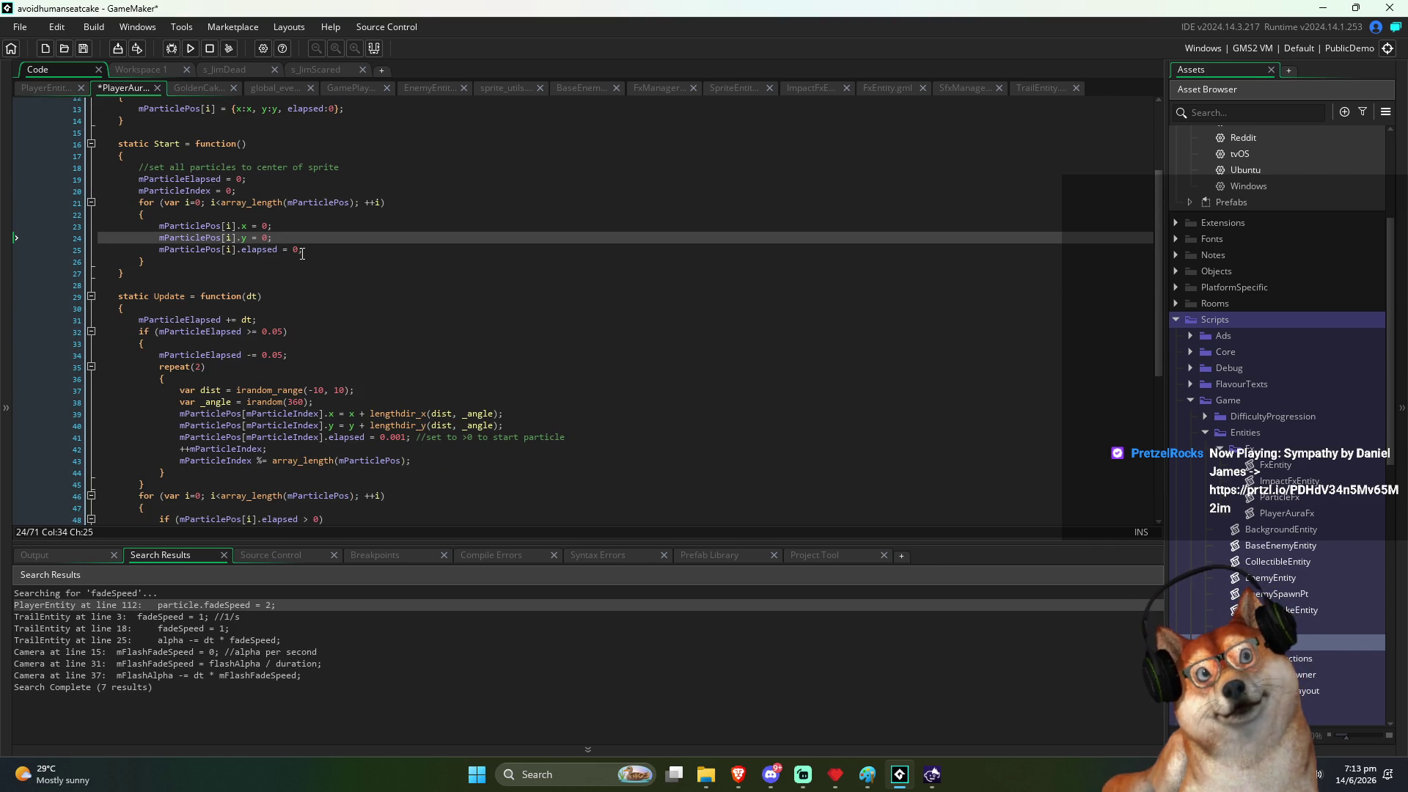
key(ctrl+s)
Step: Set x and y in the particle initialisation on line 13 to 0 and save
click(331, 226)
scroll(262, 134, up, 4)
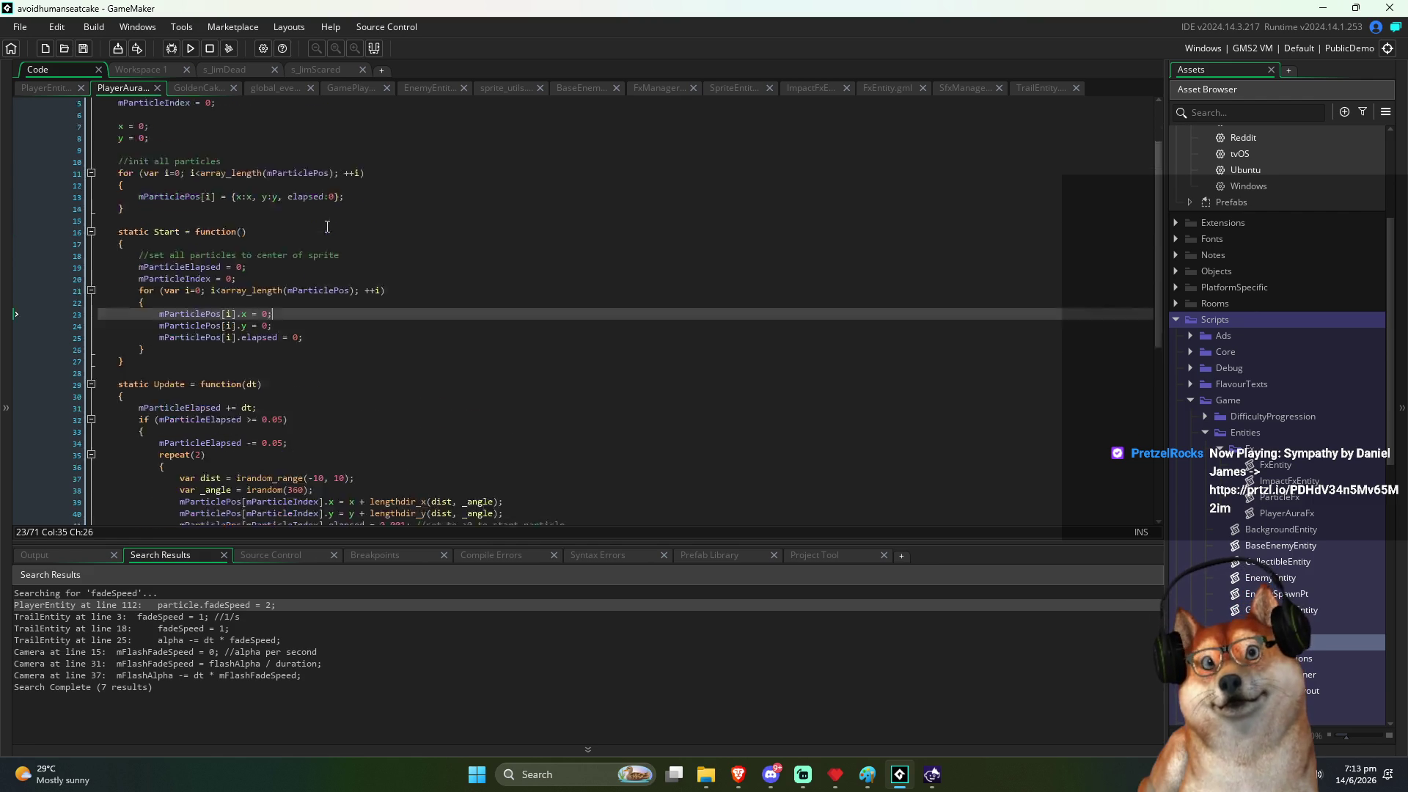
double_click(186, 105)
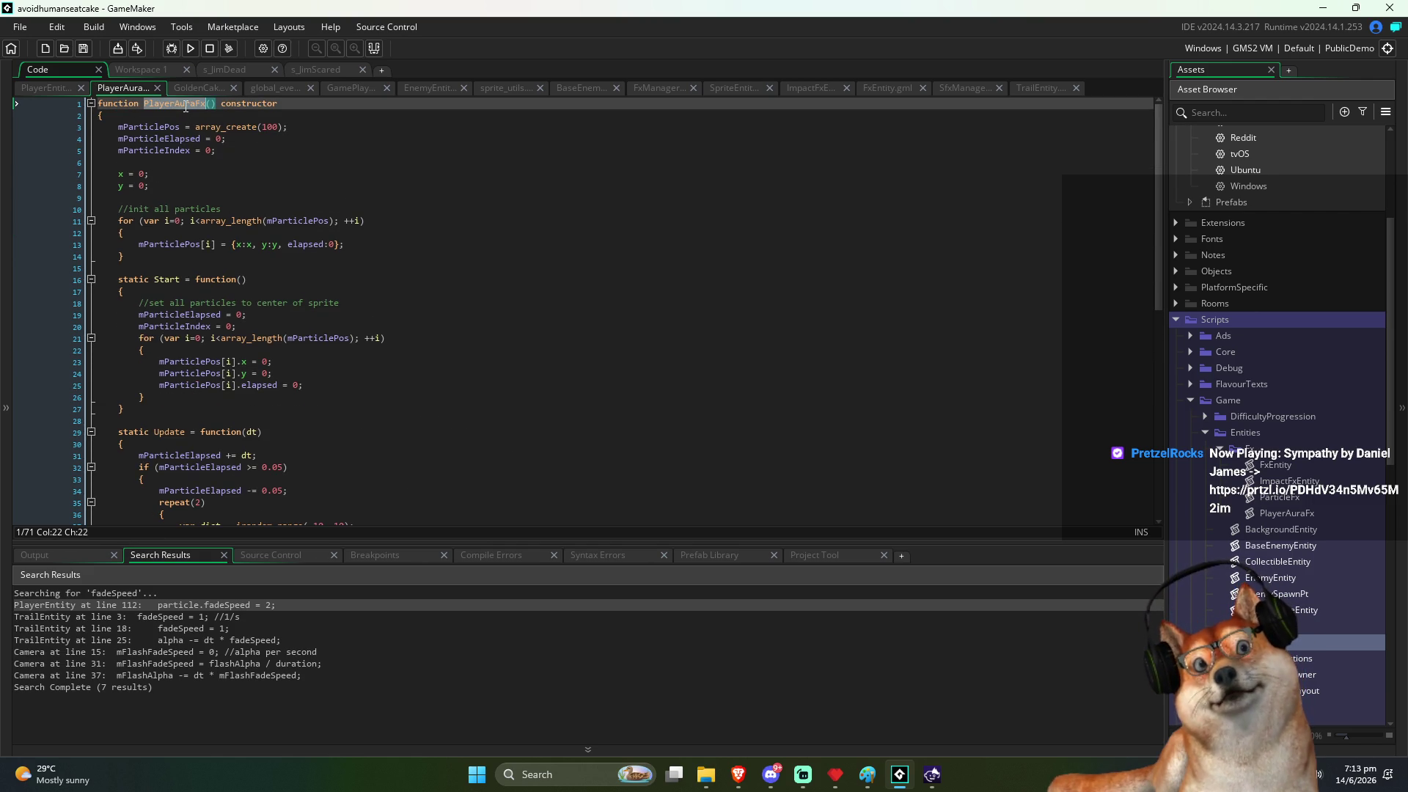
click(338, 304)
double_click(175, 103)
click(252, 246)
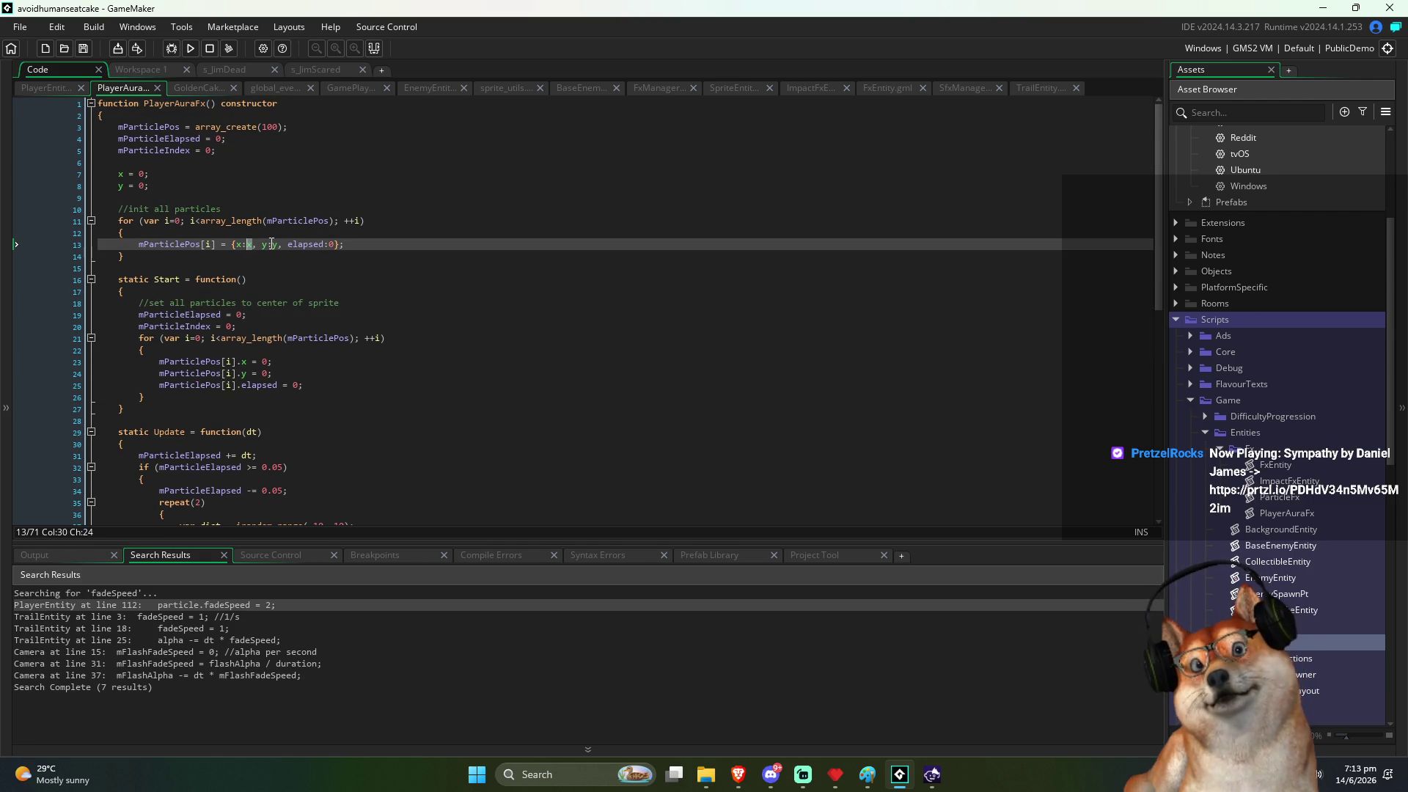
text(0)
double_click(275, 244)
text(0)
click(384, 244)
key(ctrl+s)
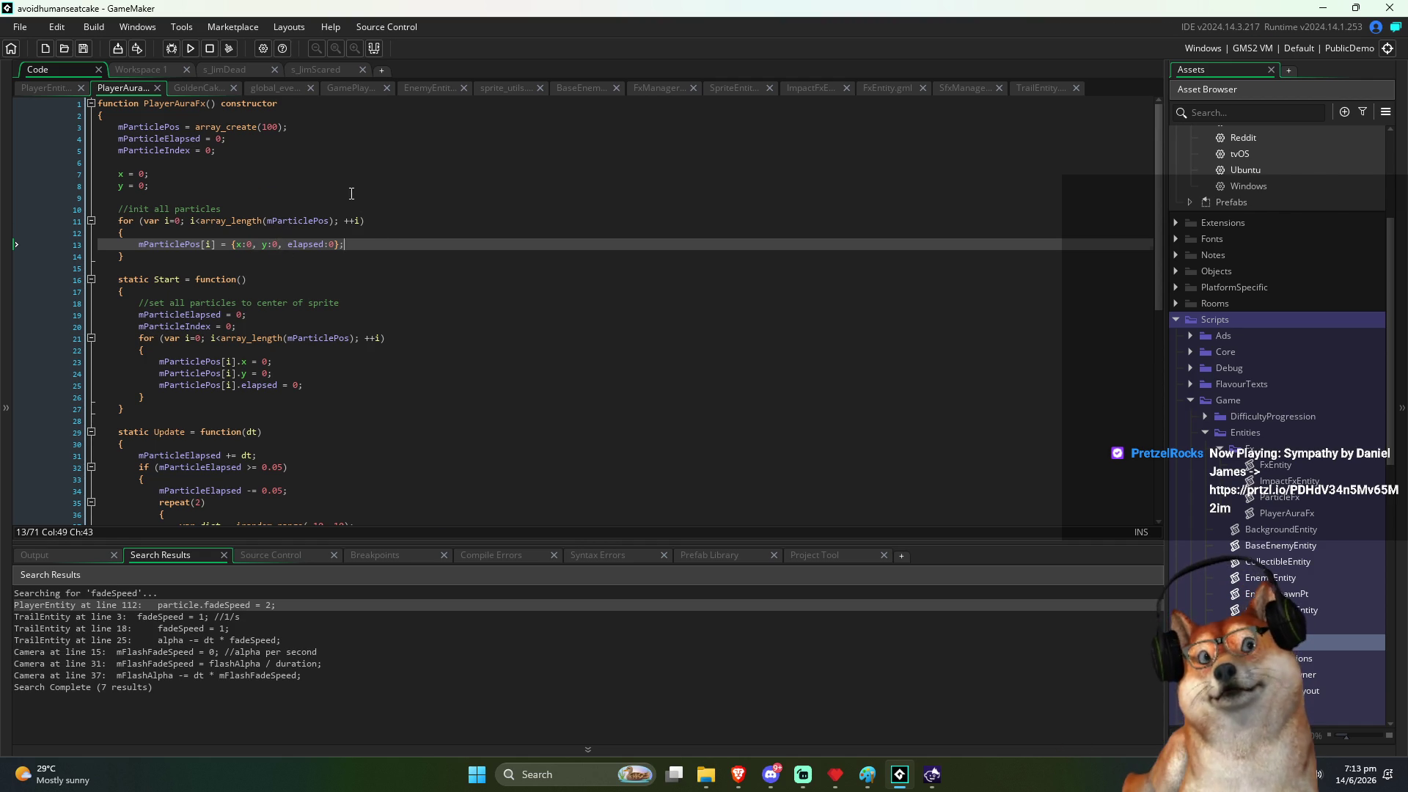
Step: Review the Start reset lines 23–25 and the Update code below
scroll(351, 193, down, 2)
click(336, 292)
click(334, 312)
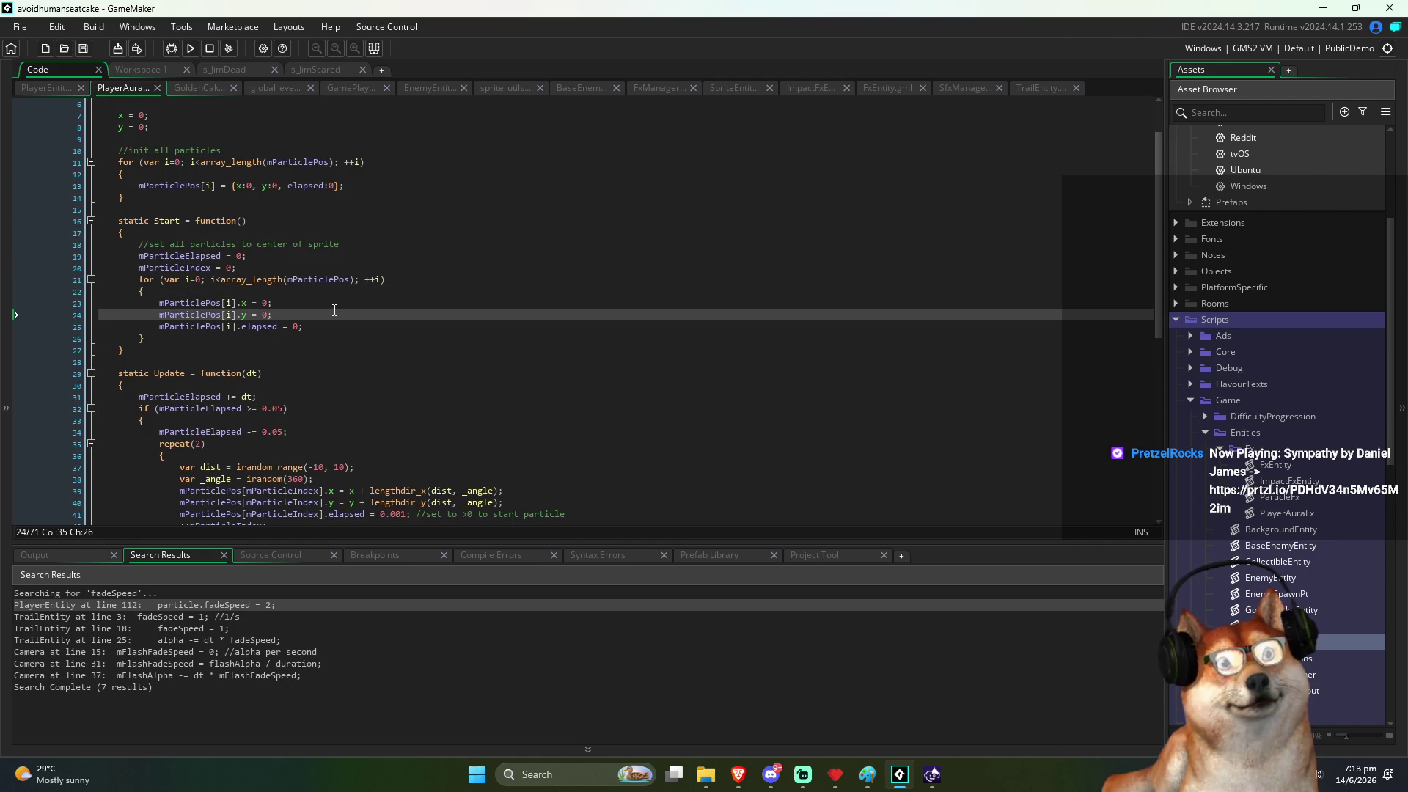
click(339, 327)
scroll(341, 341, down, 3)
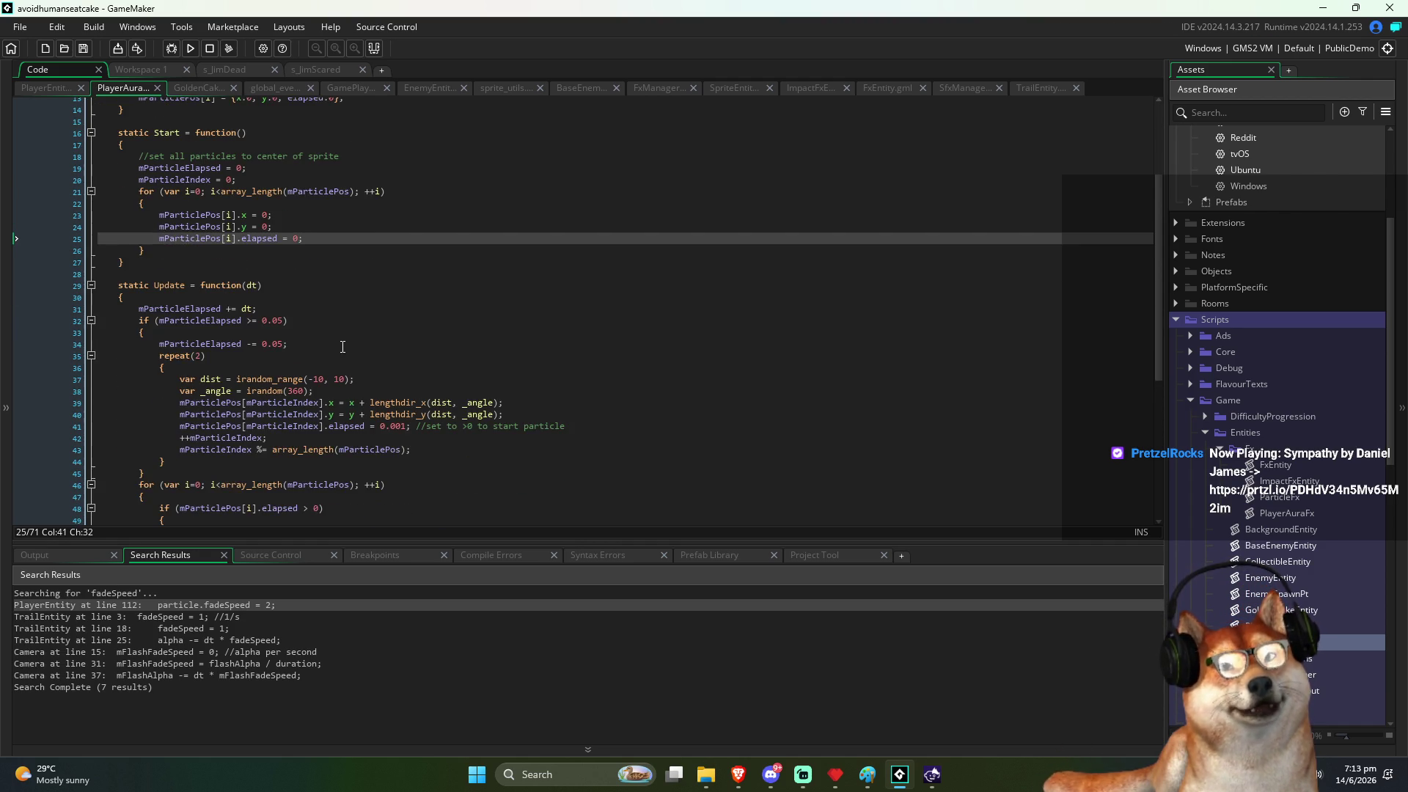
scroll(343, 347, down, 1)
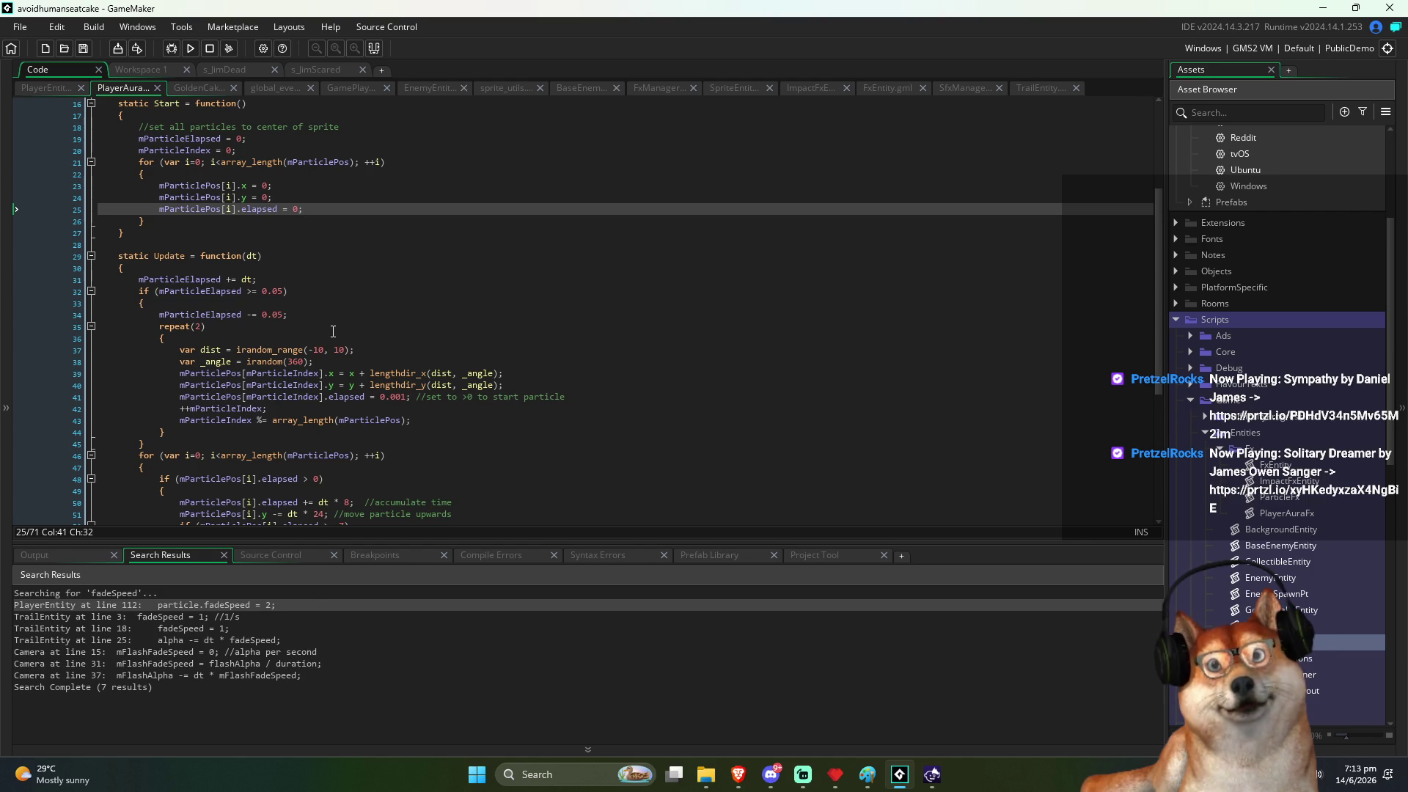
click(335, 350)
click(337, 384)
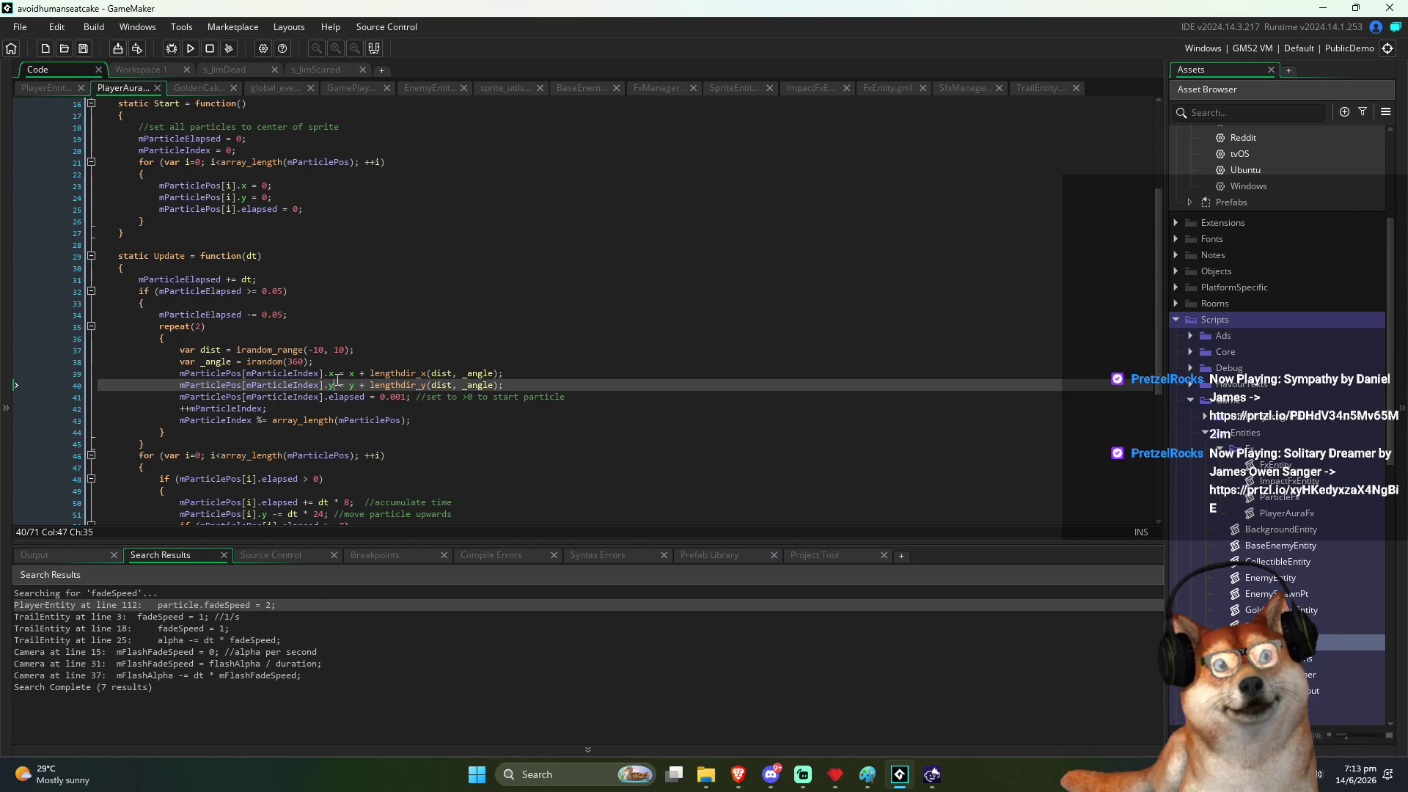
click(351, 374)
mouse_move(352, 376)
mouse_down()
mouse_move(365, 378)
mouse_move(336, 375)
mouse_move(366, 376)
mouse_up()
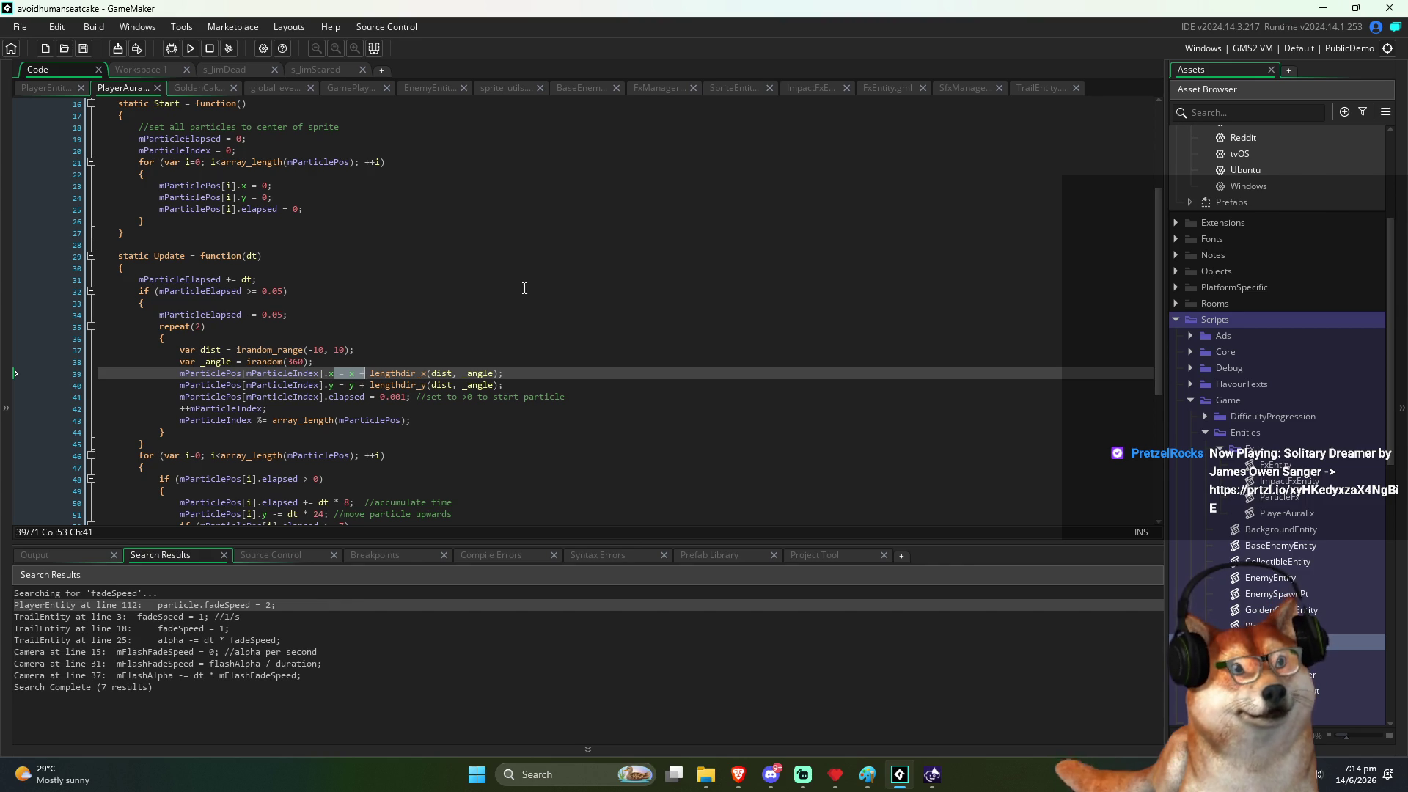
click(474, 284)
key(Left)
click(443, 373)
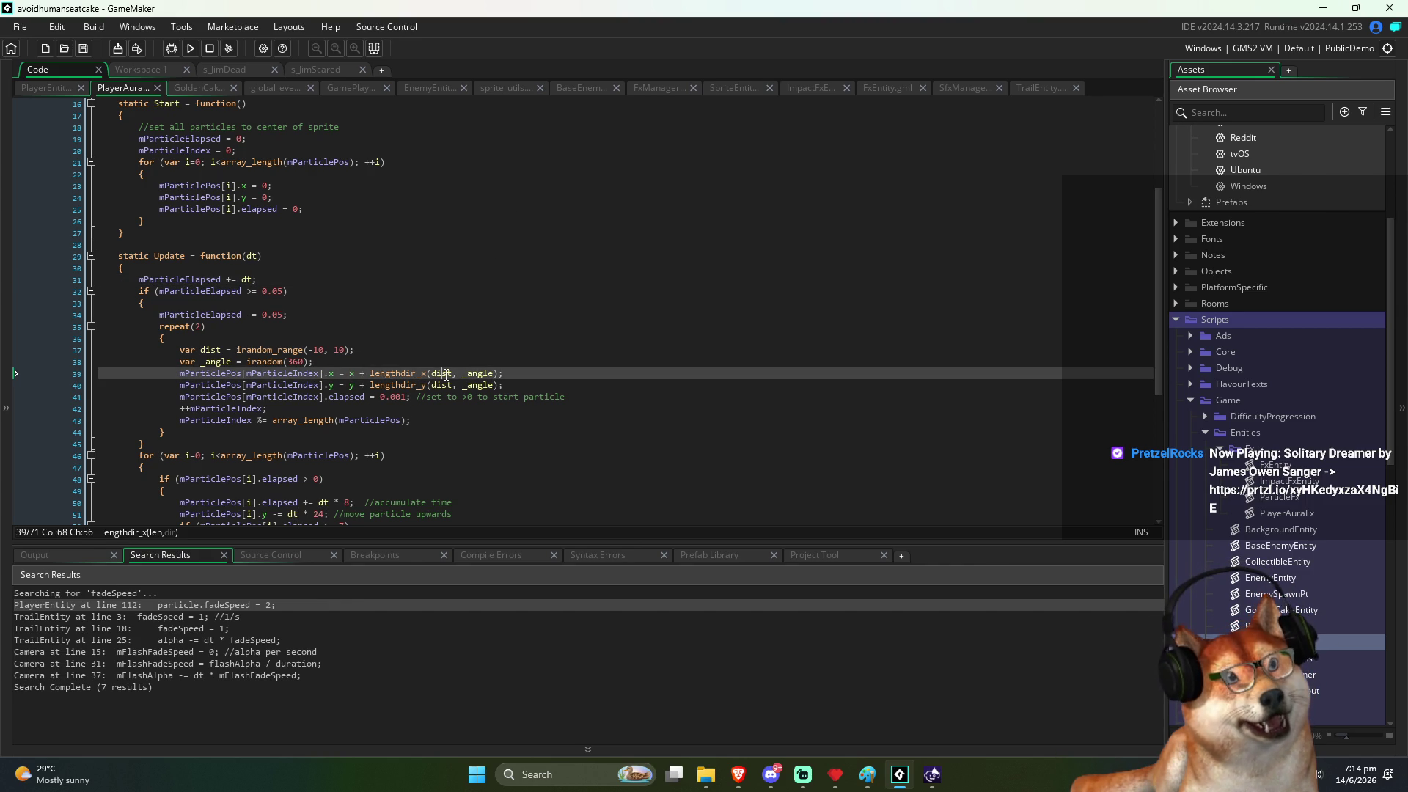
scroll(446, 375, down, 1)
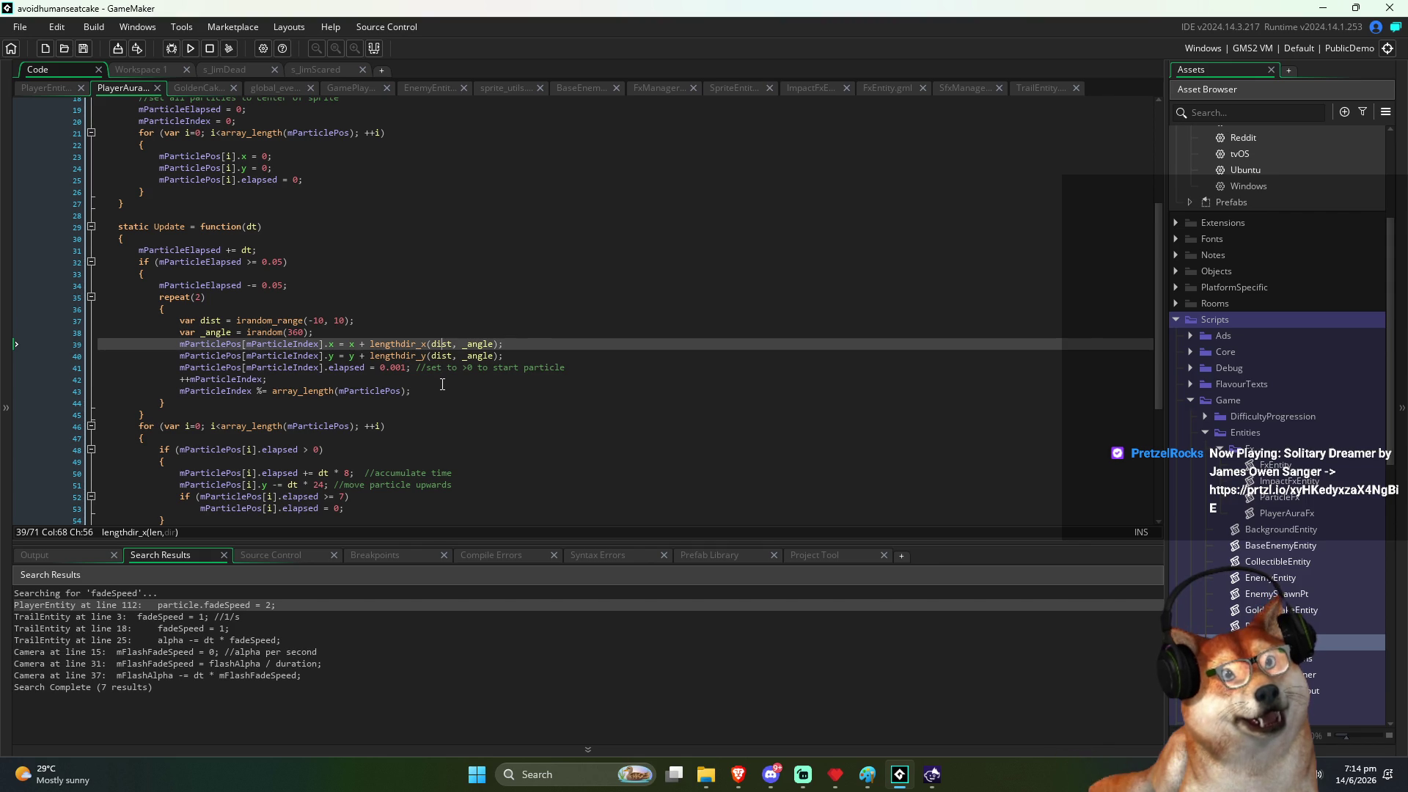
scroll(442, 385, down, 1)
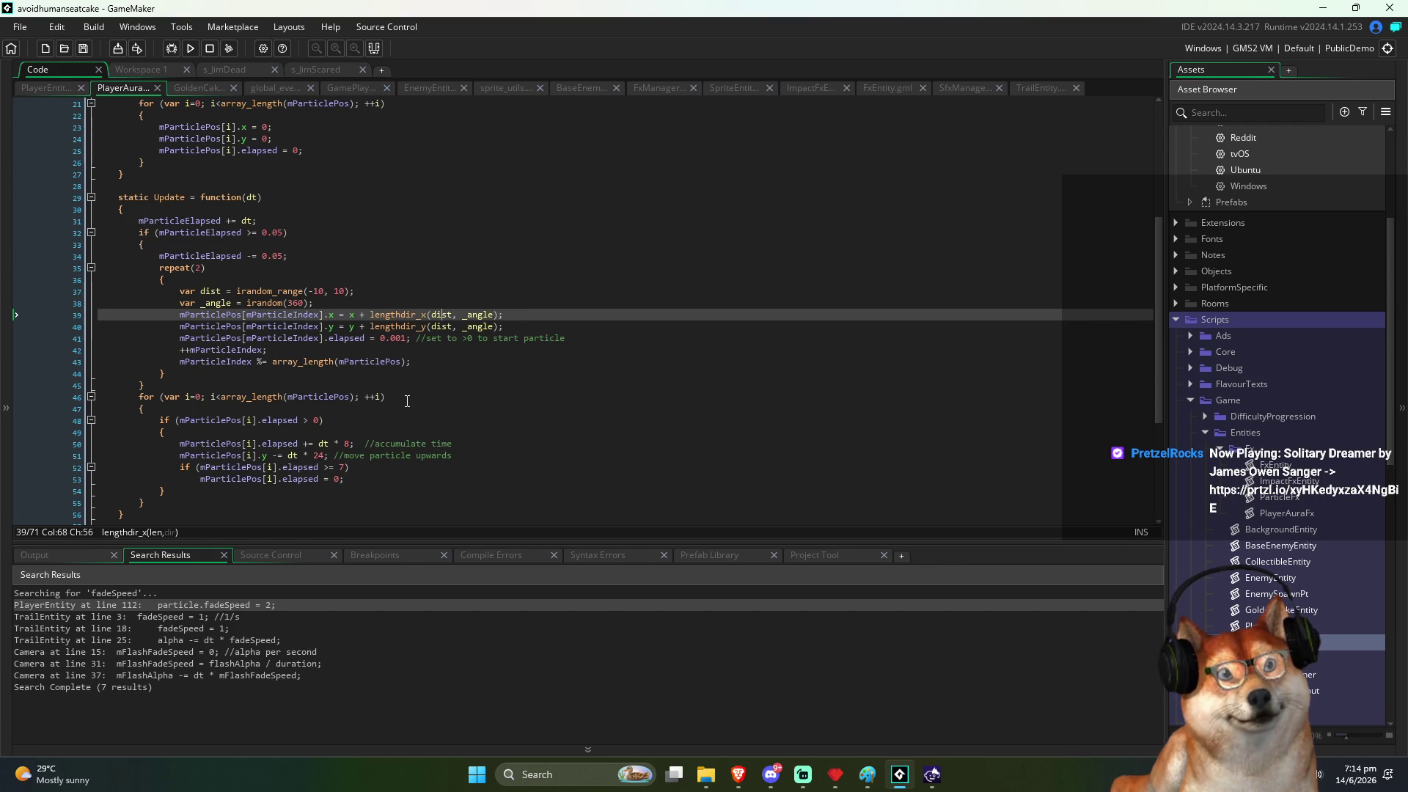
double_click(447, 316)
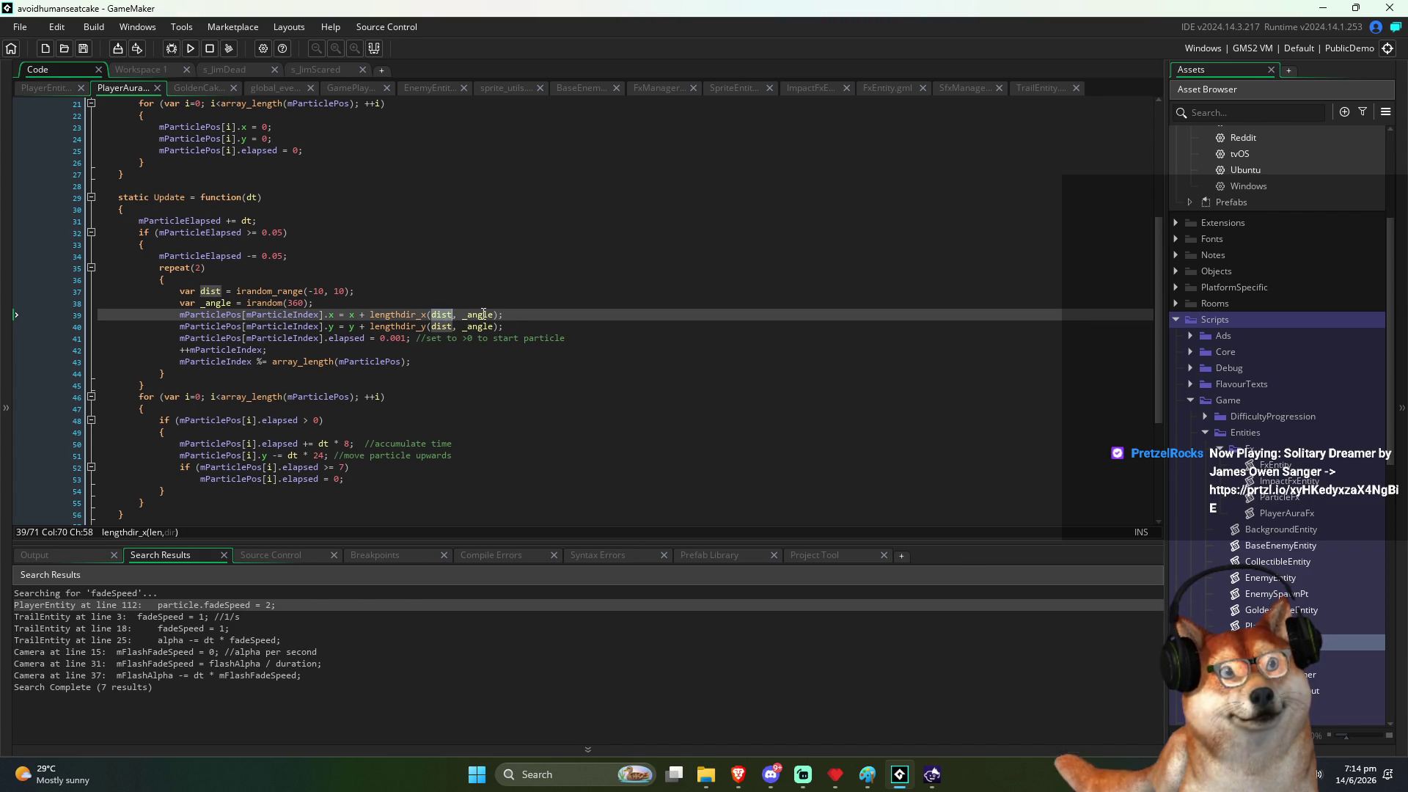
double_click(483, 314)
drag(504, 326, 186, 319)
mouse_move(503, 327)
mouse_down()
mouse_move(179, 318)
mouse_move(509, 330)
mouse_up()
click(211, 326)
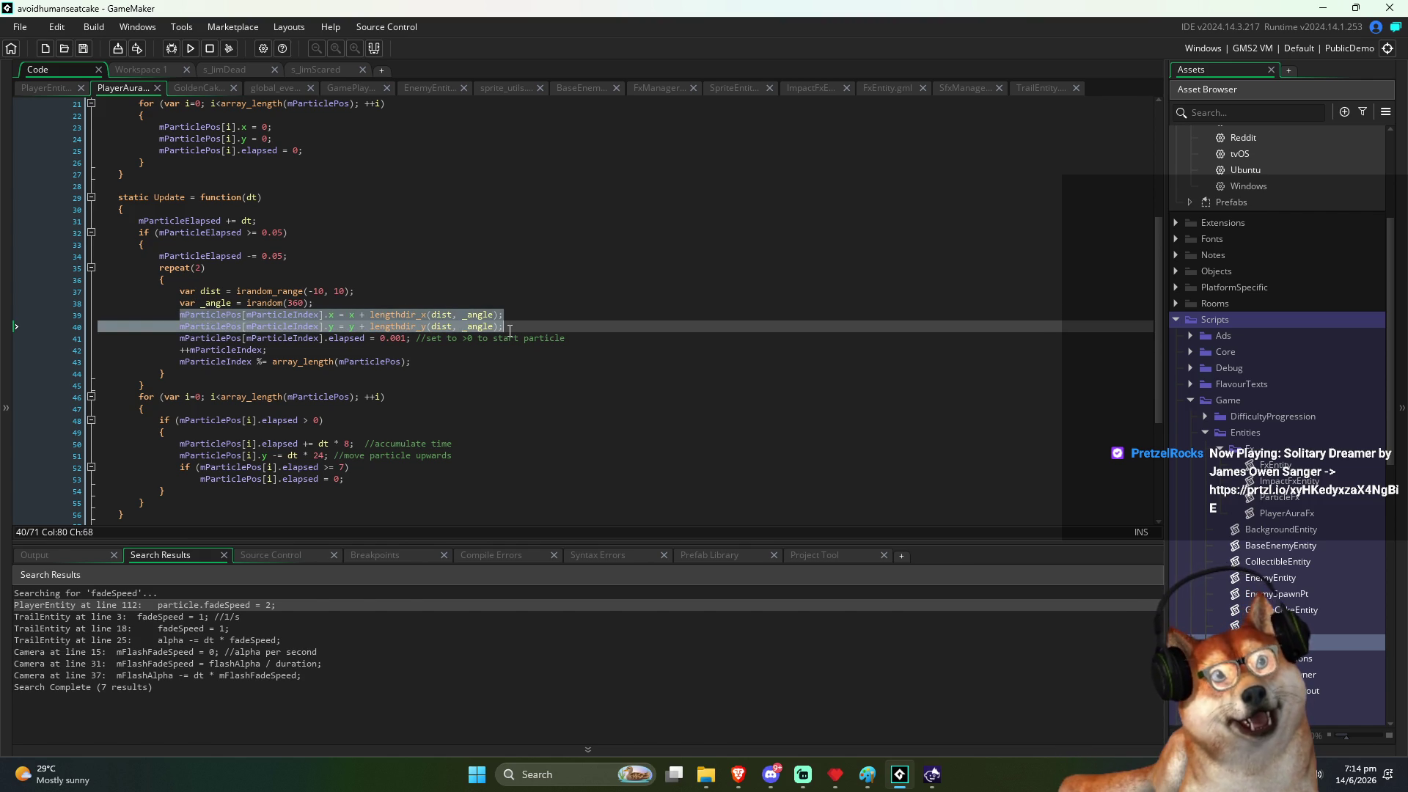
Step: Remove 'x + ' and 'y + ' from the particle position lines 39–40
click(512, 320)
click(361, 315)
key(alt+shift+Down)
key(BackSpace)
key(BackSpace)
key(Delete)
key(Delete)
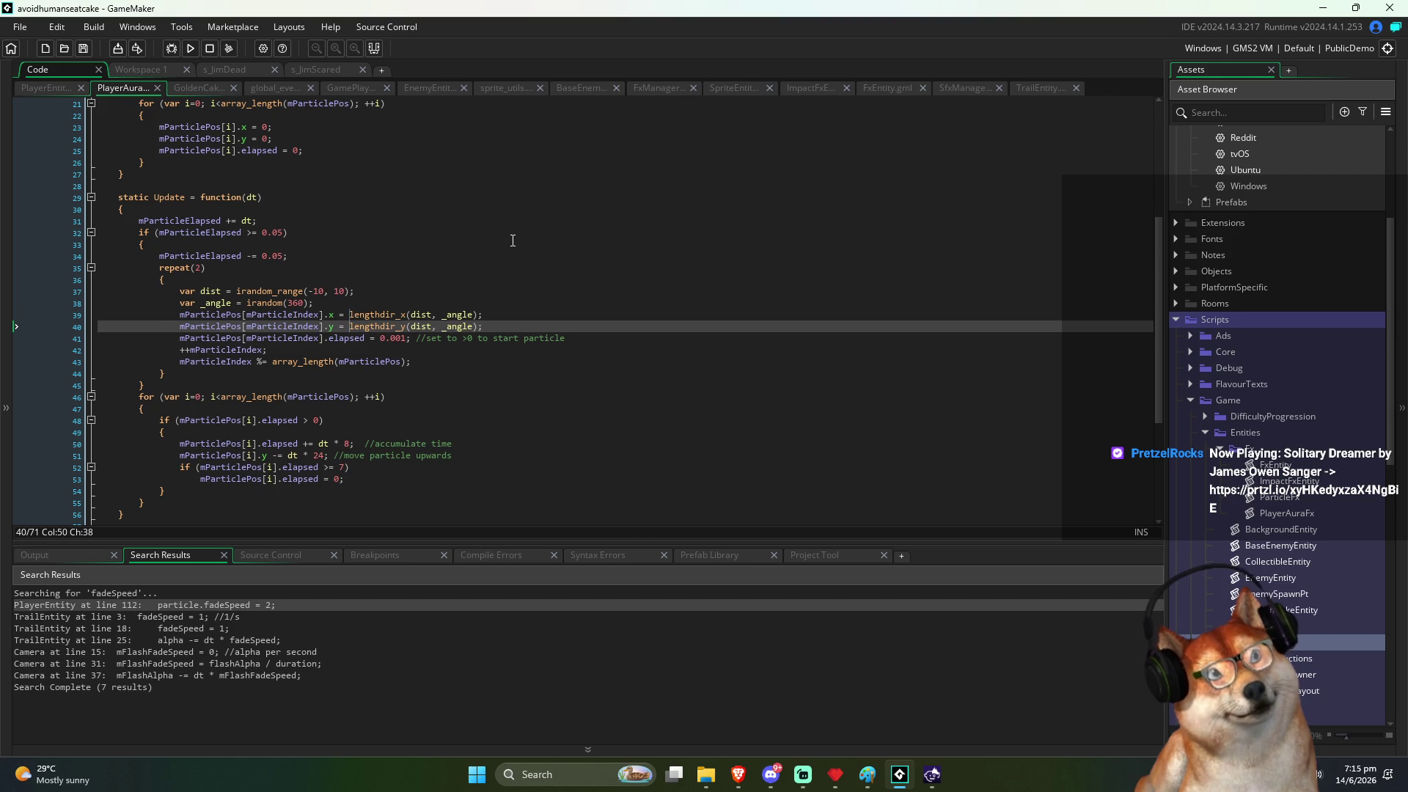
key(Escape)
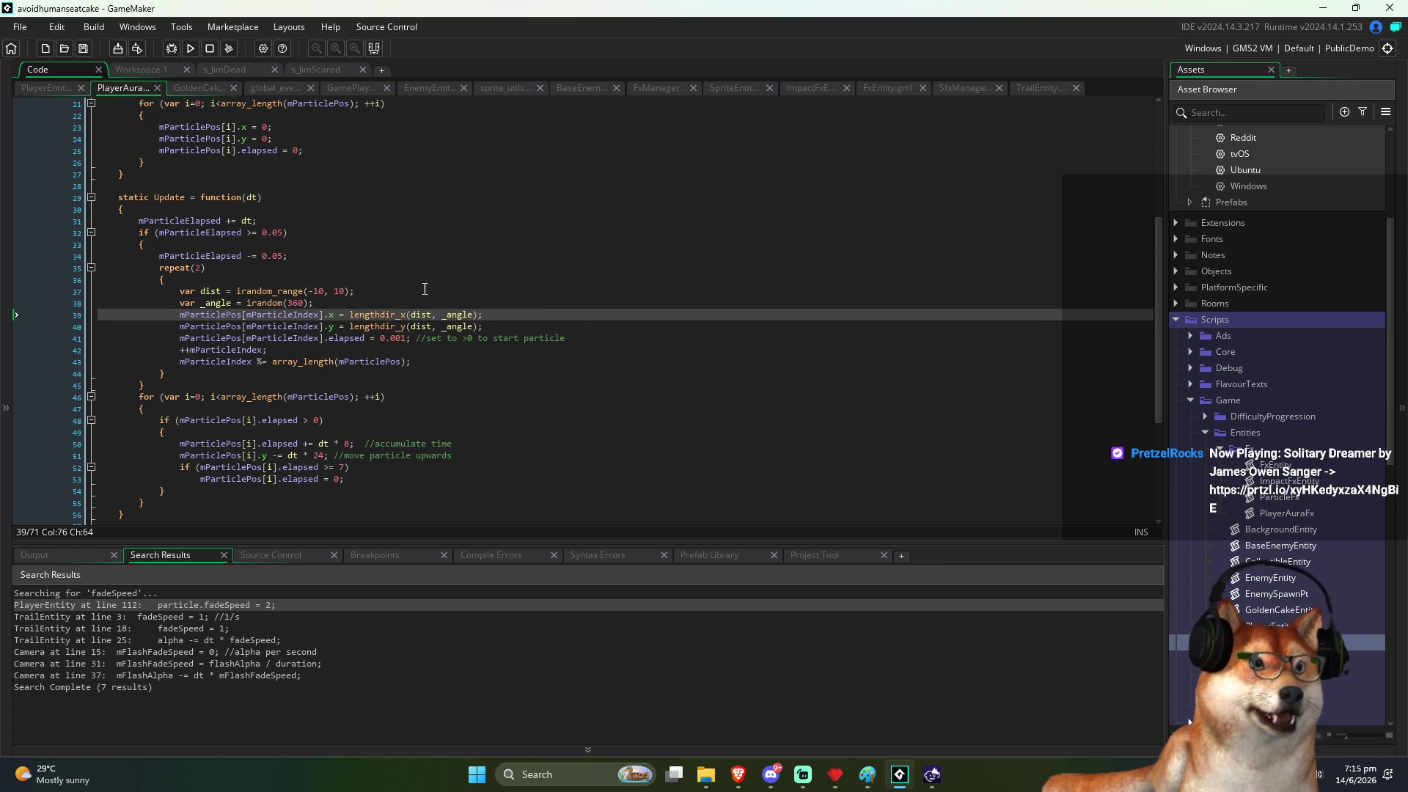
Step: Add the comment //spawn 2 particles above the repeat loop
click(332, 277)
key(Up)
key(Up)
key(End)
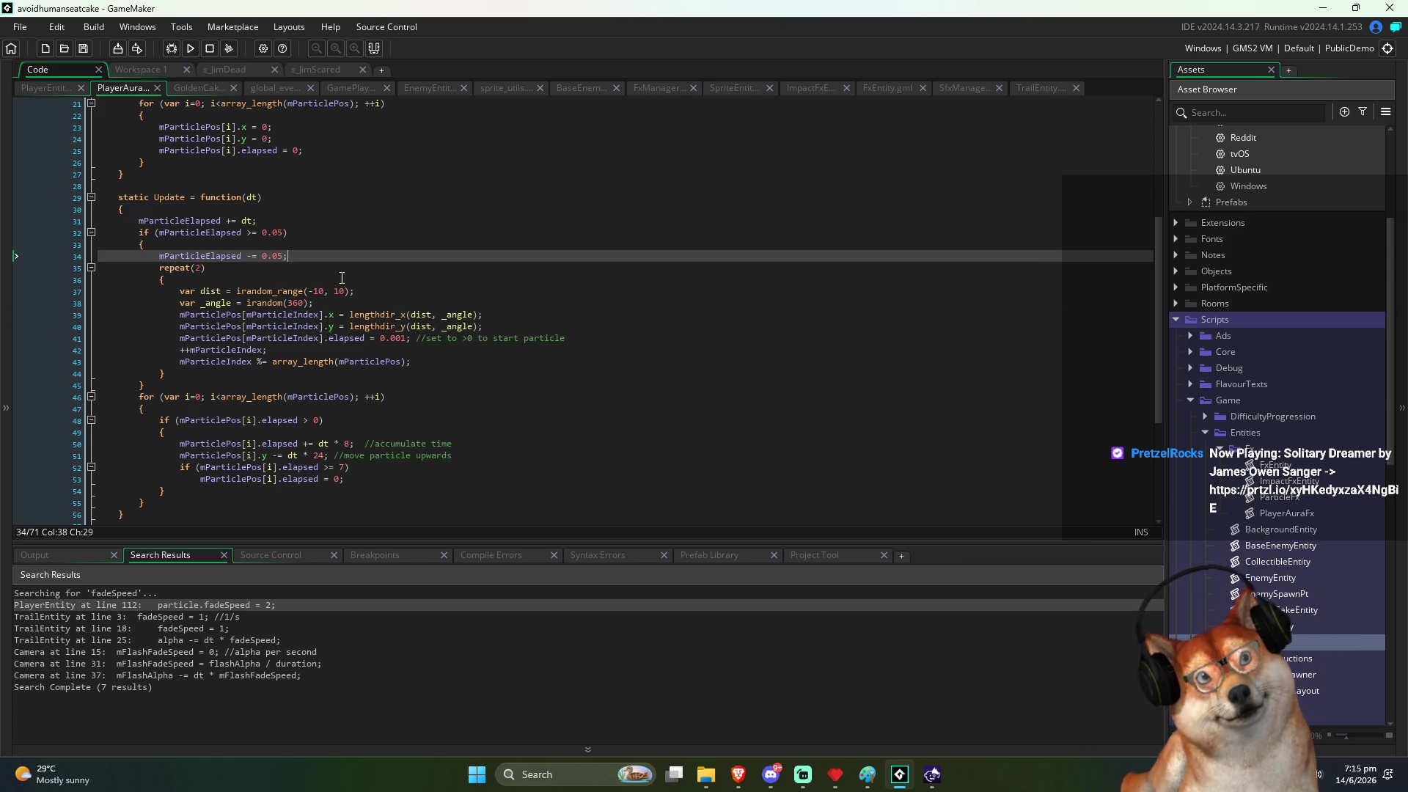
key(Return)
text(/spawn )
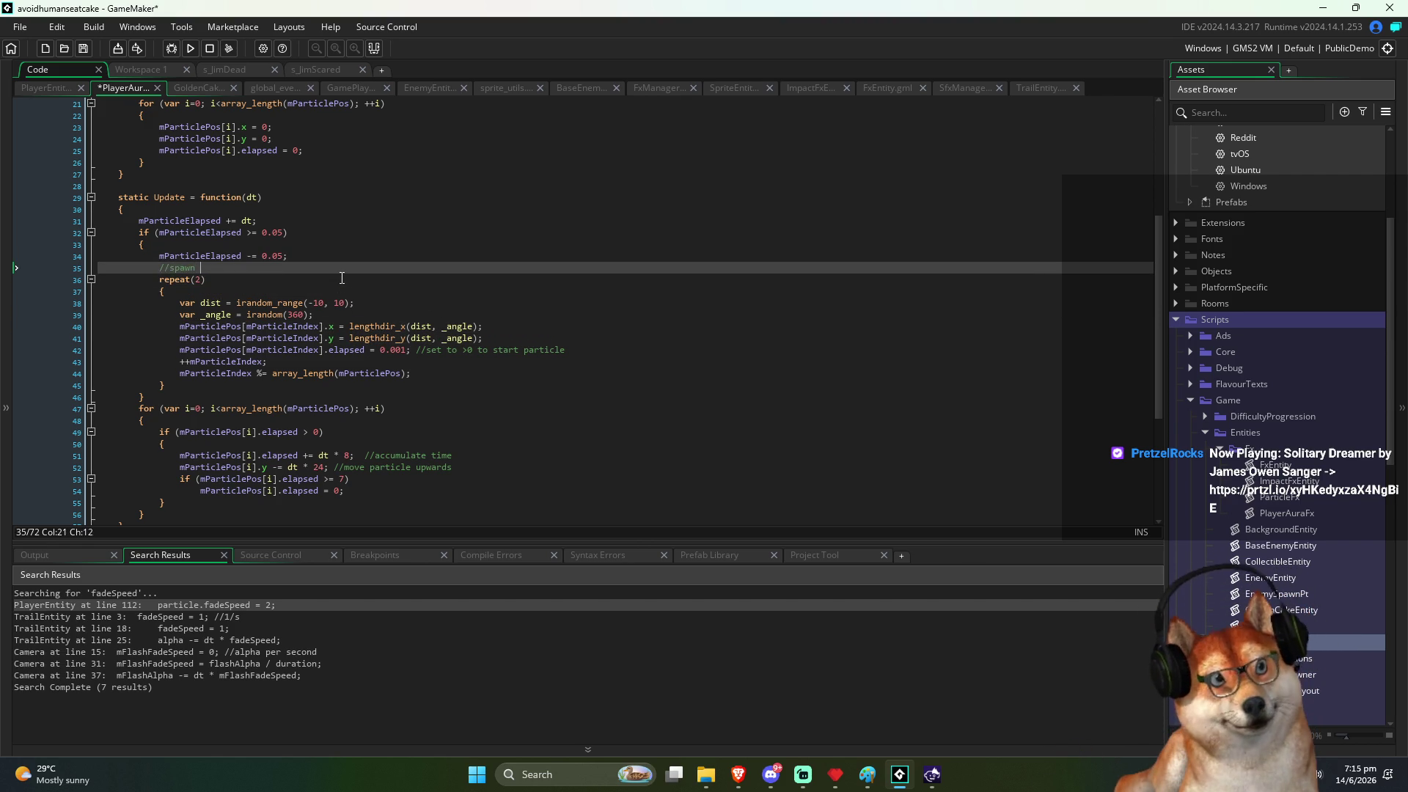
text(2 particles)
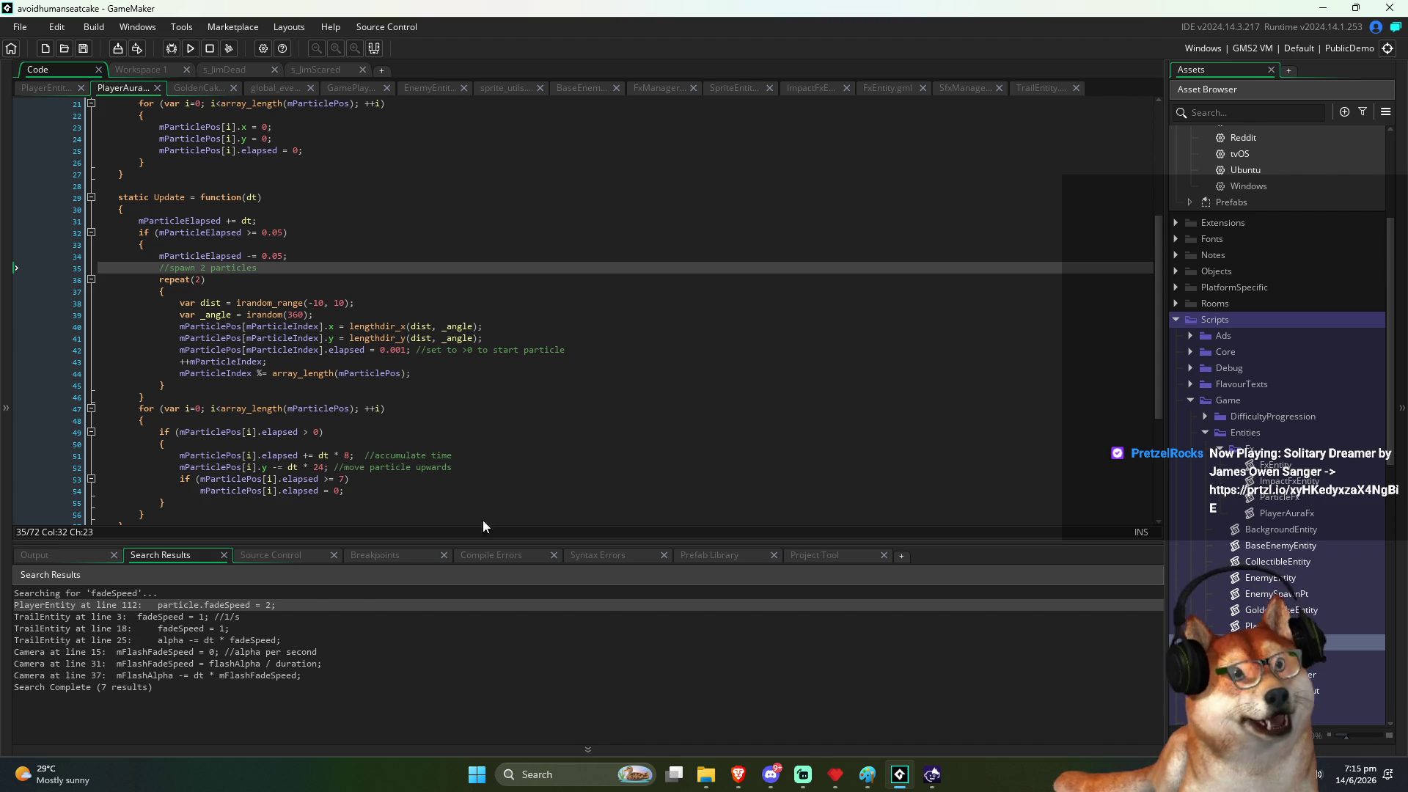
Step: Change the elapsed speed multiplier on line 51 from dt*8 to 12
click(468, 301)
click(513, 315)
click(517, 328)
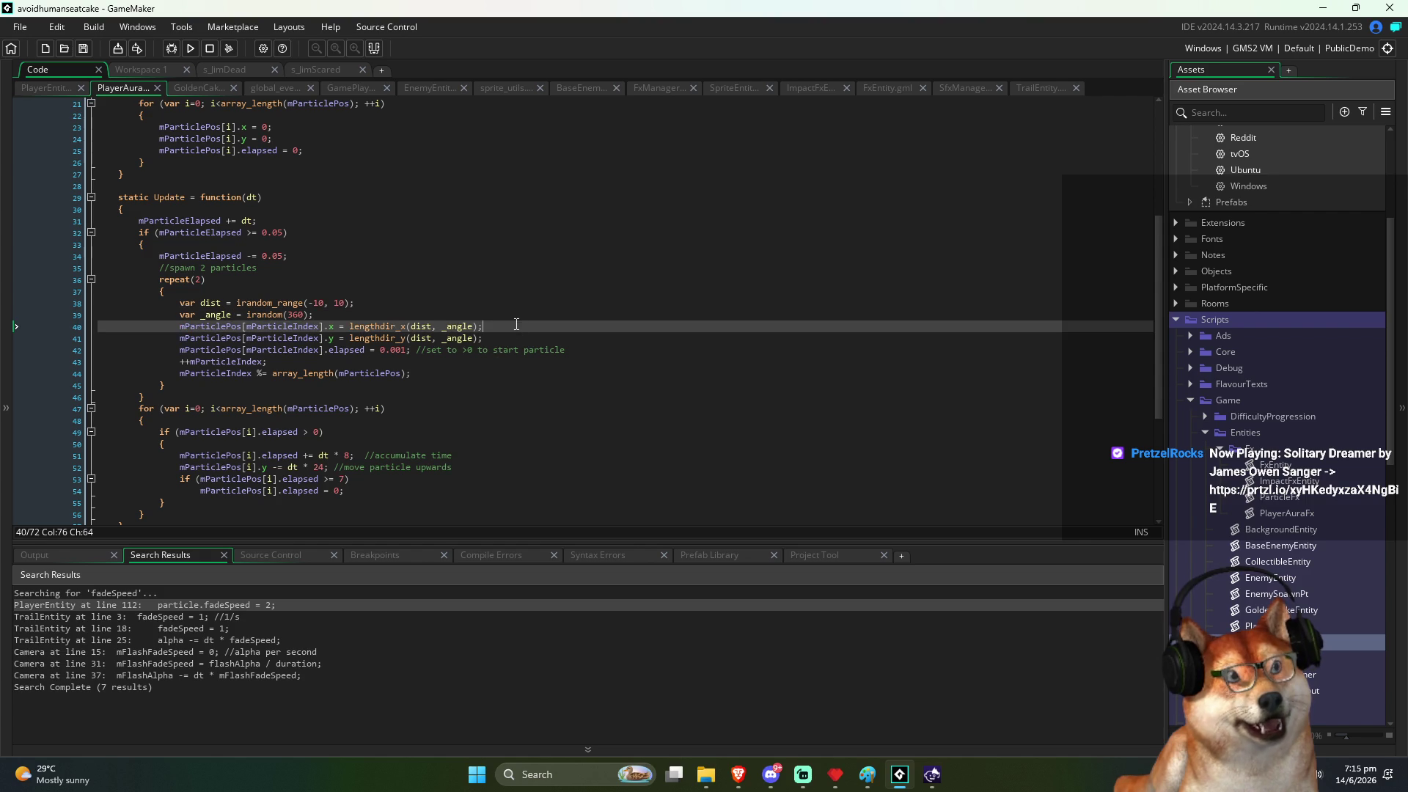
click(624, 349)
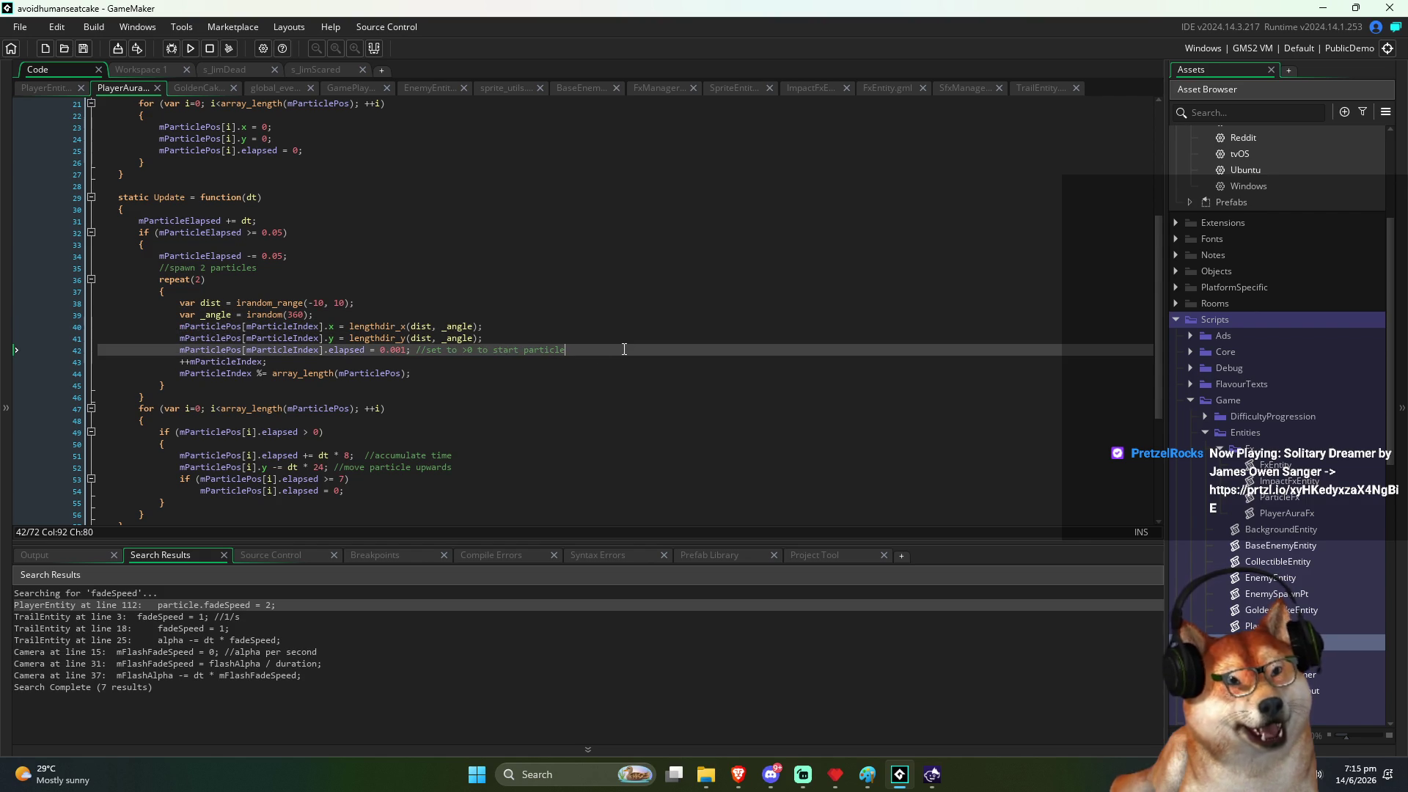
click(320, 360)
click(463, 374)
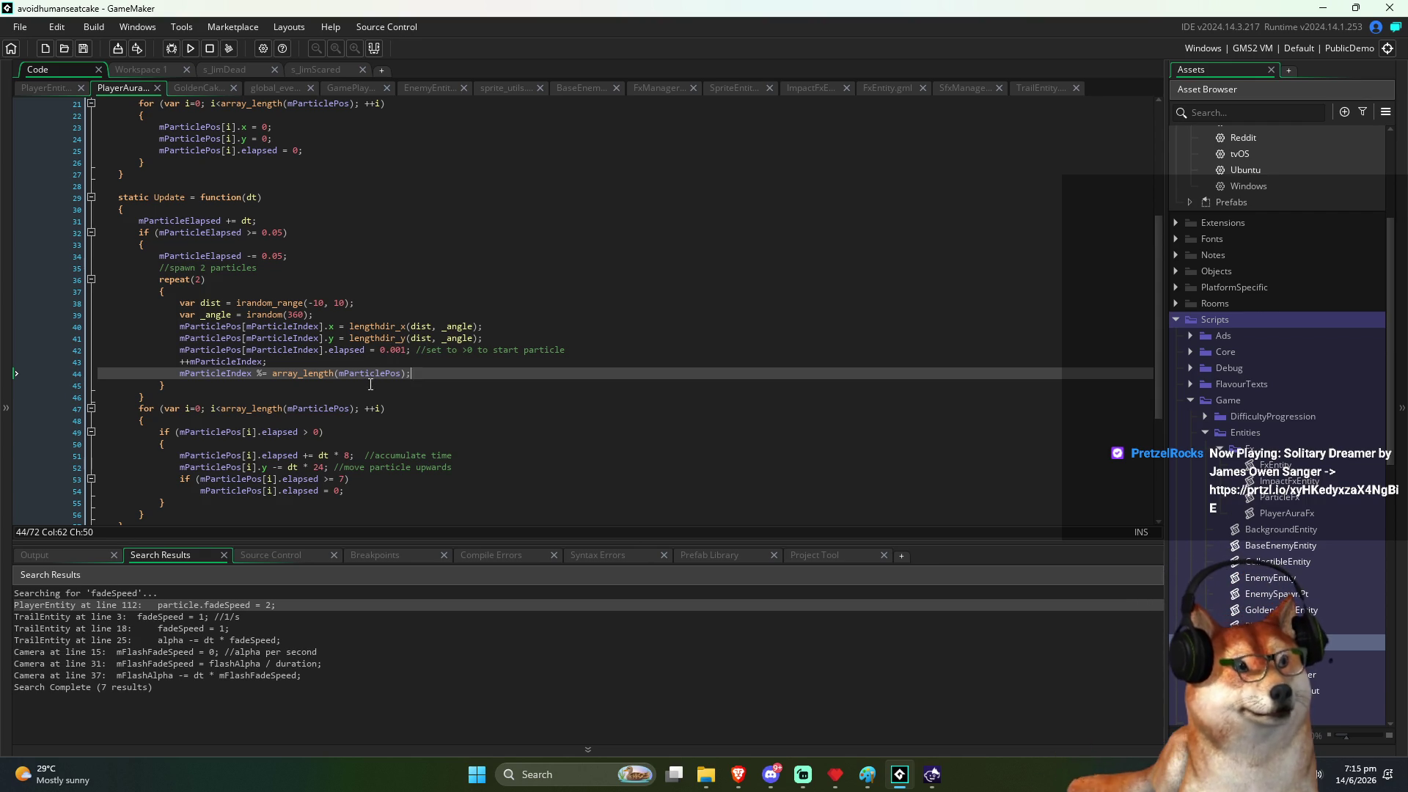
scroll(358, 417, down, 1)
click(347, 425)
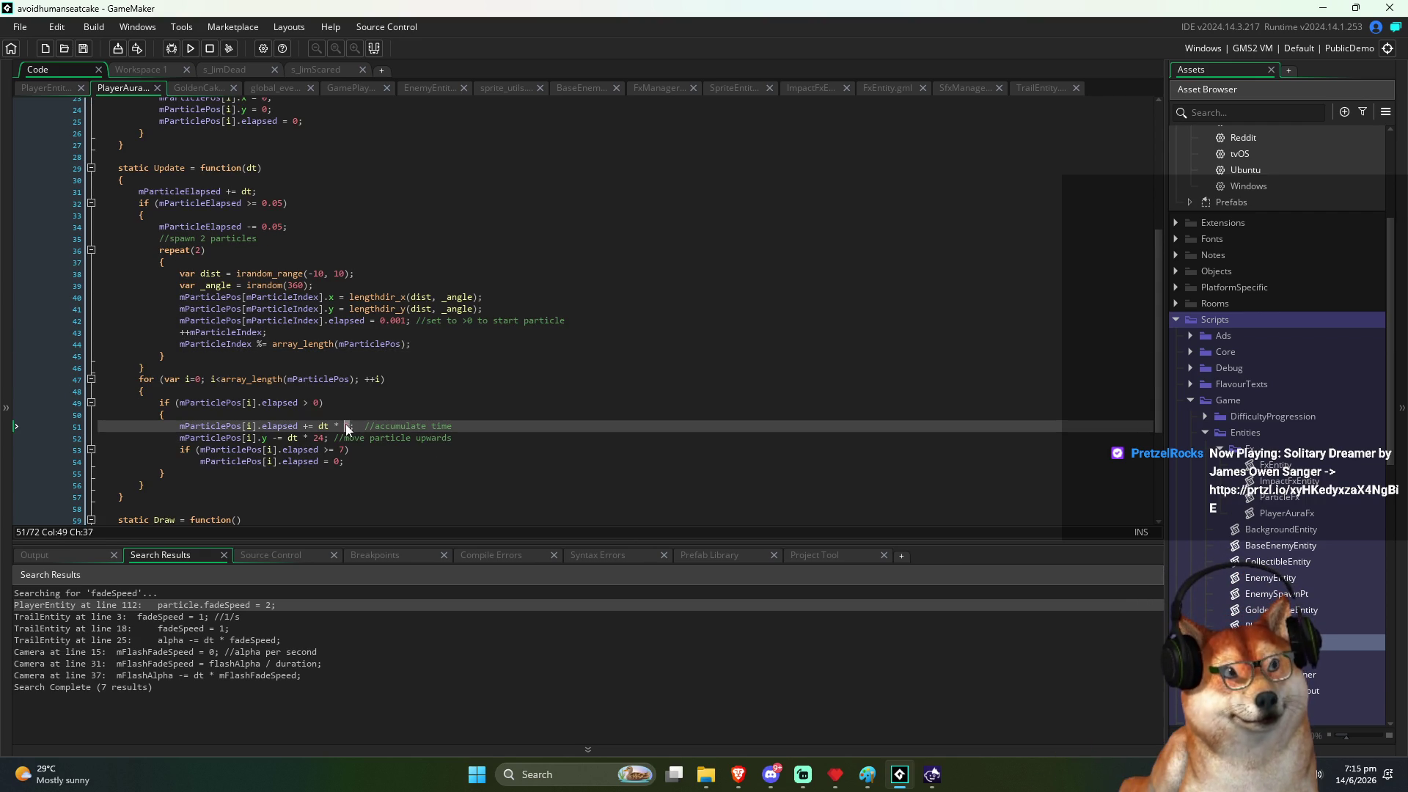
text(12)
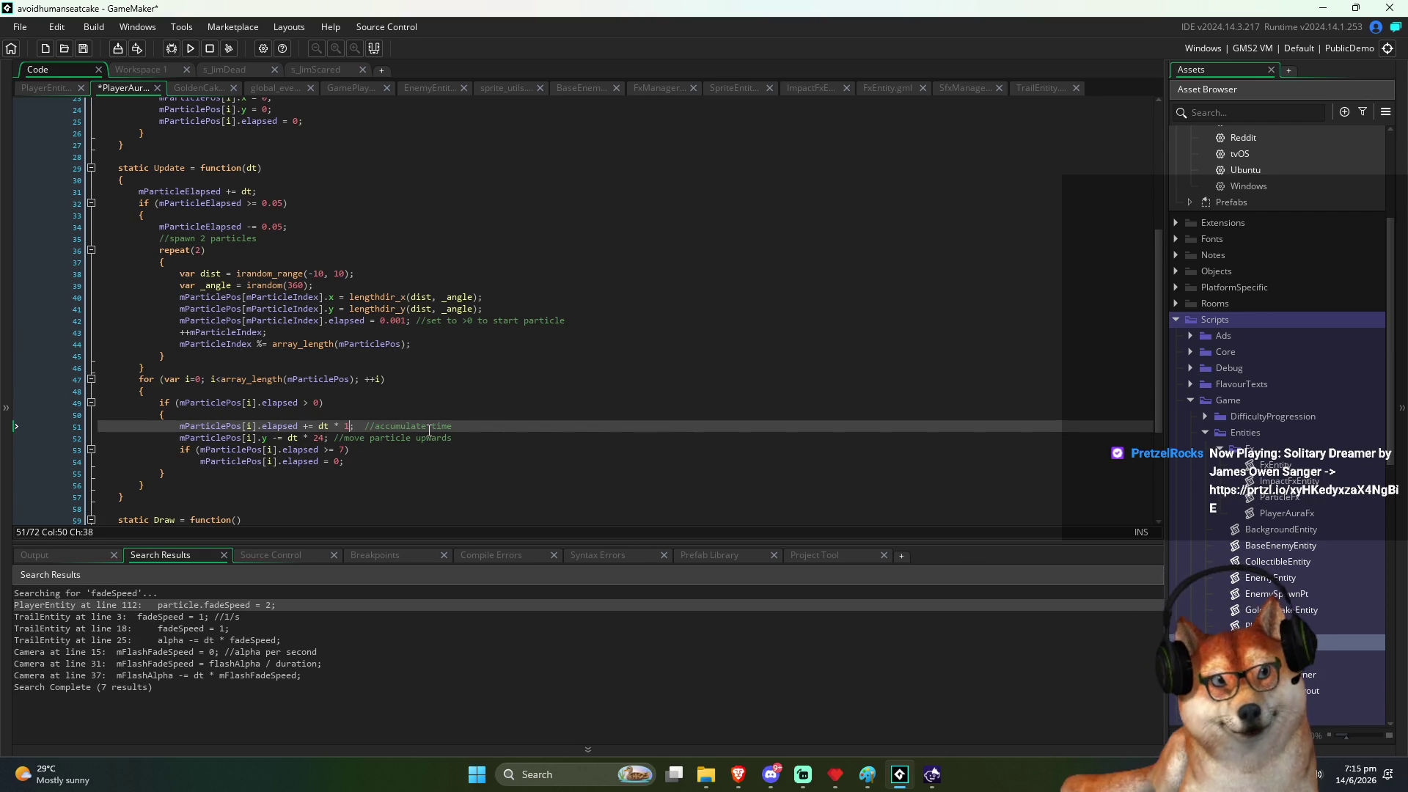
click(497, 411)
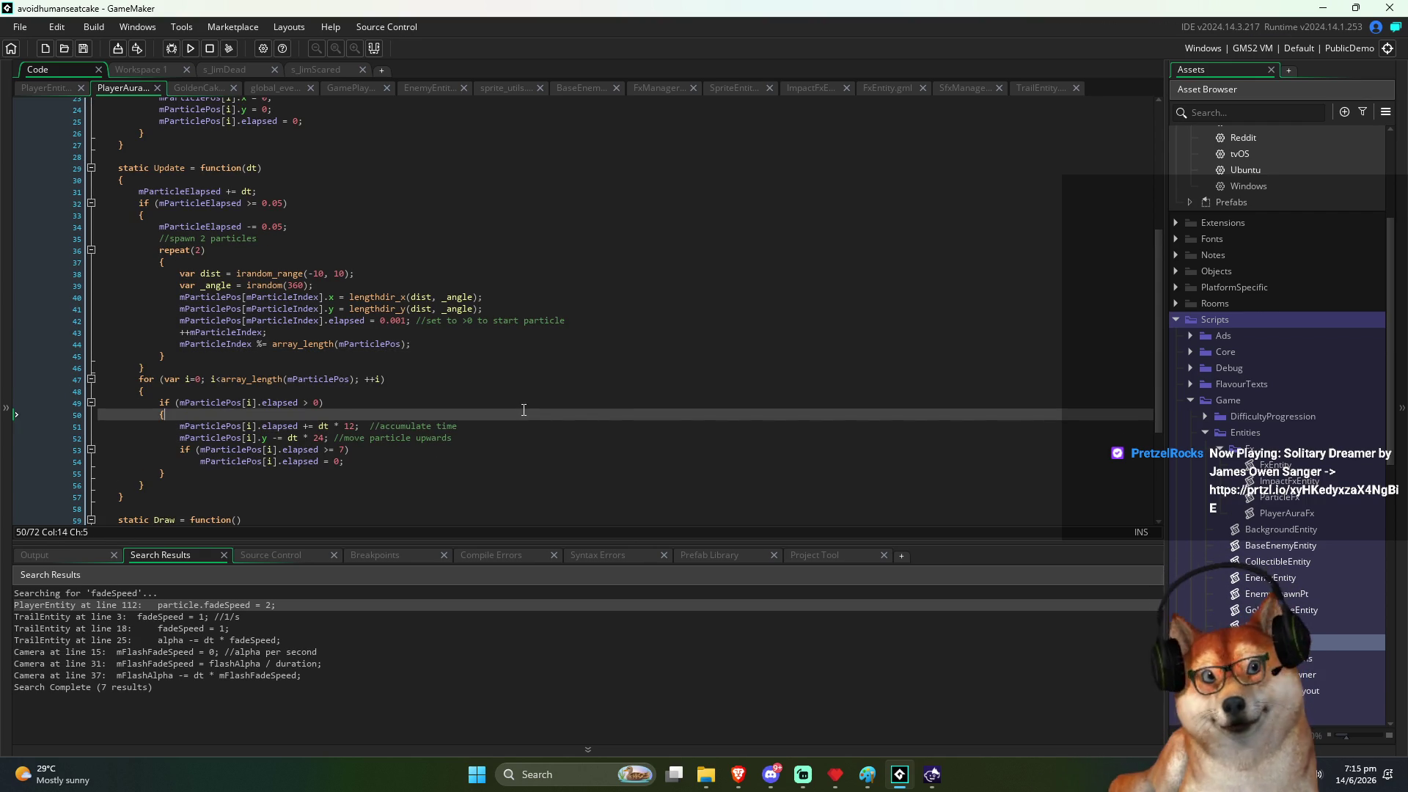
Step: Change the draw scale on line 67 from 0.7, 0.7 to 1, 1 and save
scroll(637, 461, down, 3)
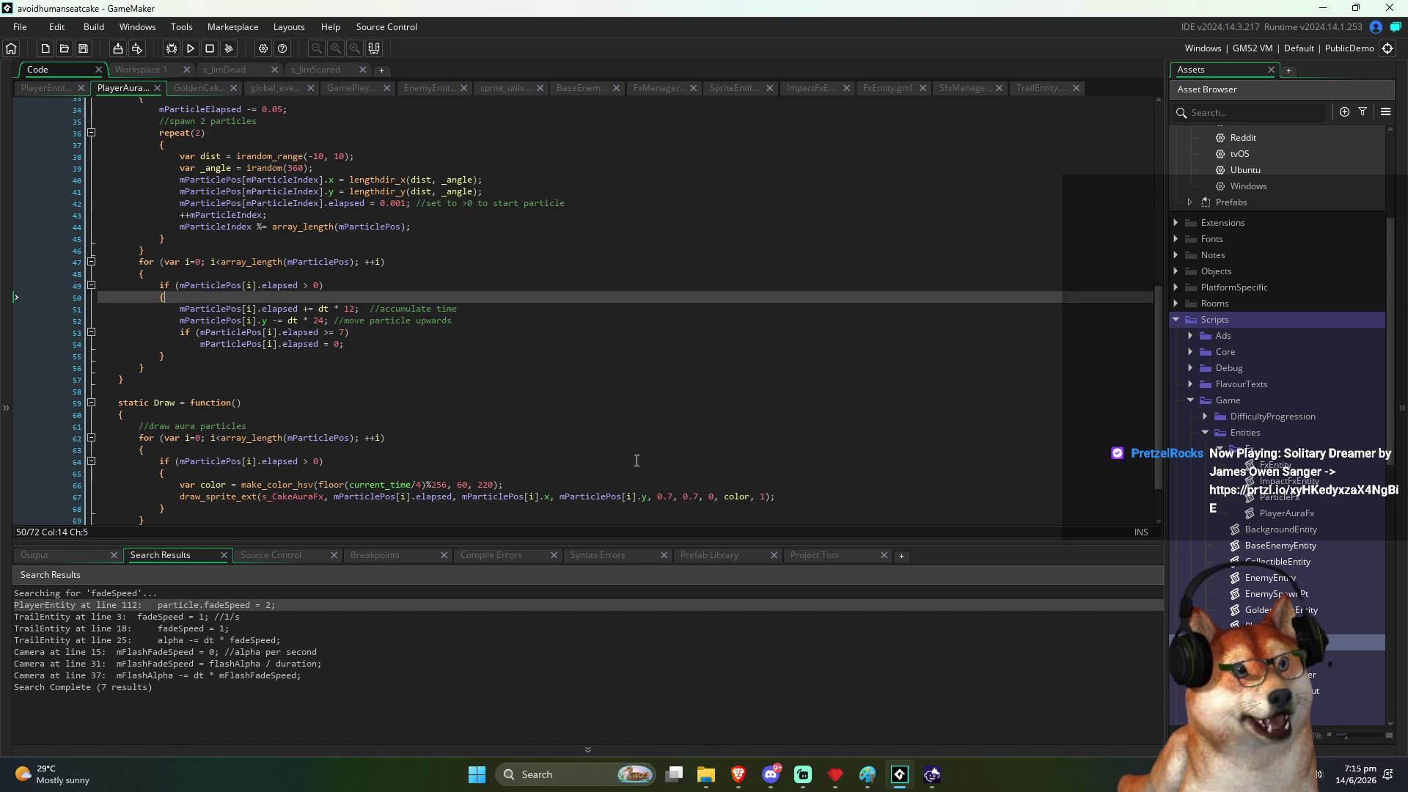
double_click(664, 496)
text(1)
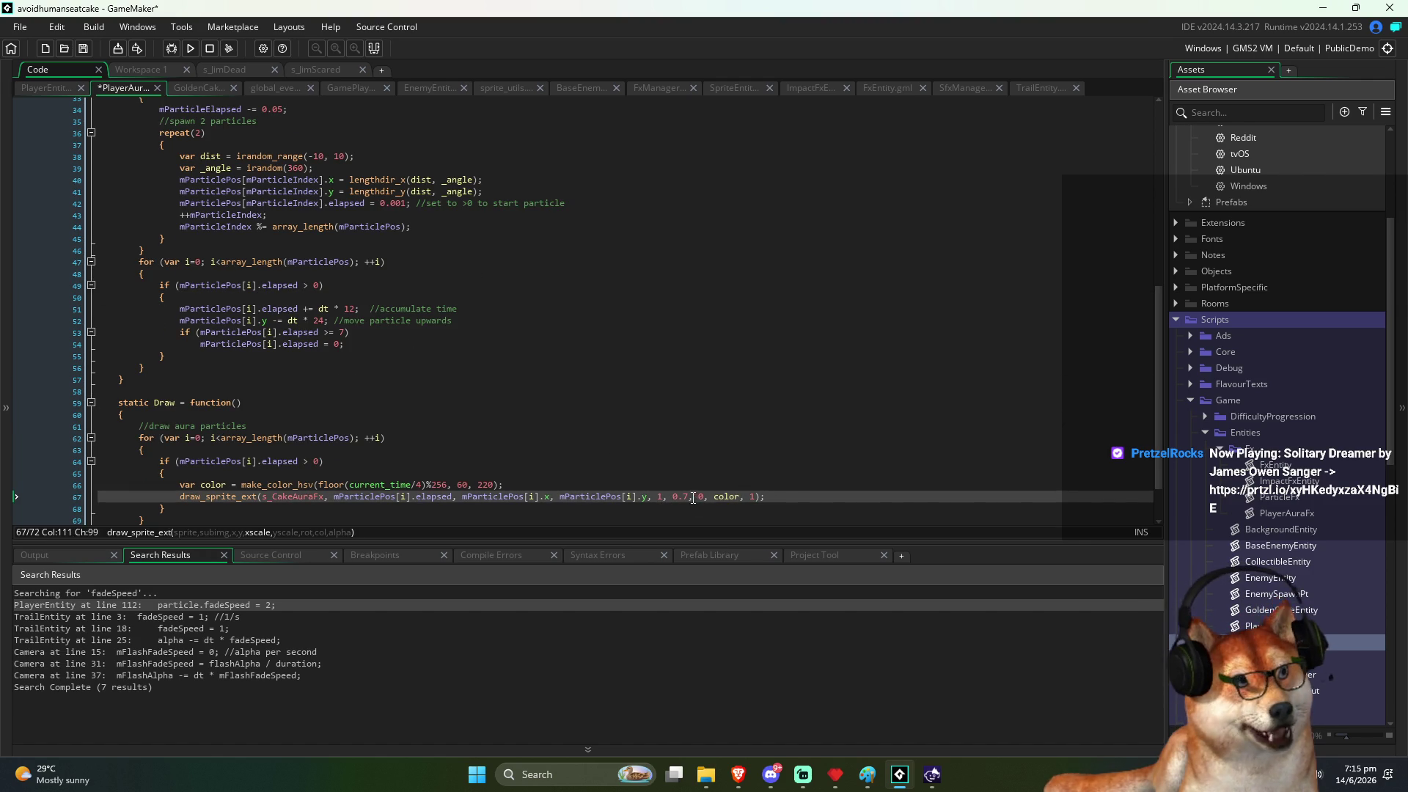
double_click(680, 496)
text(1)
key(ctrl+s)
Step: Set the particles' upward speed value to 4
click(537, 379)
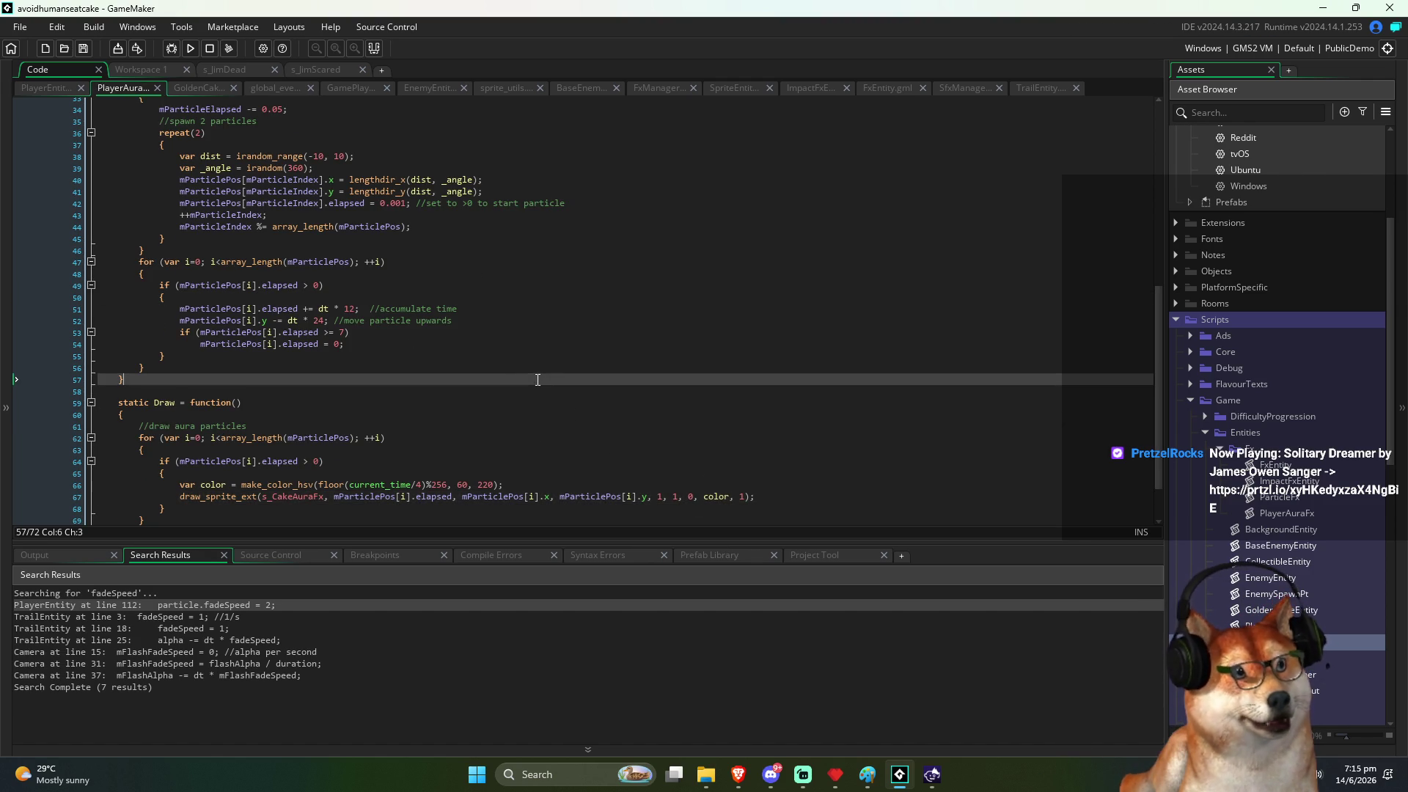
click(275, 321)
text(4)
click(379, 344)
click(385, 360)
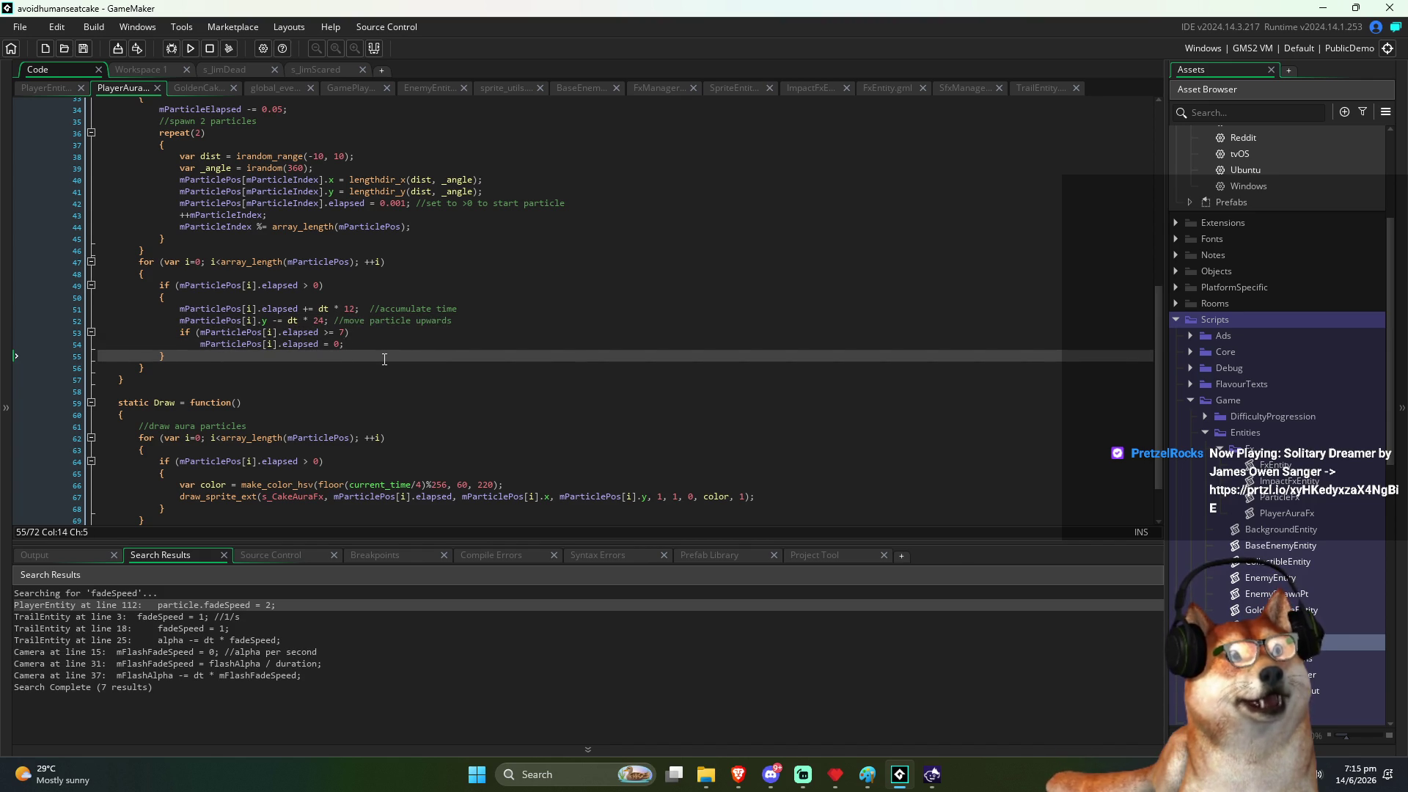
Step: Add x + and y + to draw_sprite_ext's position arguments and run the game
click(345, 181)
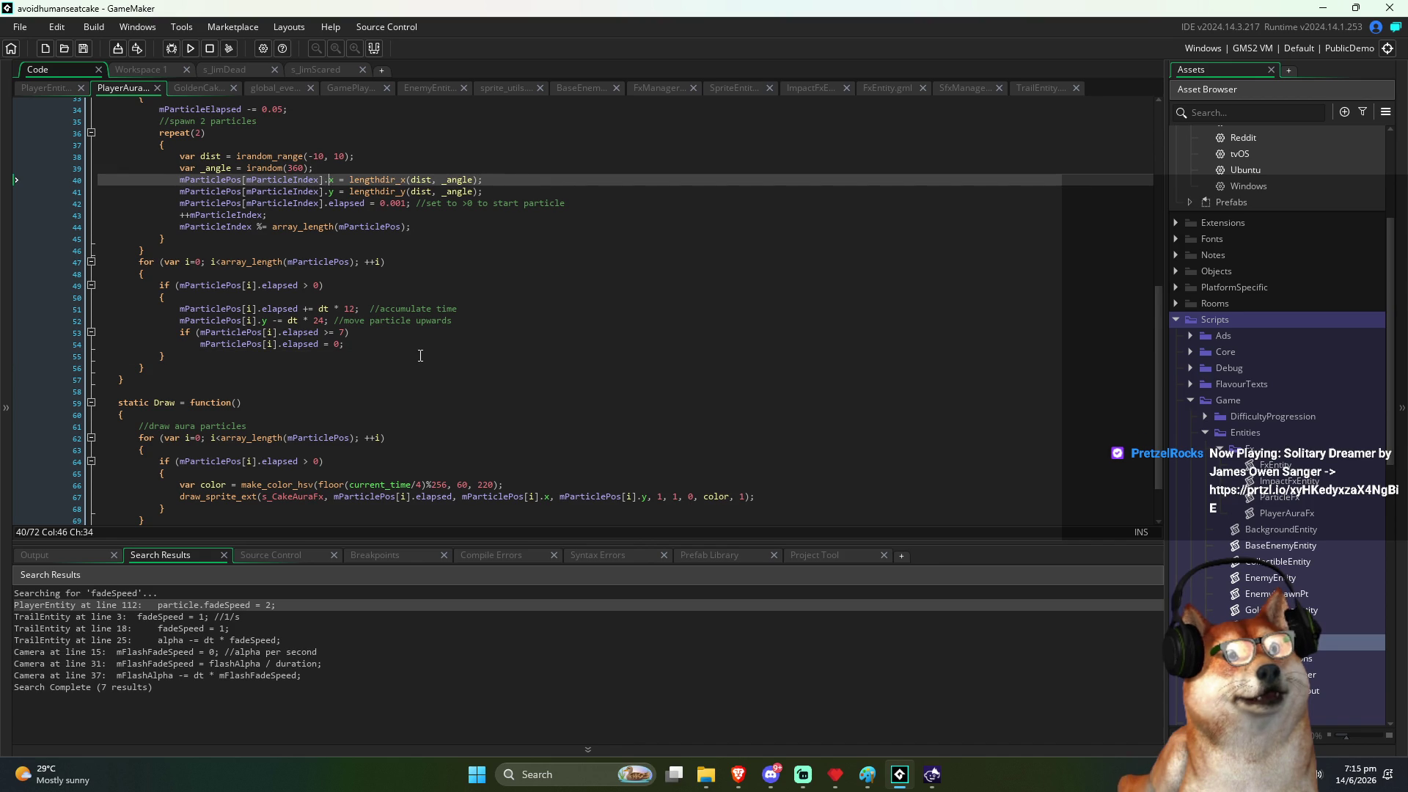
scroll(420, 362, down, 2)
click(371, 438)
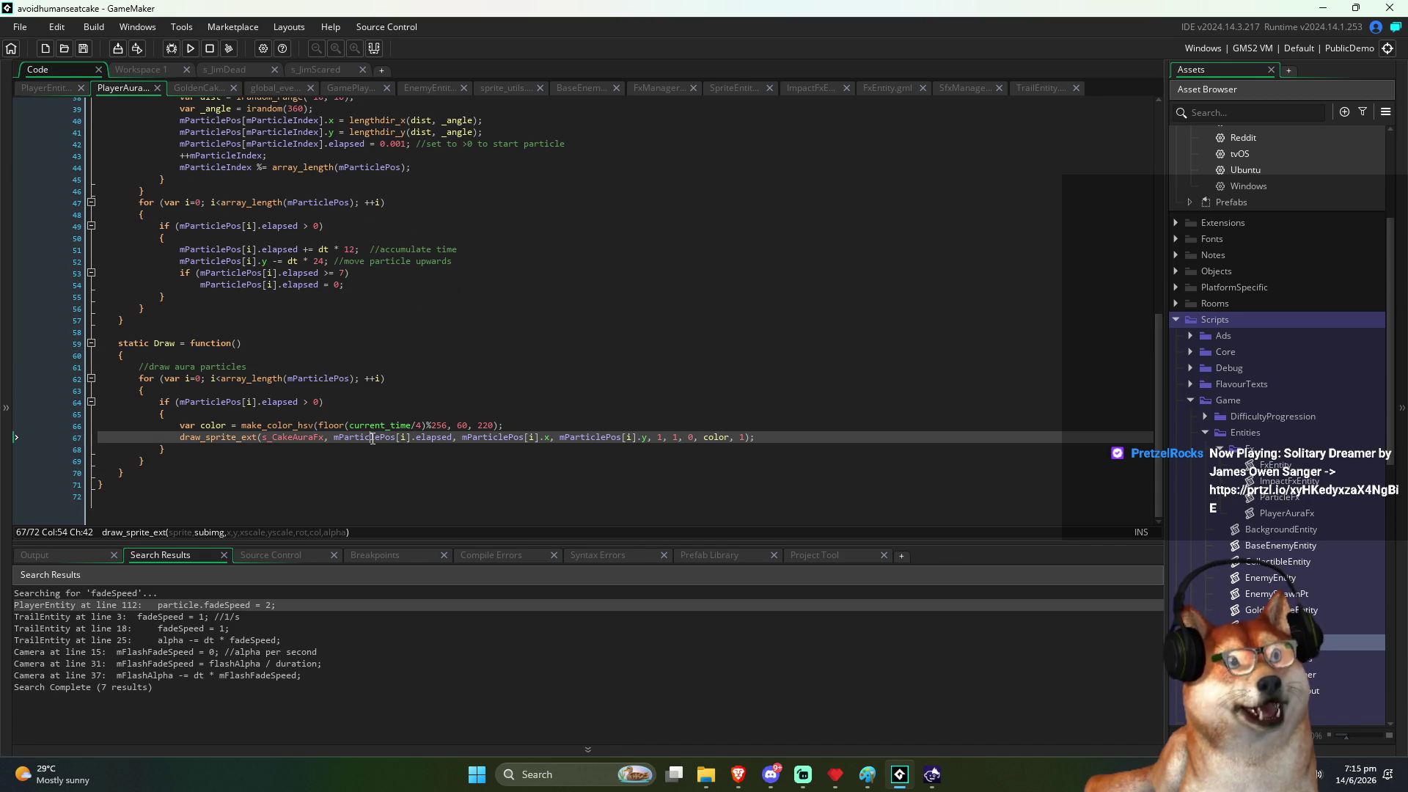
key(ctrl+Right)
key(ctrl+Right)
key(ctrl+Right)
text(x +)
key(ctrl+Right)
key(ctrl+Right)
key(ctrl+Right)
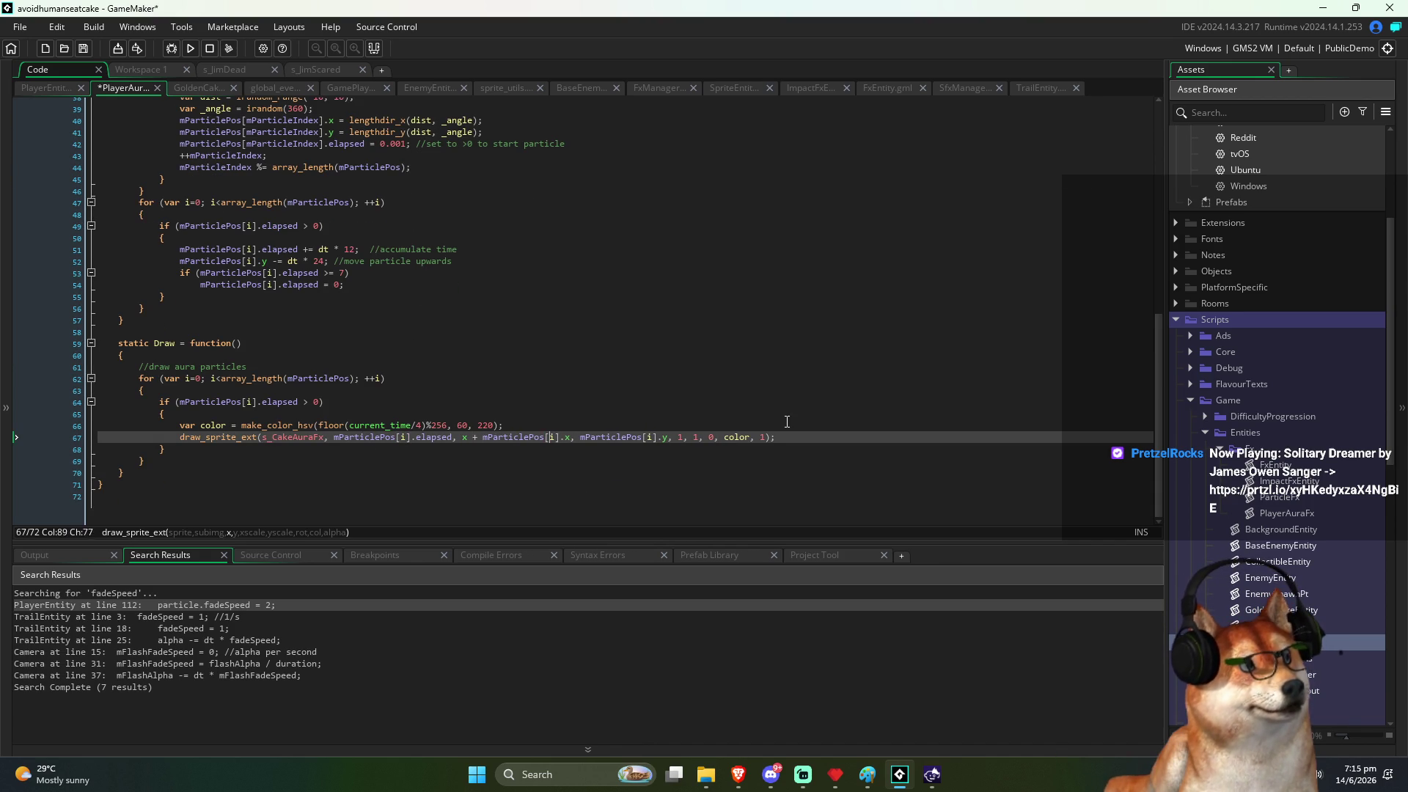
key(ctrl+Right)
text(y +)
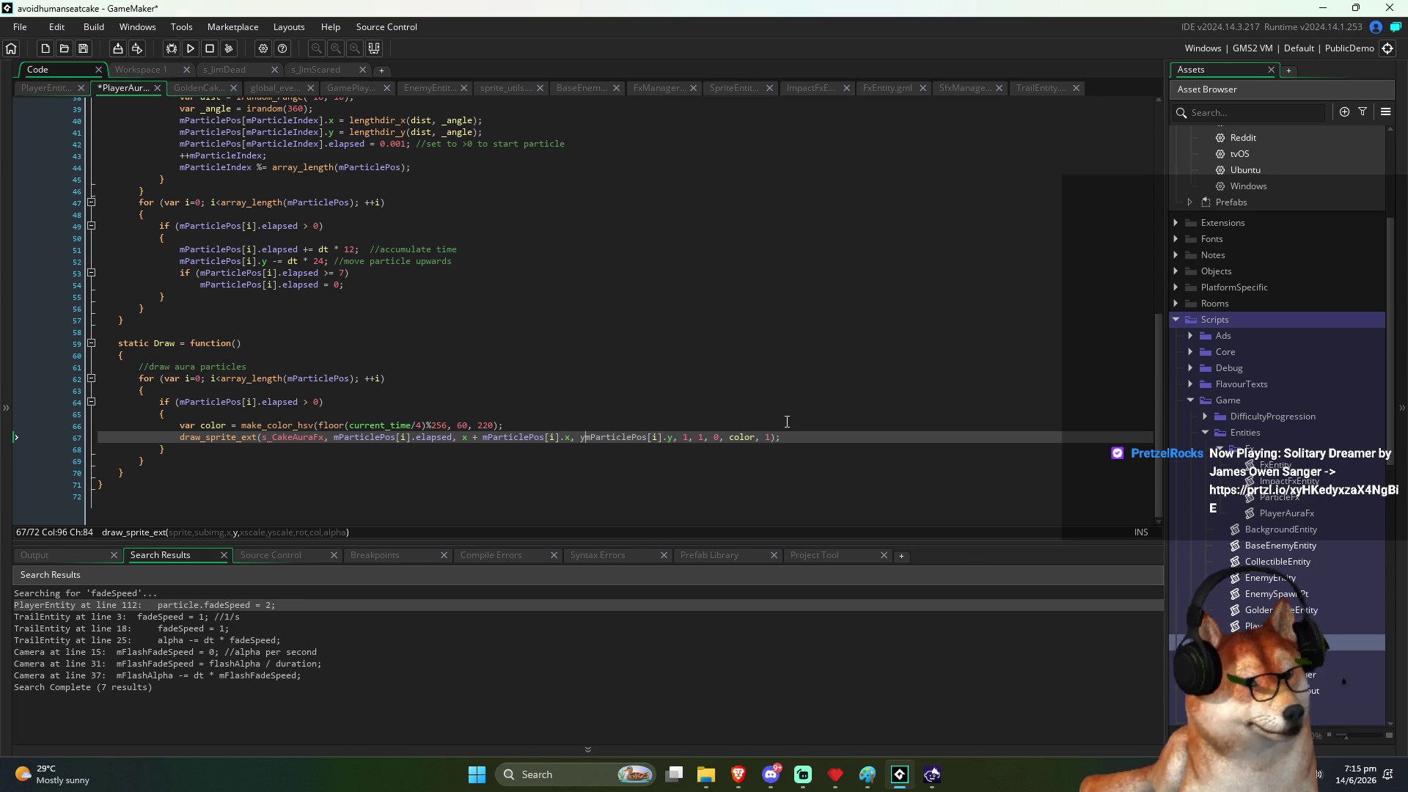
key(F5)
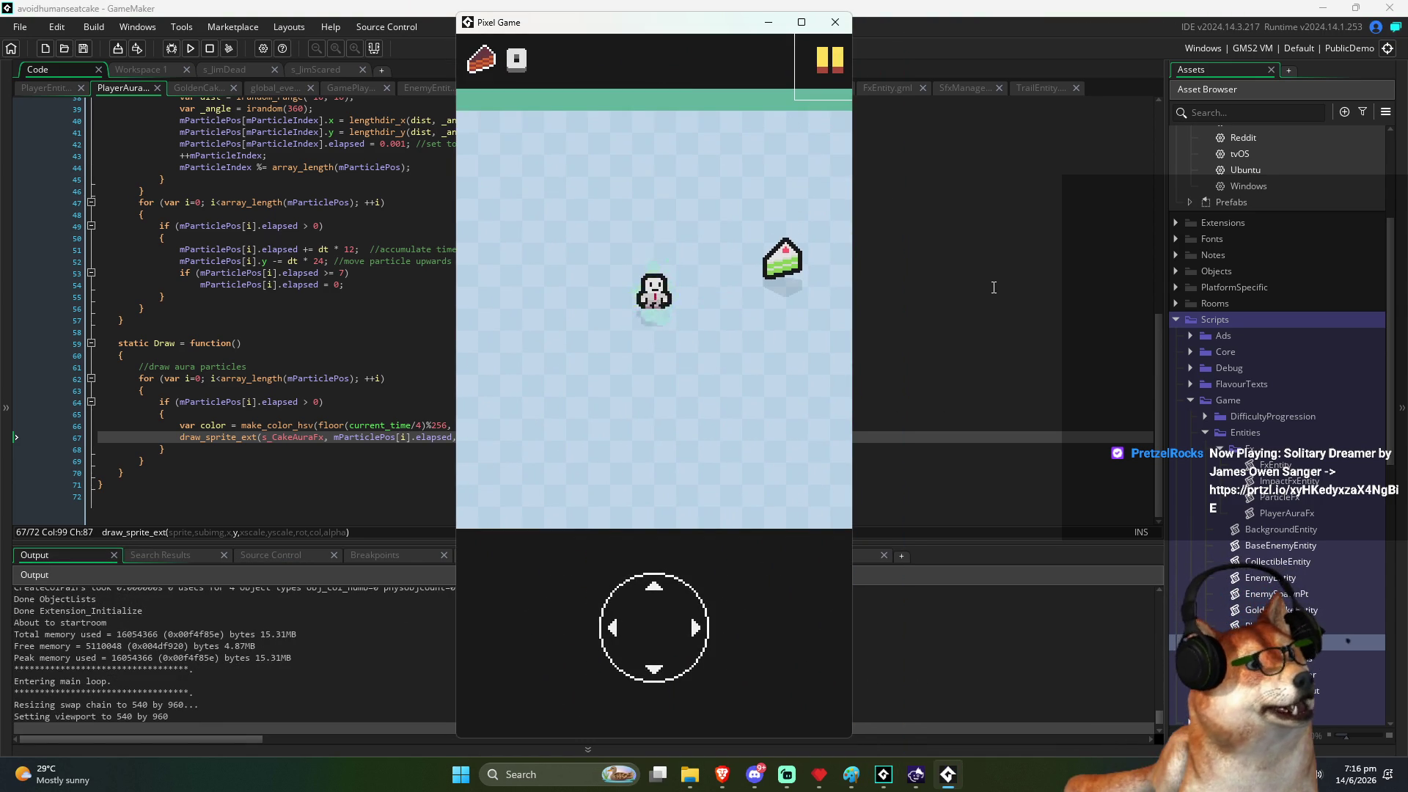
key(Down)
key(Right)
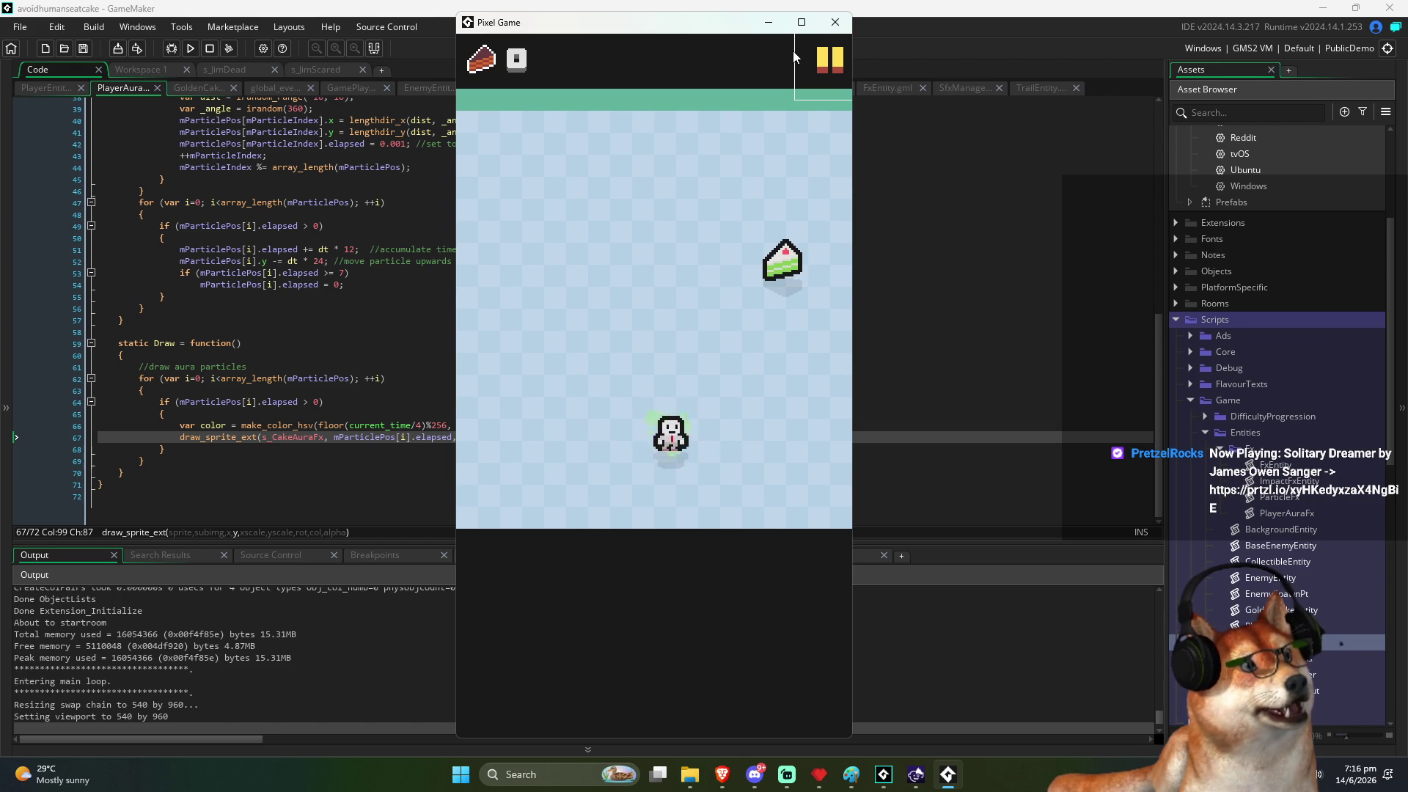
key(Up)
key(Up)
key(Right)
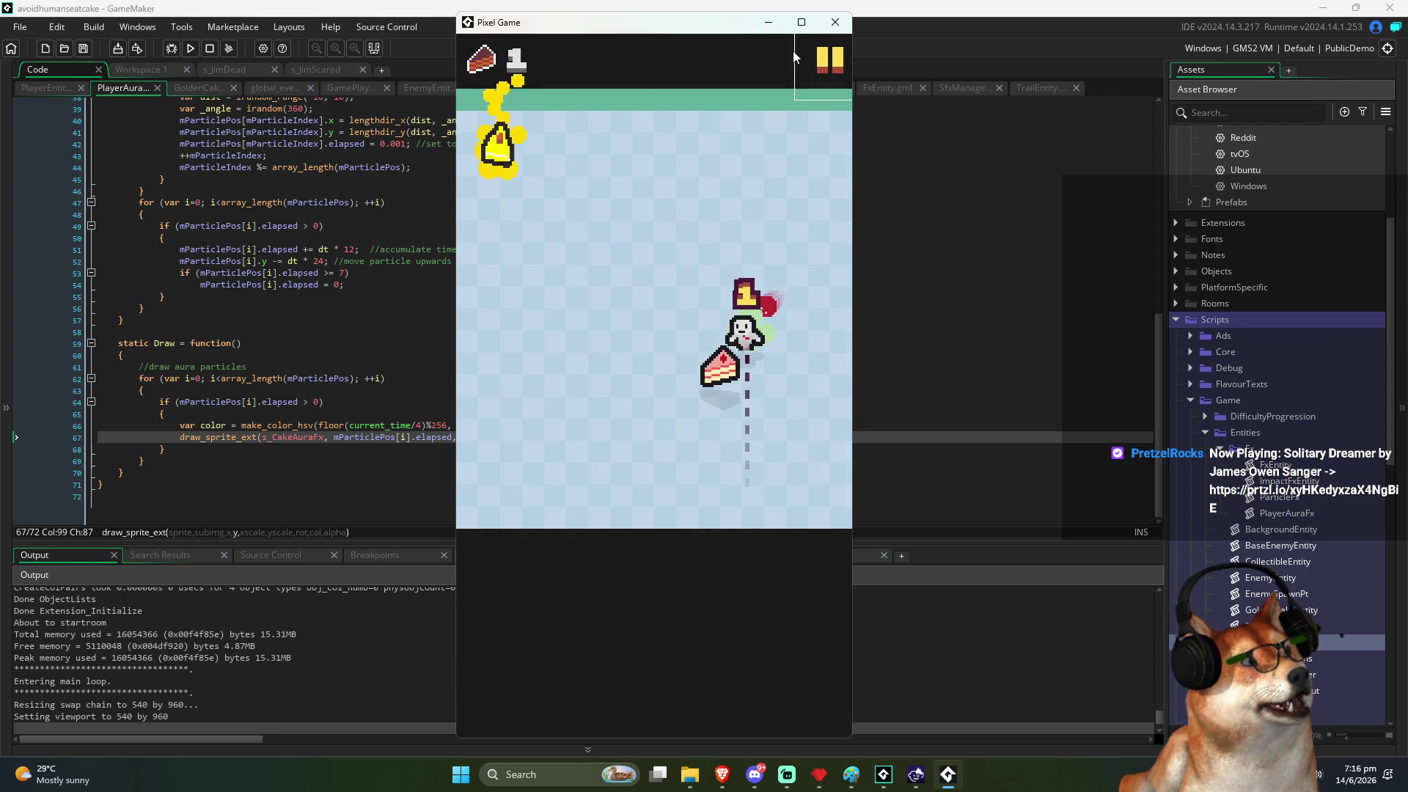
key(Up)
key(Left)
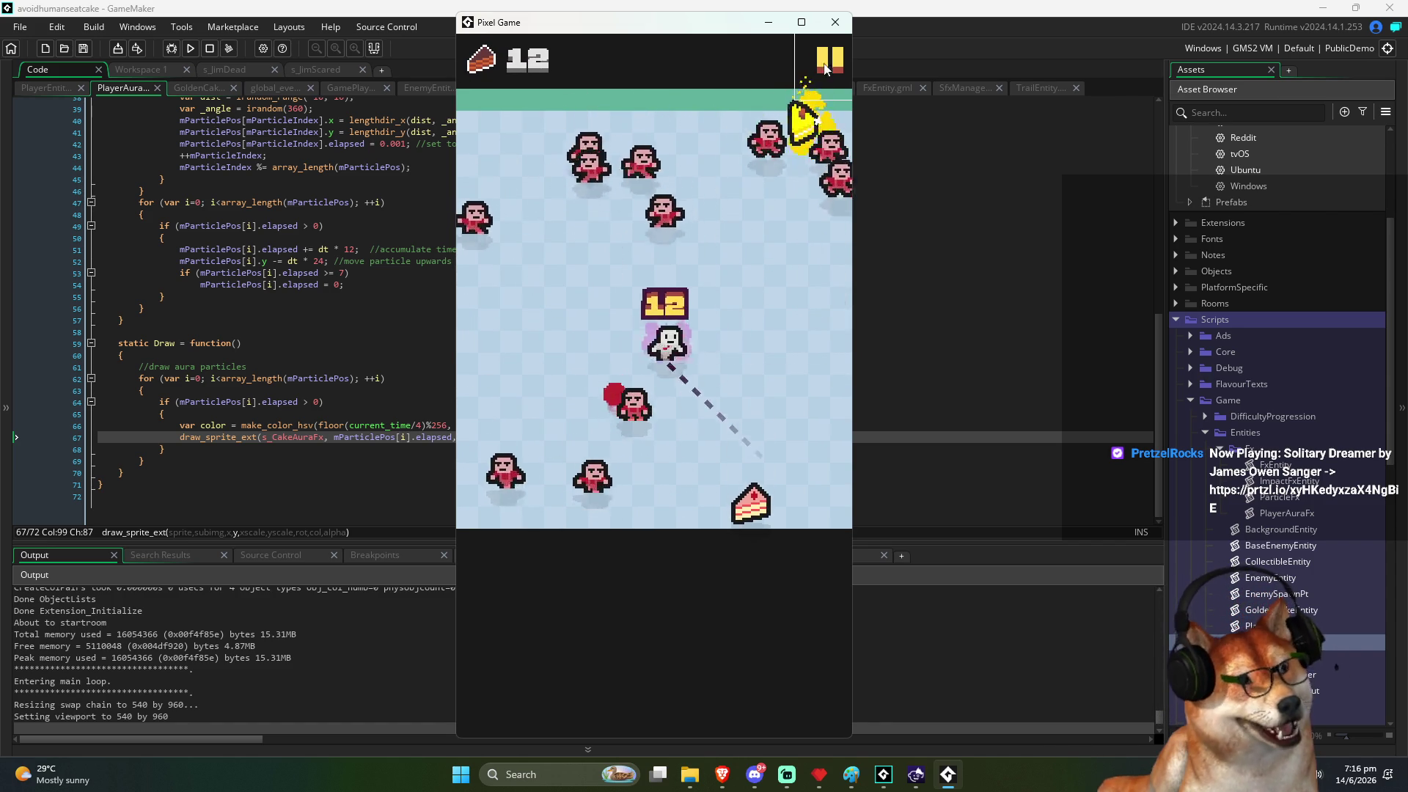
click(835, 22)
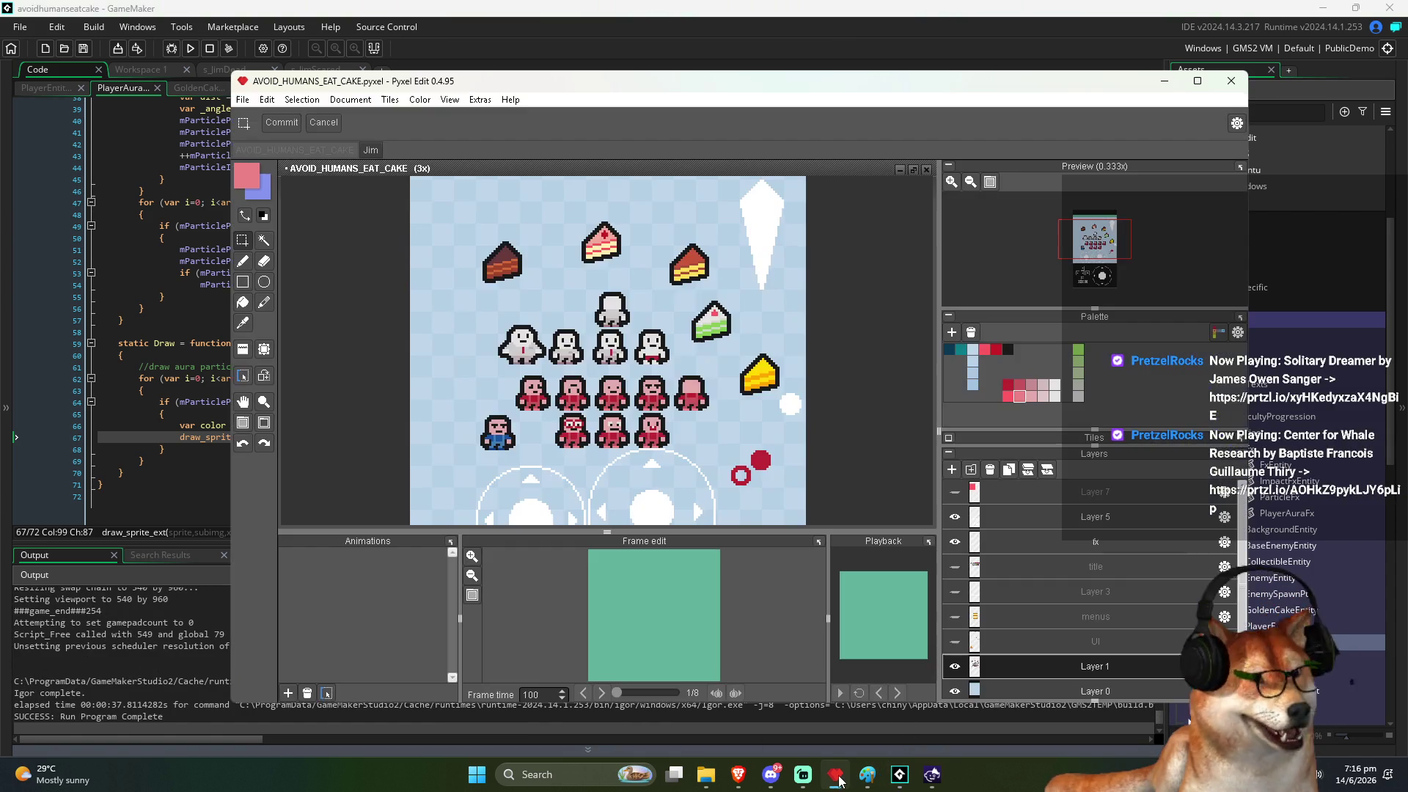
Step: In Pyxel Edit, replace the dark red foreground with the lighter red c7555e
click(835, 774)
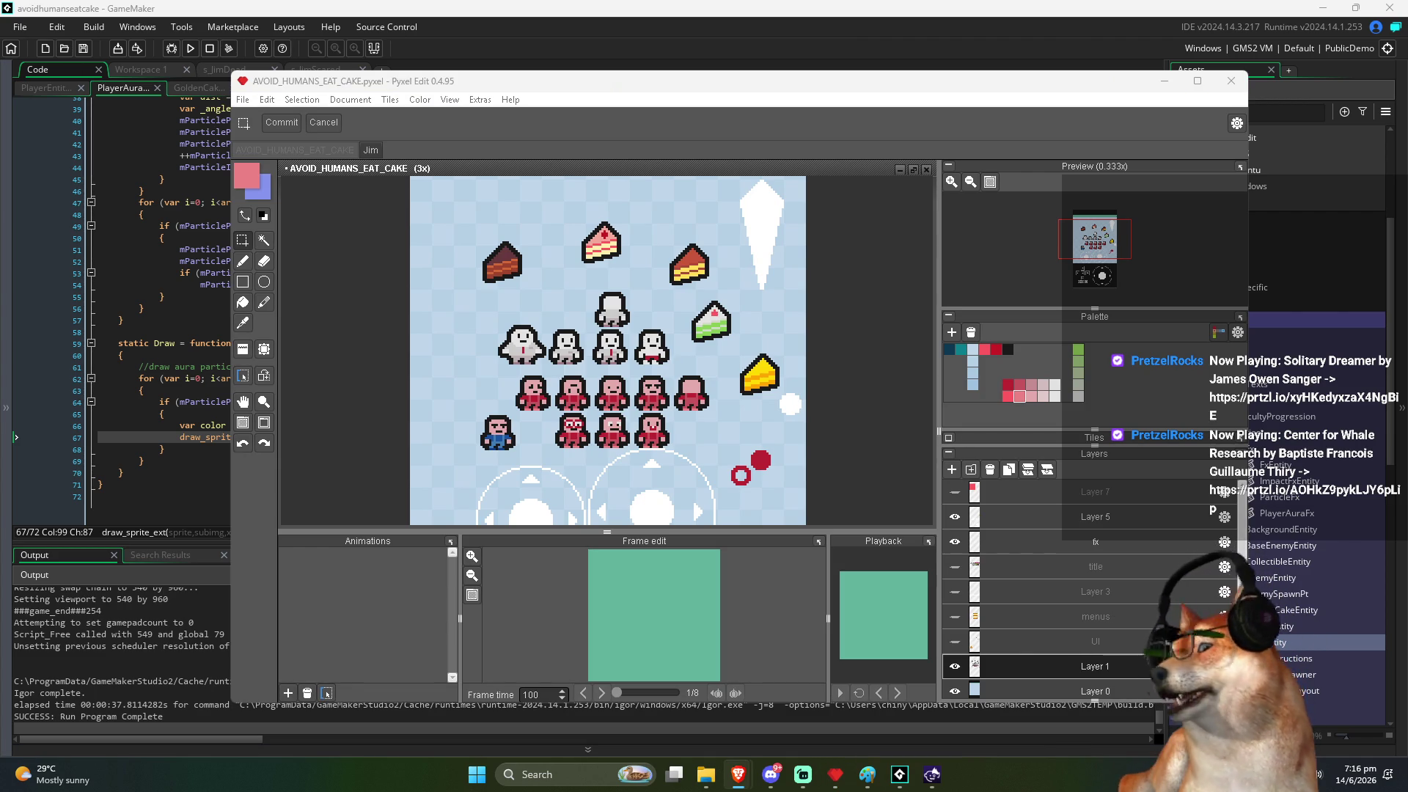
scroll(517, 352, up, 5)
key(f)
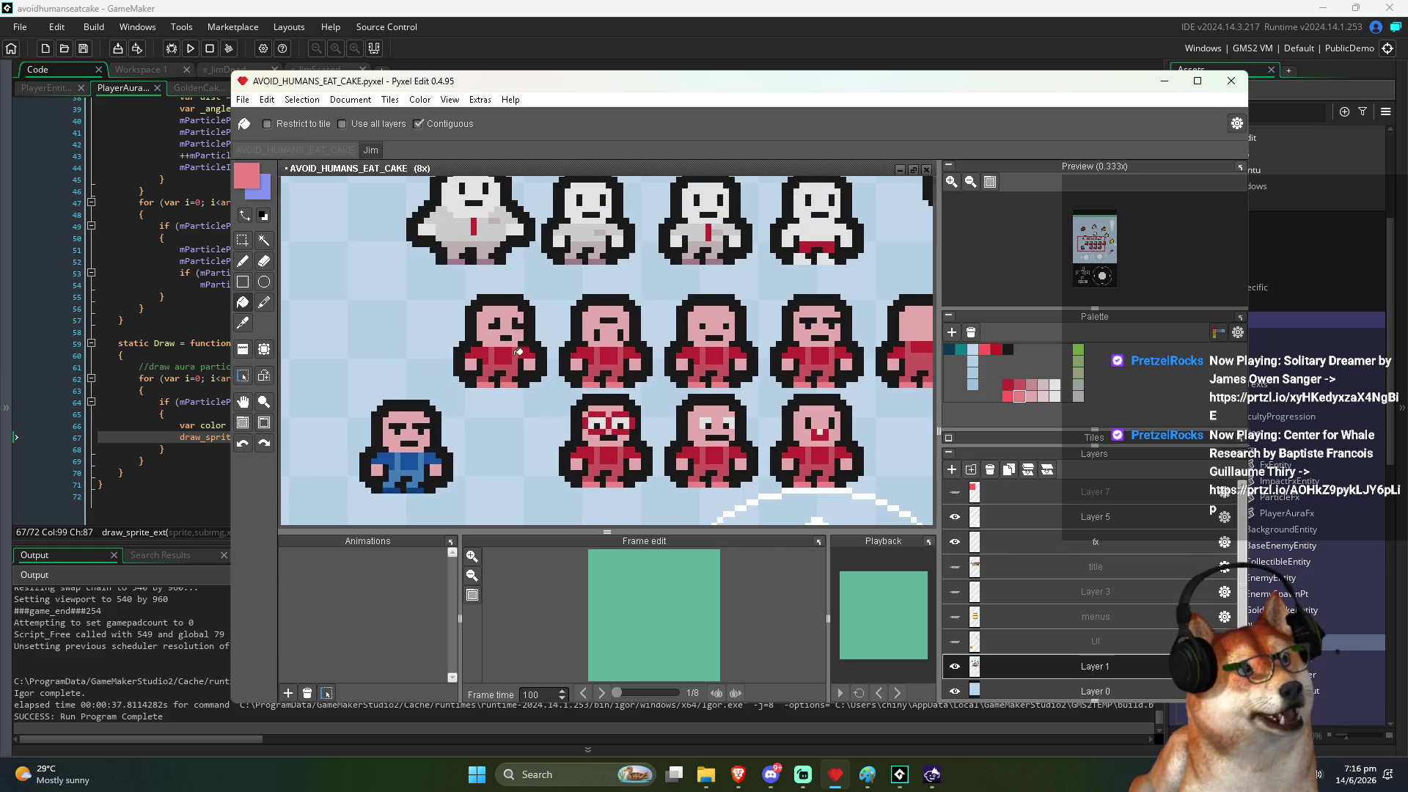
scroll(517, 352, up, 2)
alt+click(517, 352)
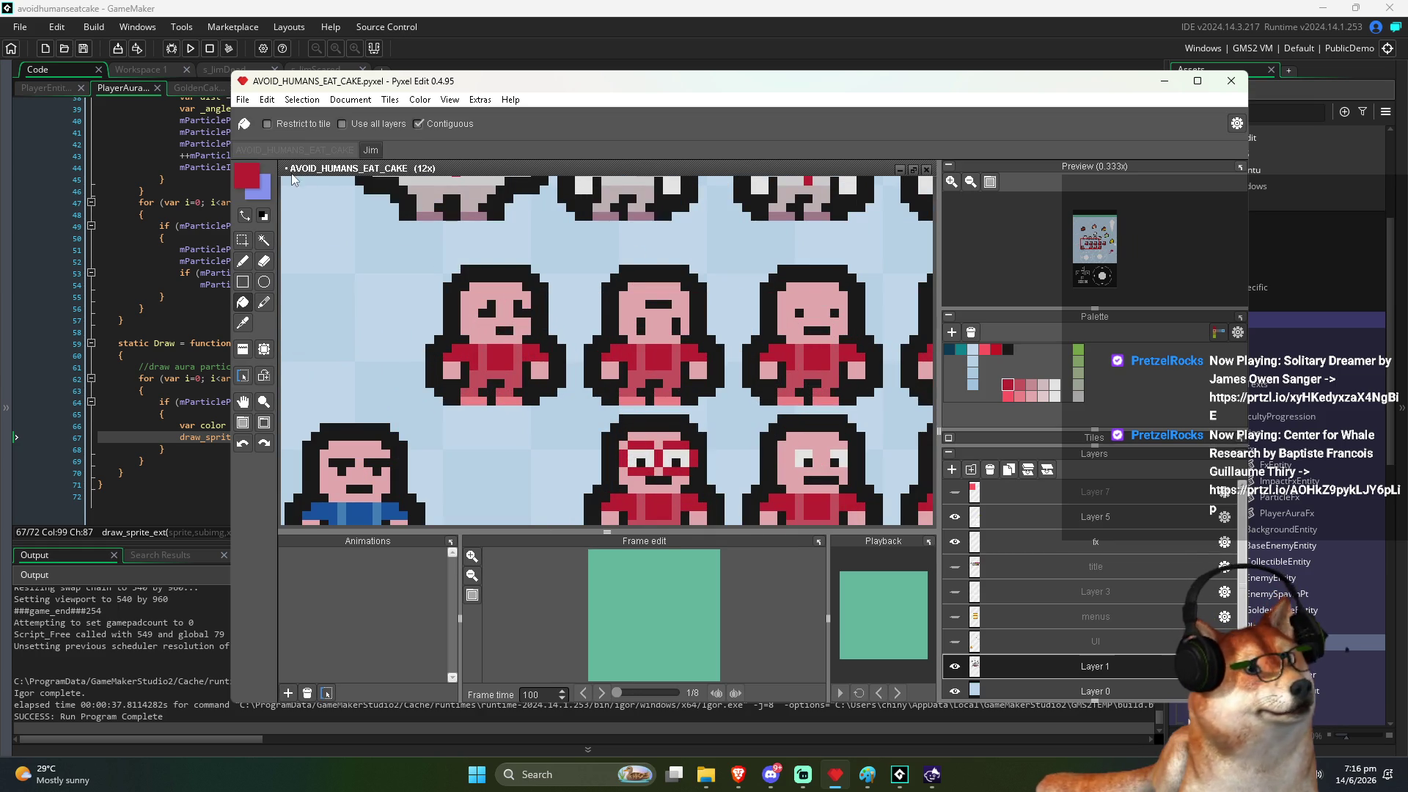
click(247, 183)
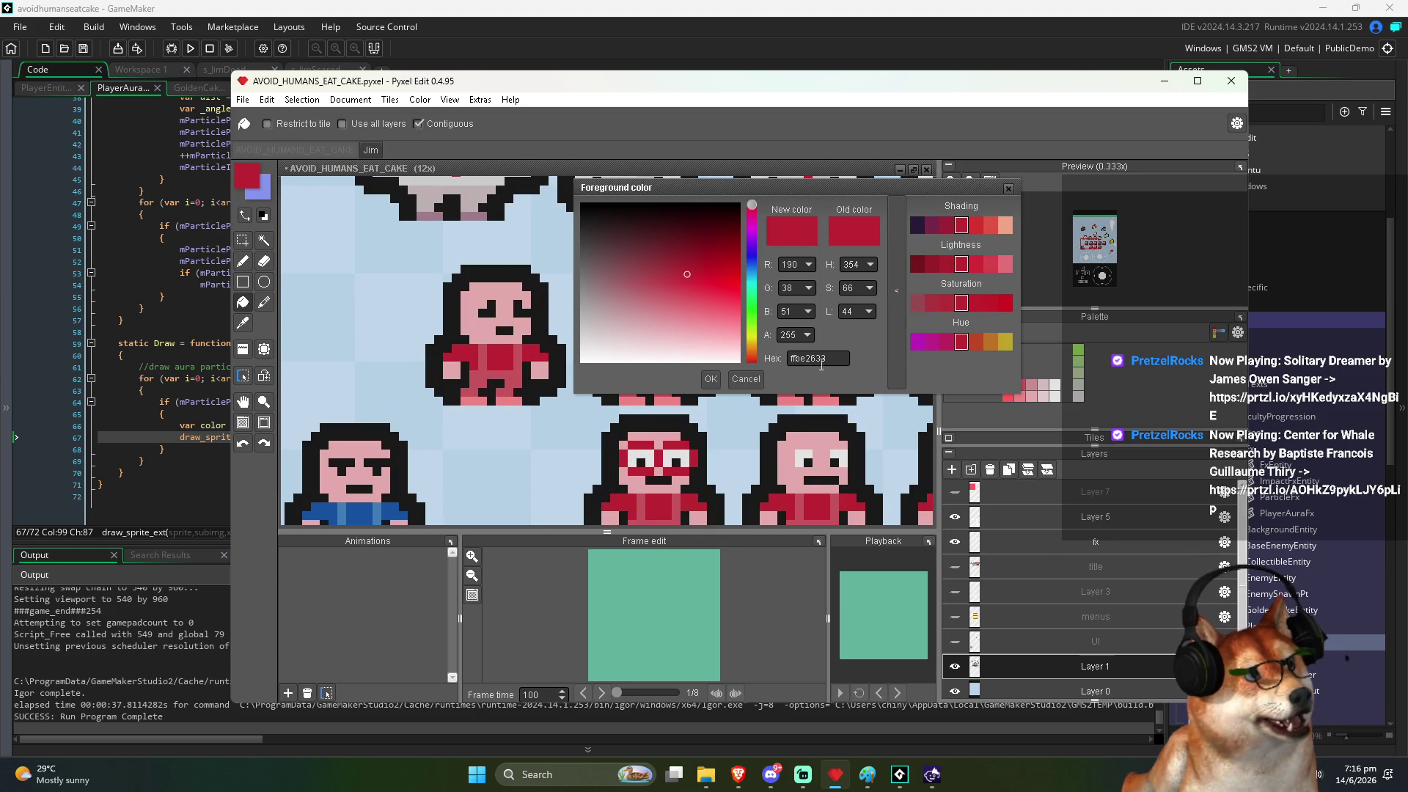
click(513, 376)
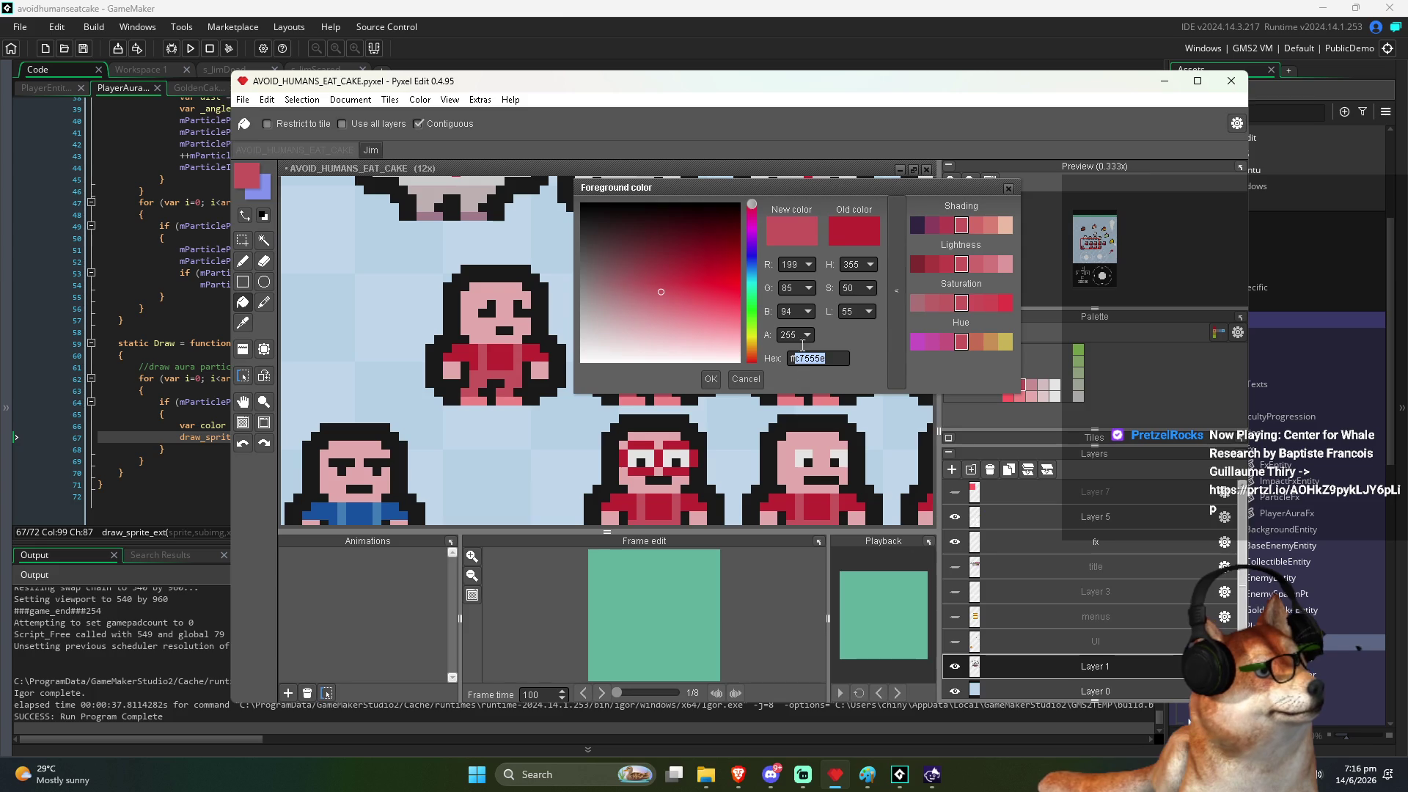
key(alt+Tab)
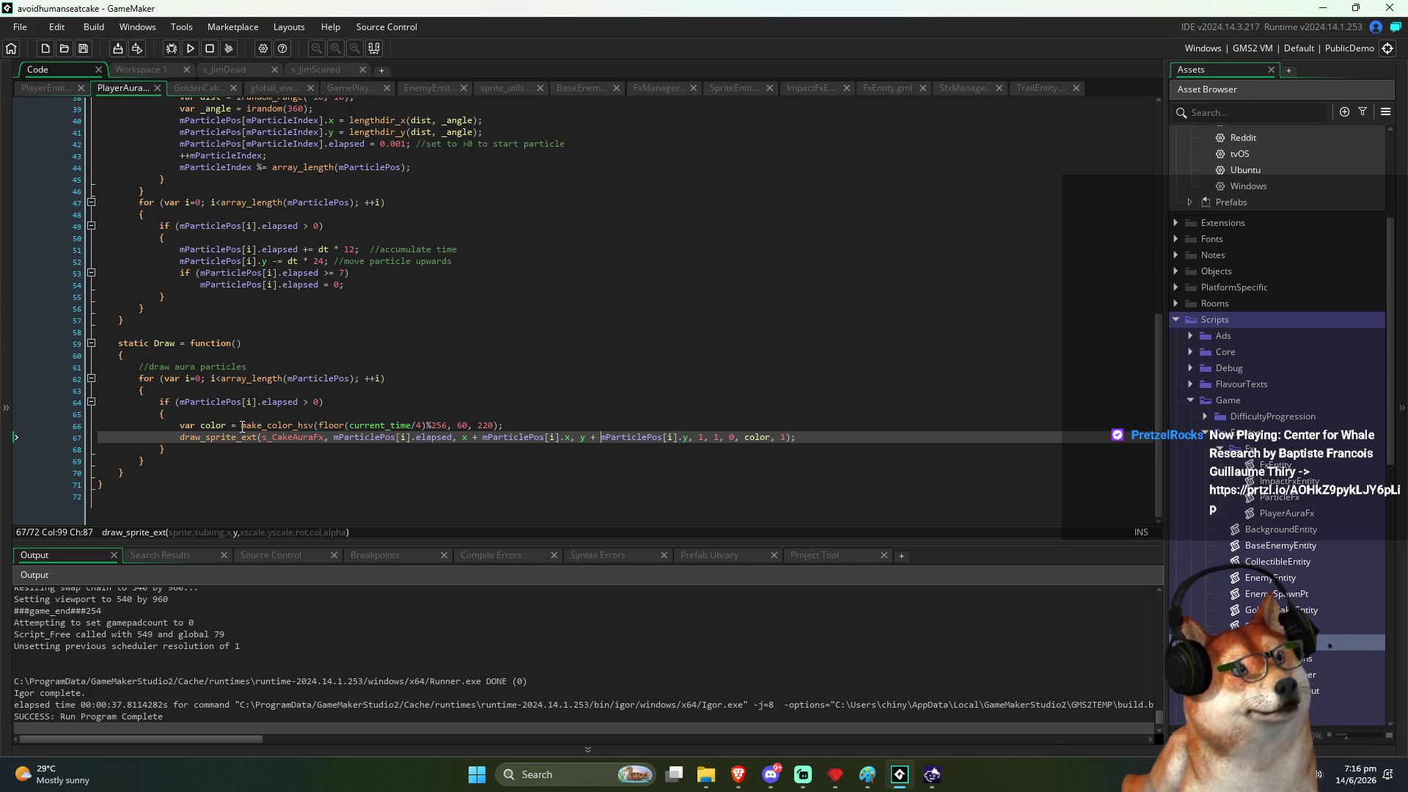
Step: Insert #c7555e; before make_color_hsv on line 66 and run the game
click(242, 425)
text(//)
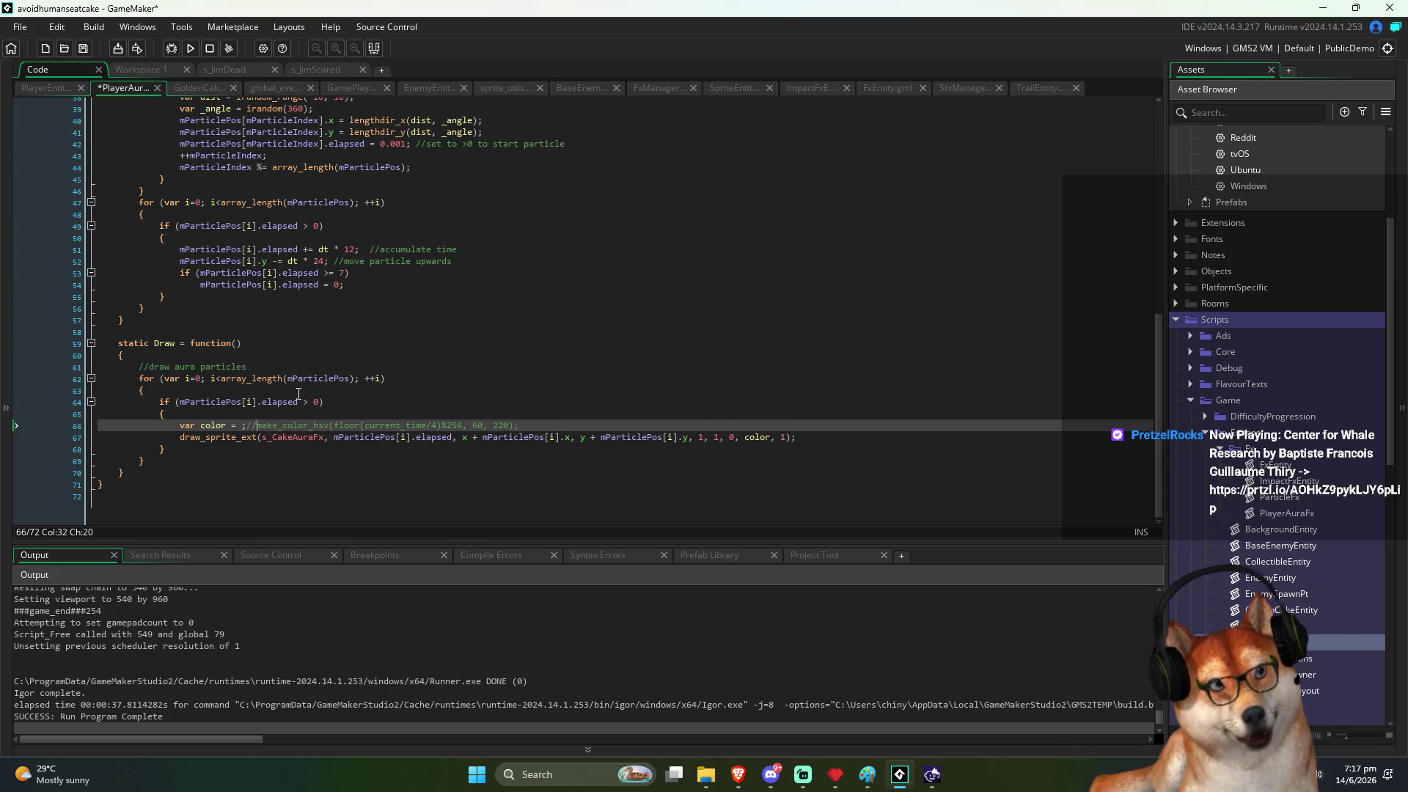
text(#c7555e)
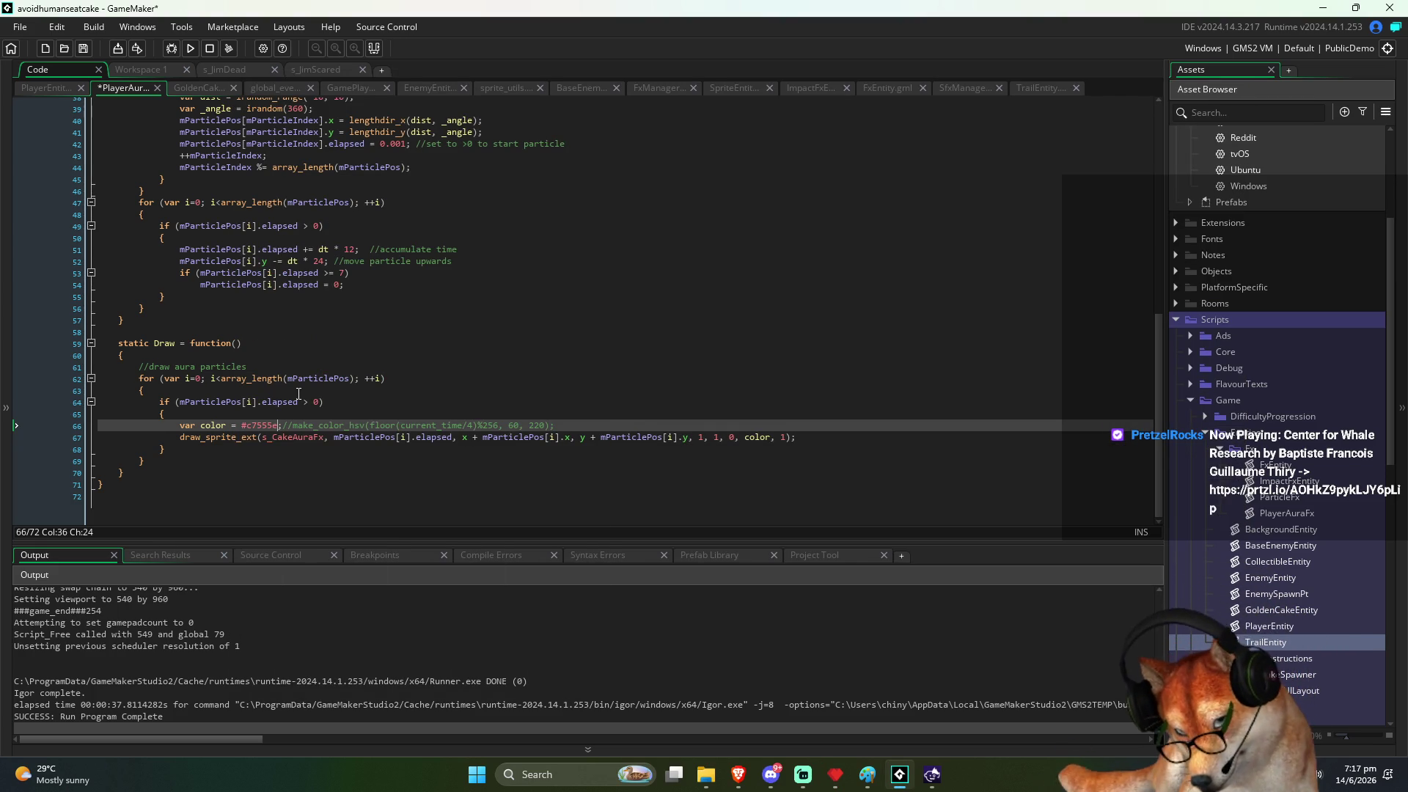
key(F5)
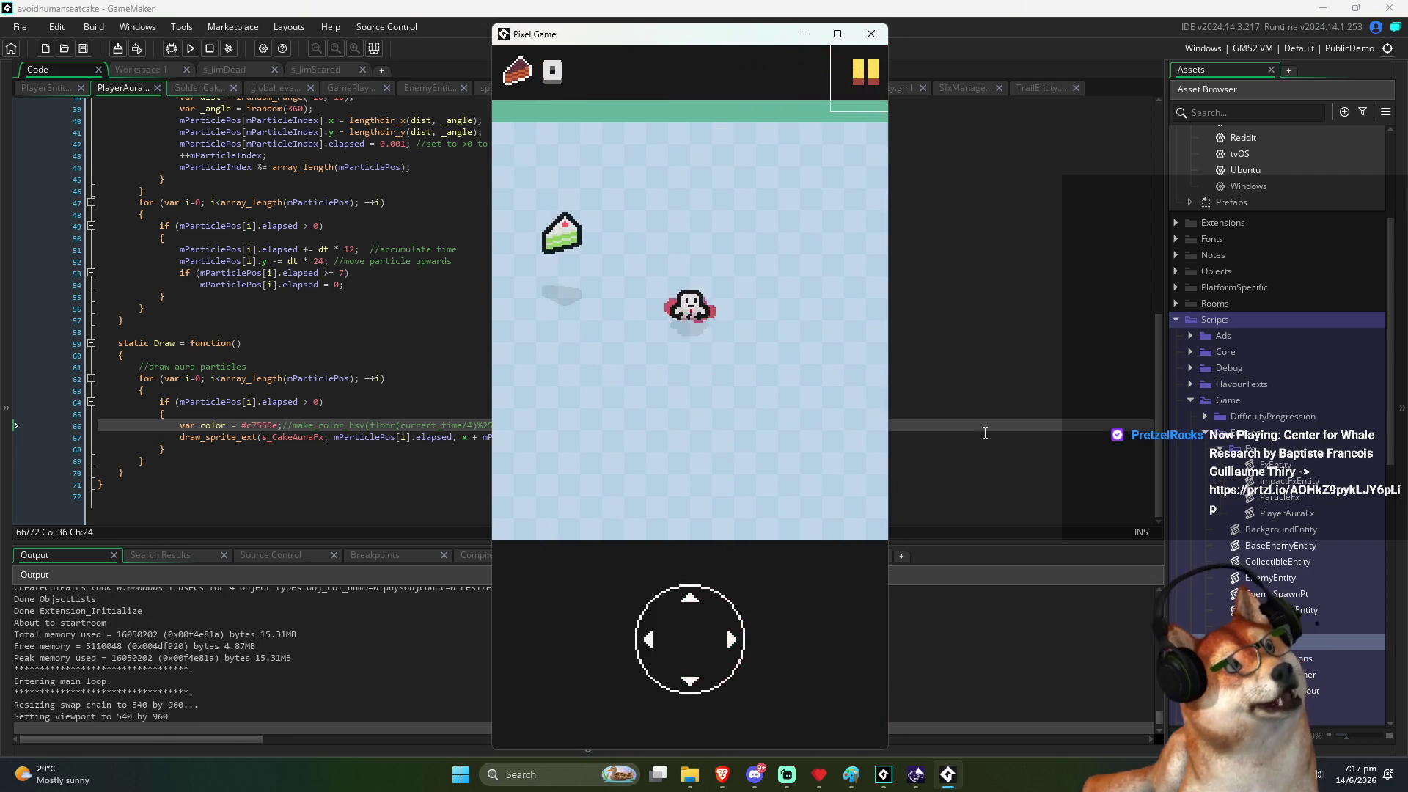
Step: Steer the player onto the golden cake to view the red aura, then exit
key(Left)
key(Right)
key(Down)
key(Left)
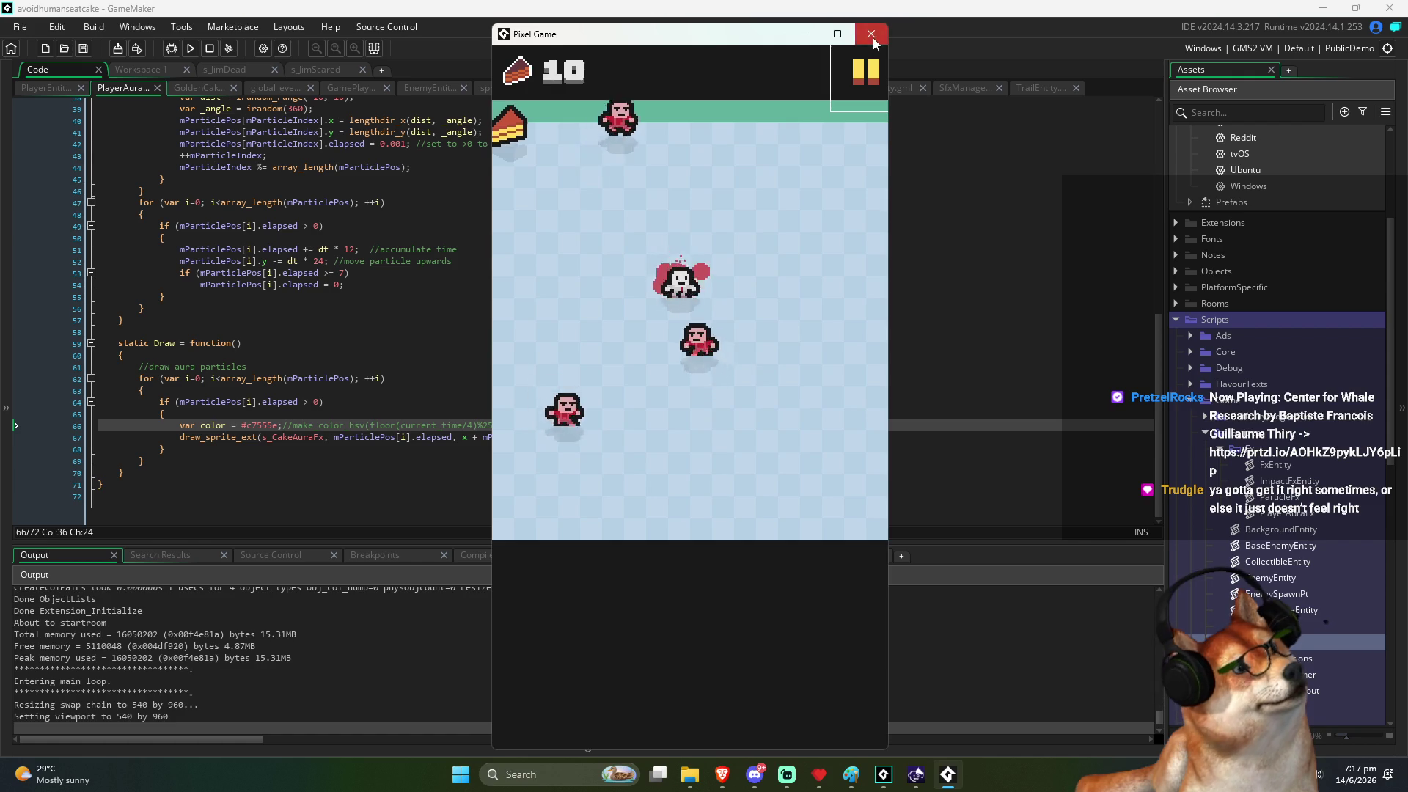
key(Escape)
Step: Change the draw_sprite_ext scale on line 67 to 0.7, 0.7
click(716, 437)
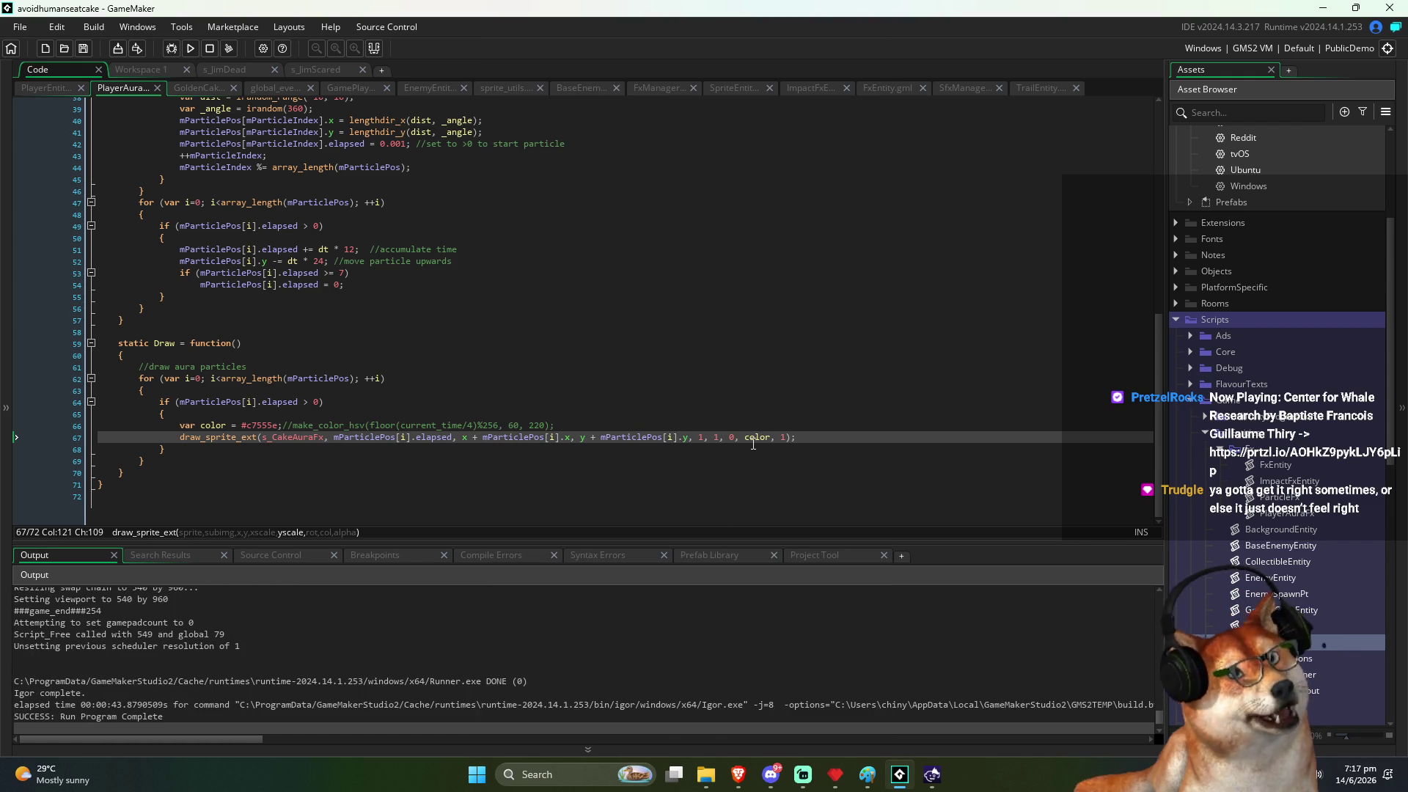
text(0.7)
key(ctrl+shift+Left)
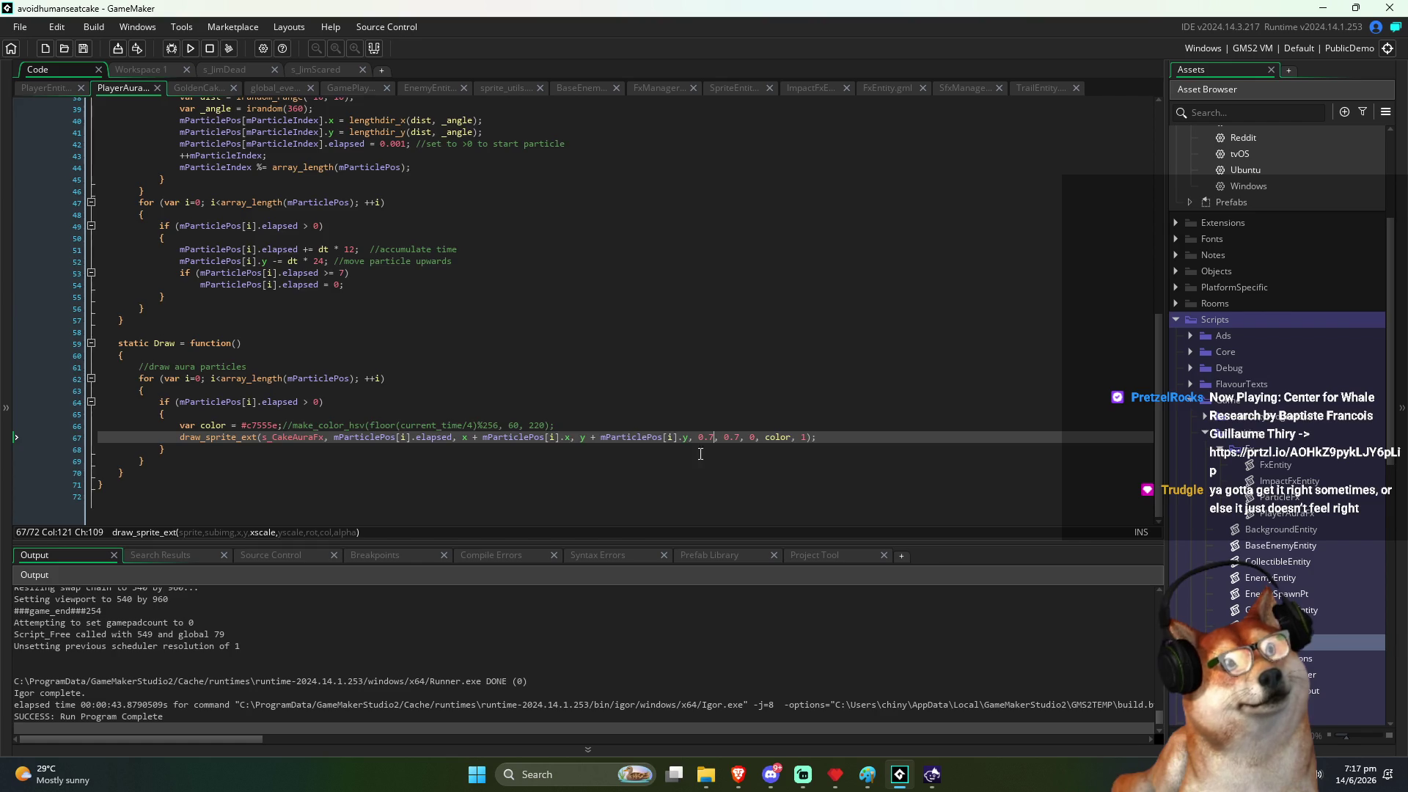
Step: Set mPlayerAura.y to y - 12 in PlayerEntity's Draw and test-run the game
key(ctrl+Tab)
scroll(294, 352, down, 20)
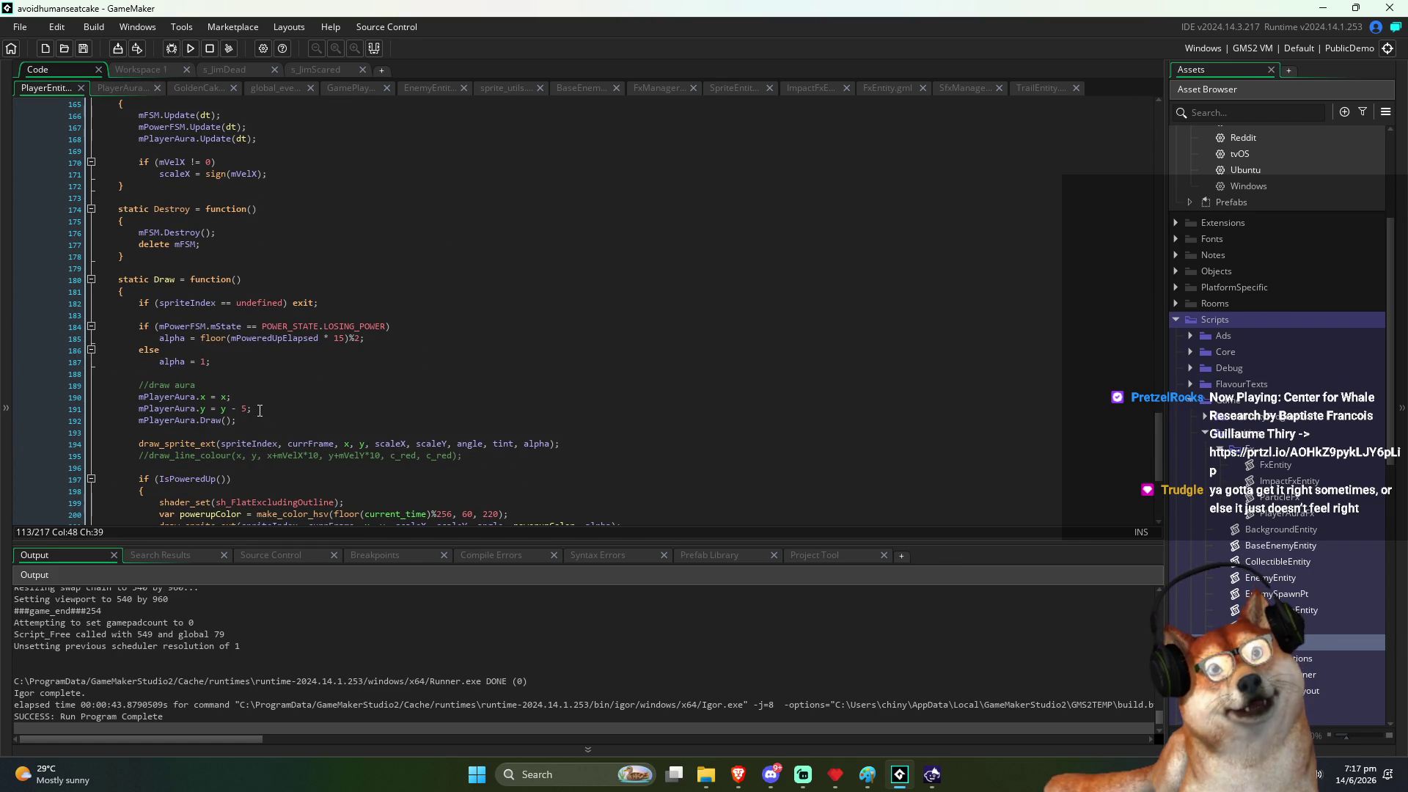
click(245, 408)
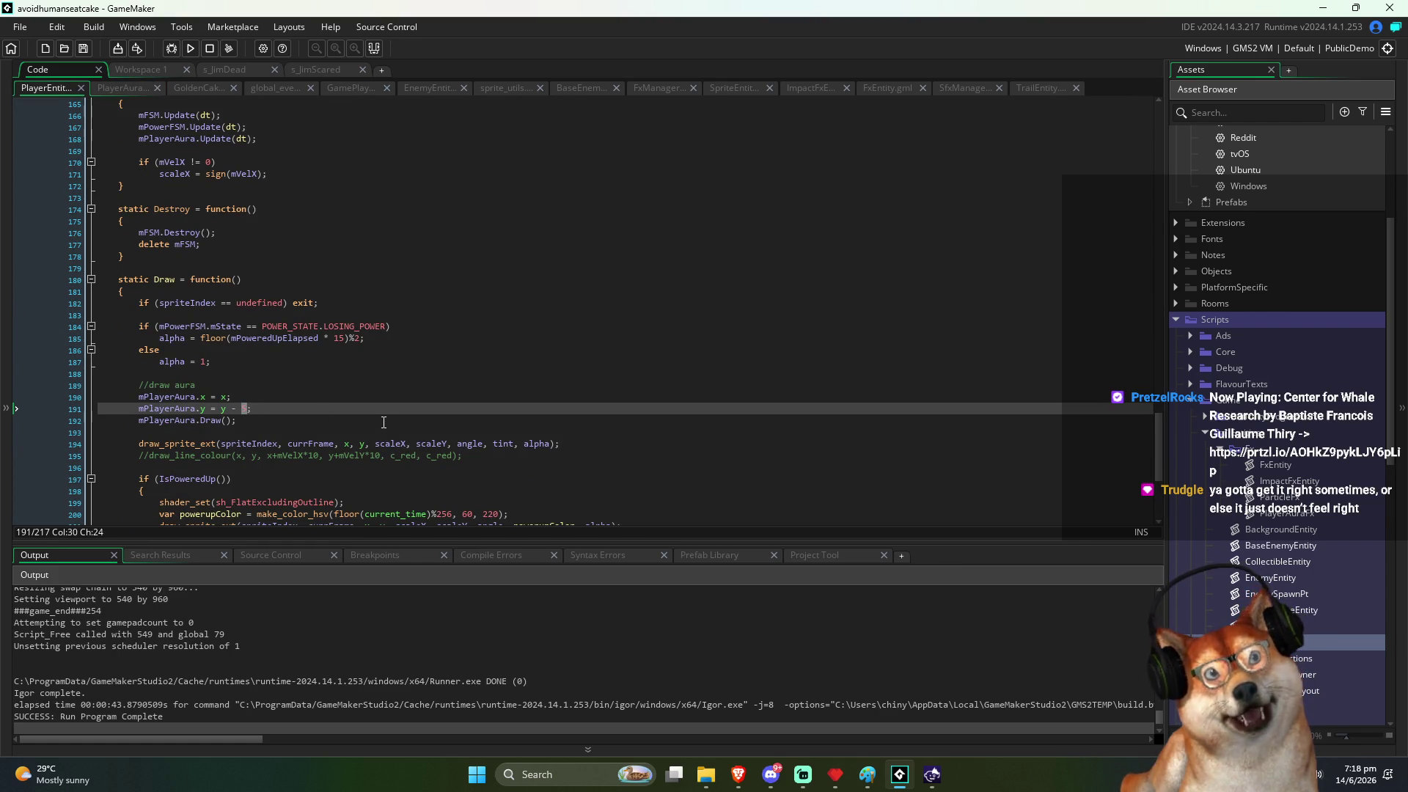
text(8)
key(F5)
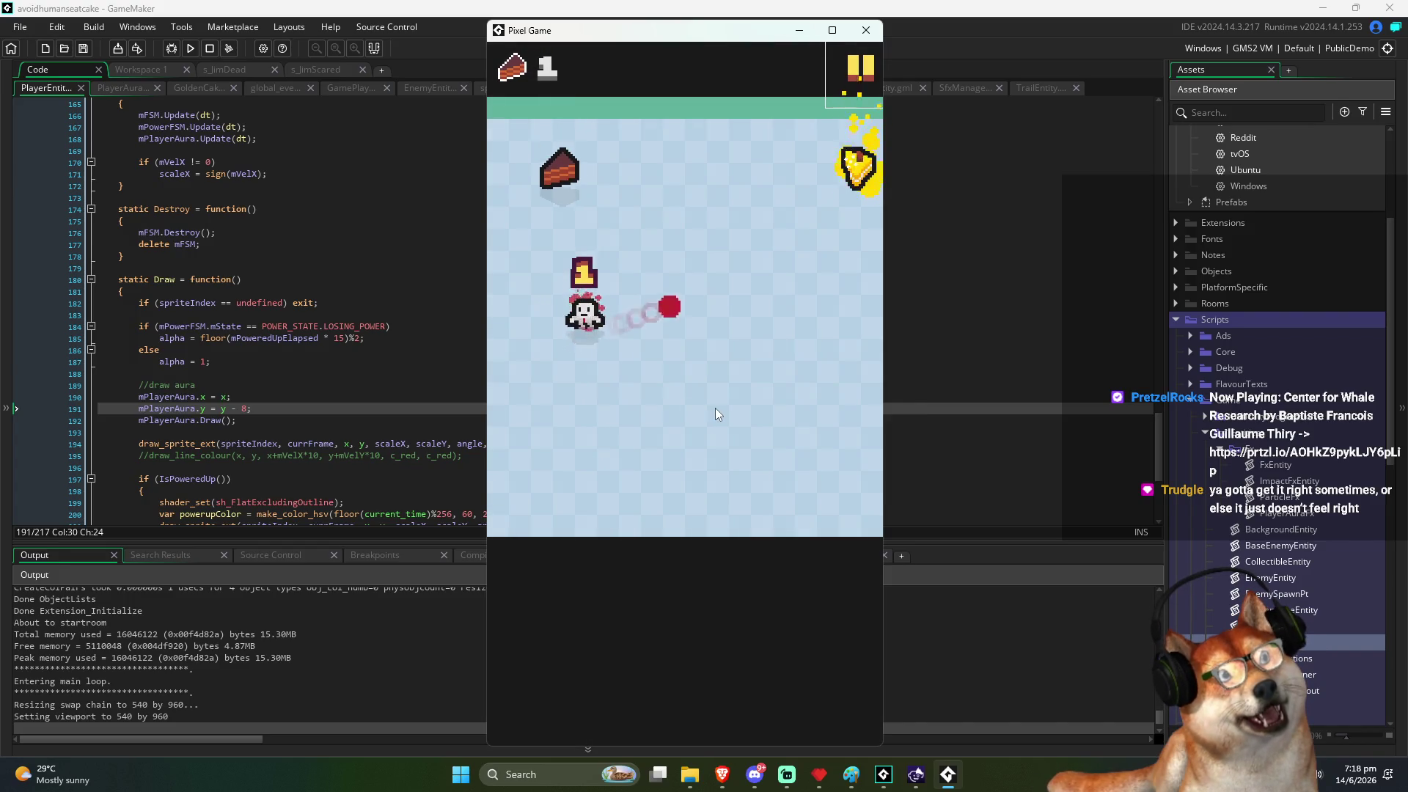
click(866, 30)
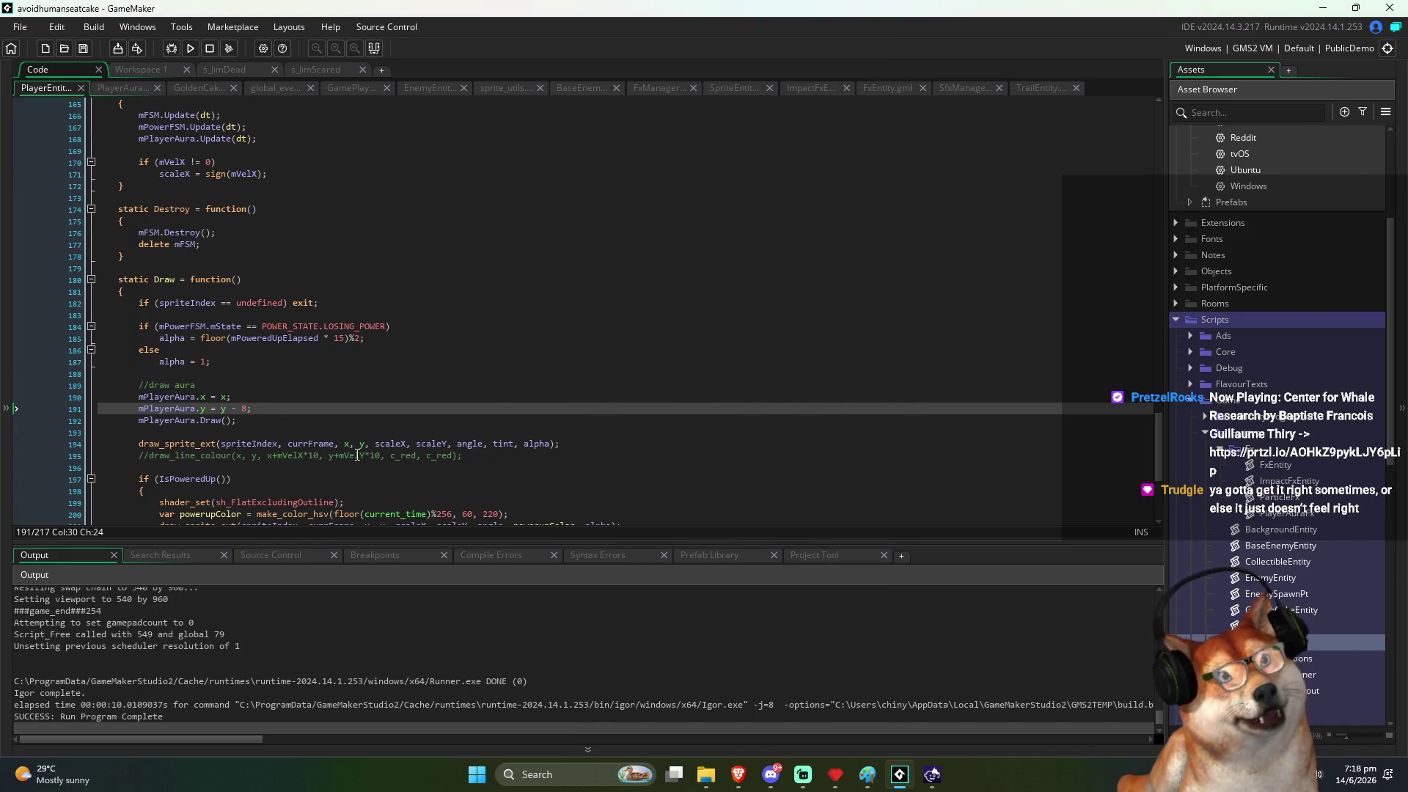
key(F5)
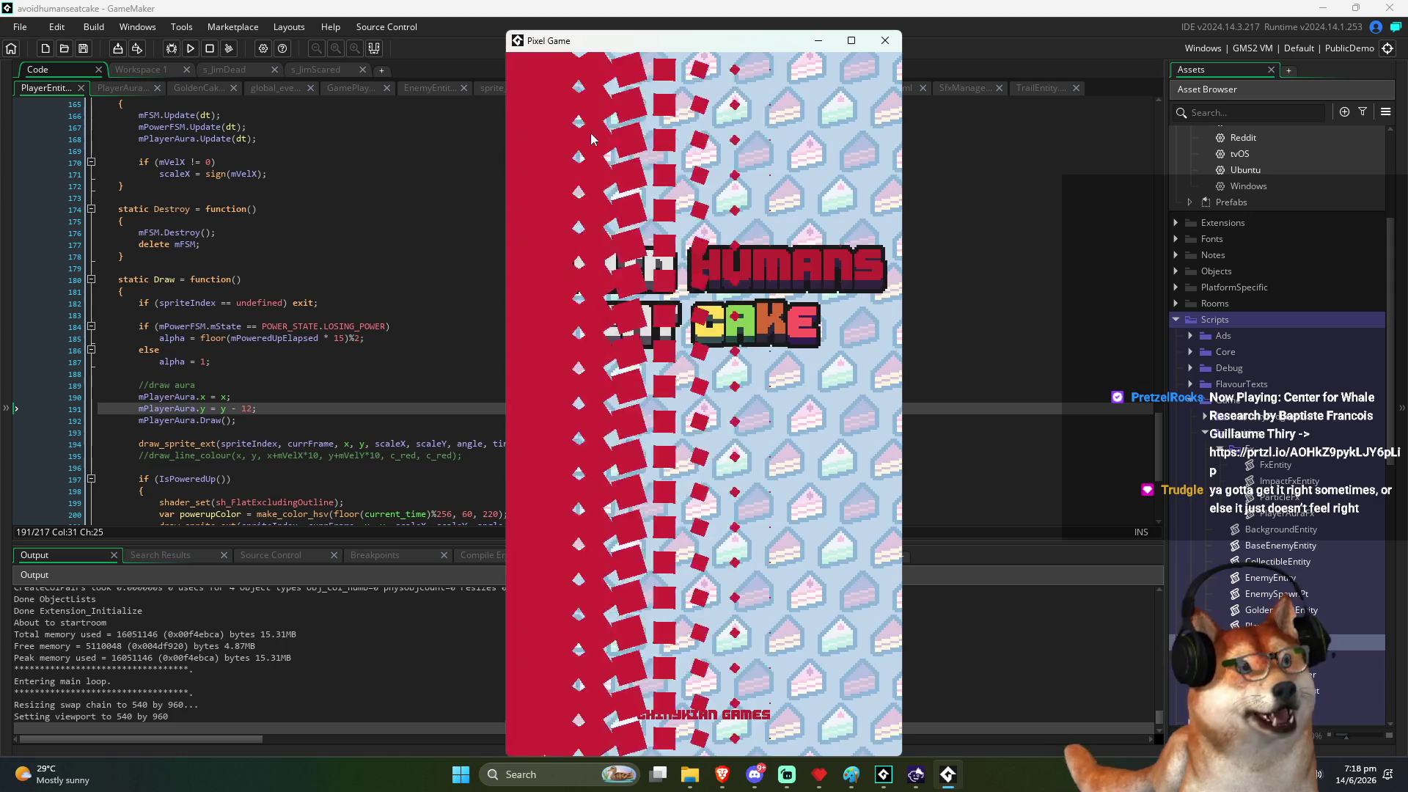
Step: Steer the player with the arrow keys, eating cakes and heading for the golden cake power-up
key(Left)
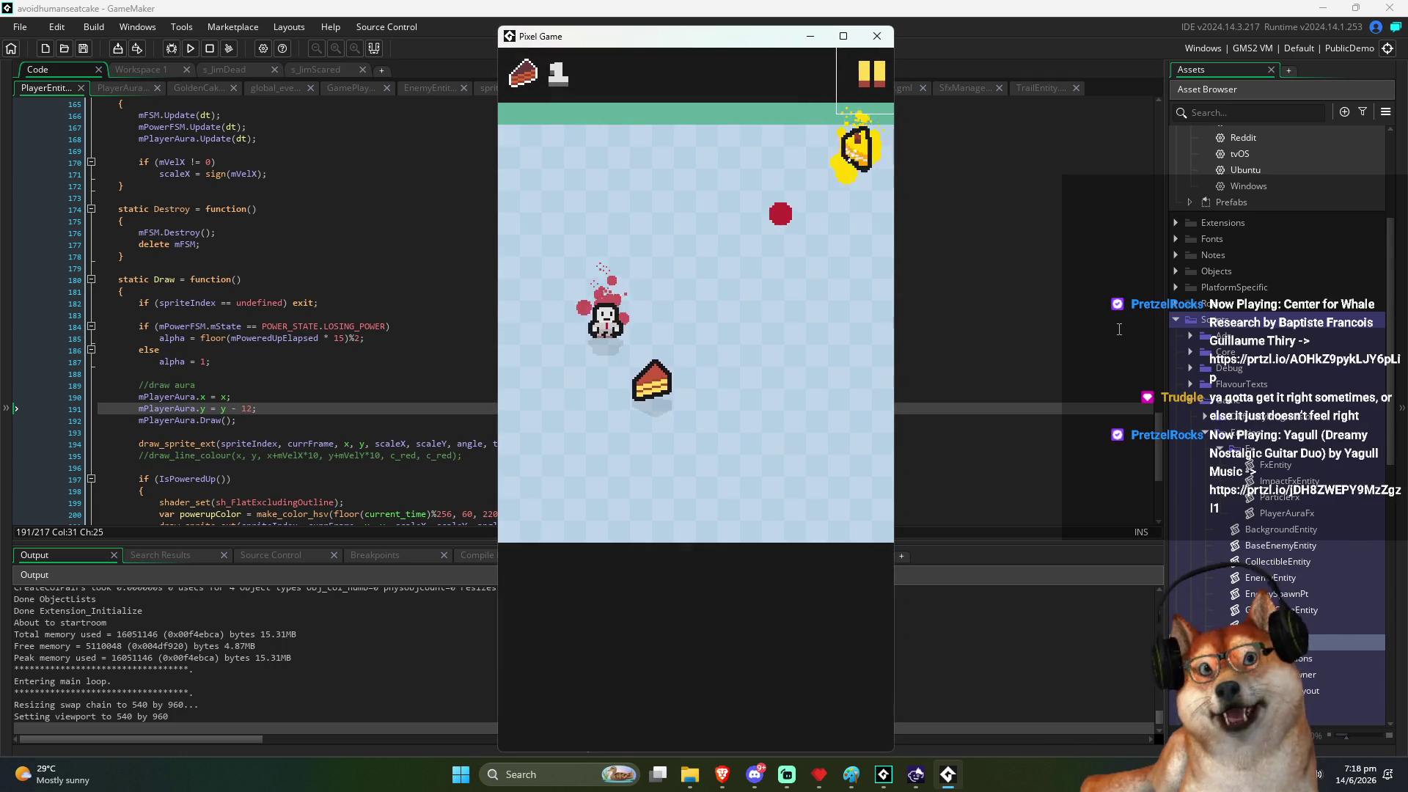
key(Down)
key(Right)
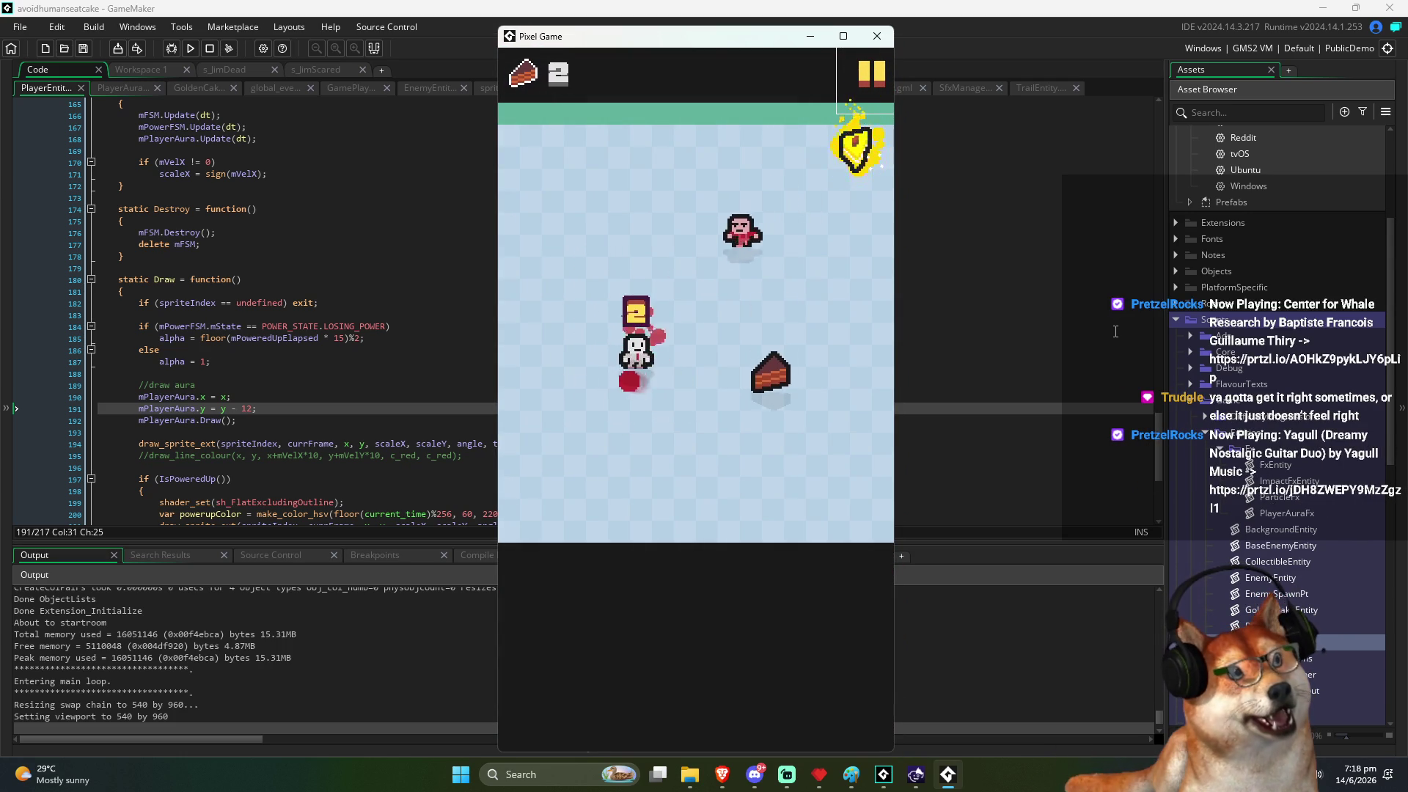
key(Right)
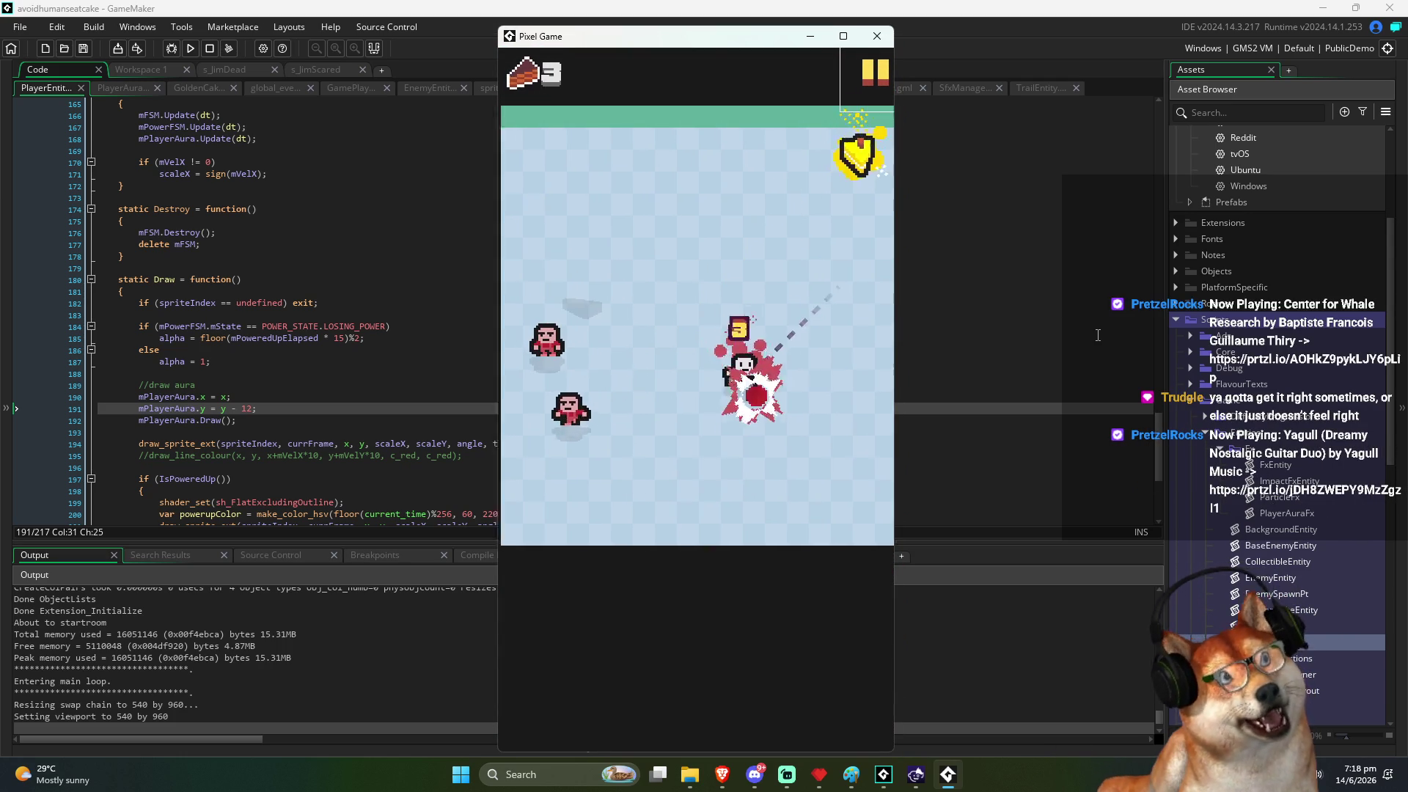
key(Up)
key(Left)
key(Right)
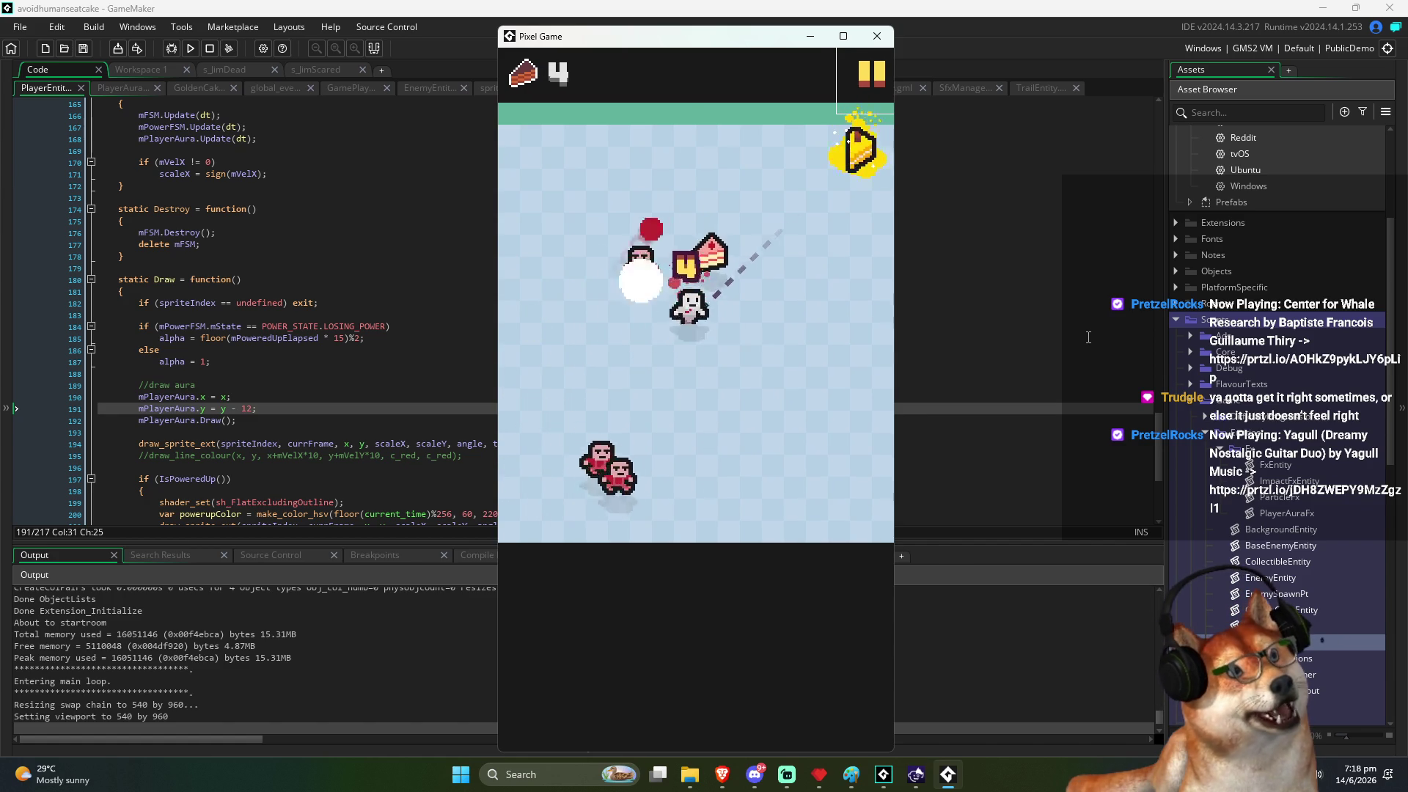
key(Up)
key(Left)
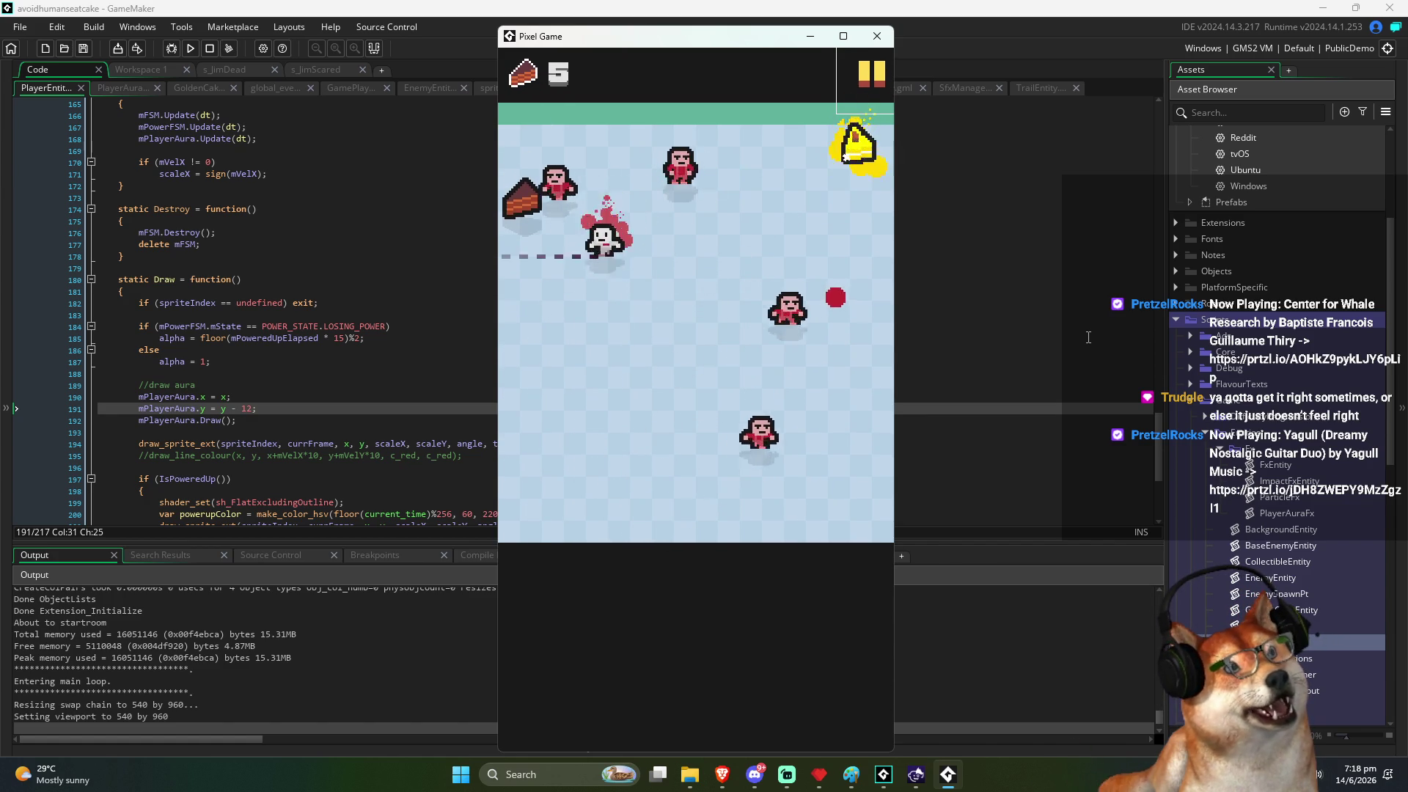
key(Right)
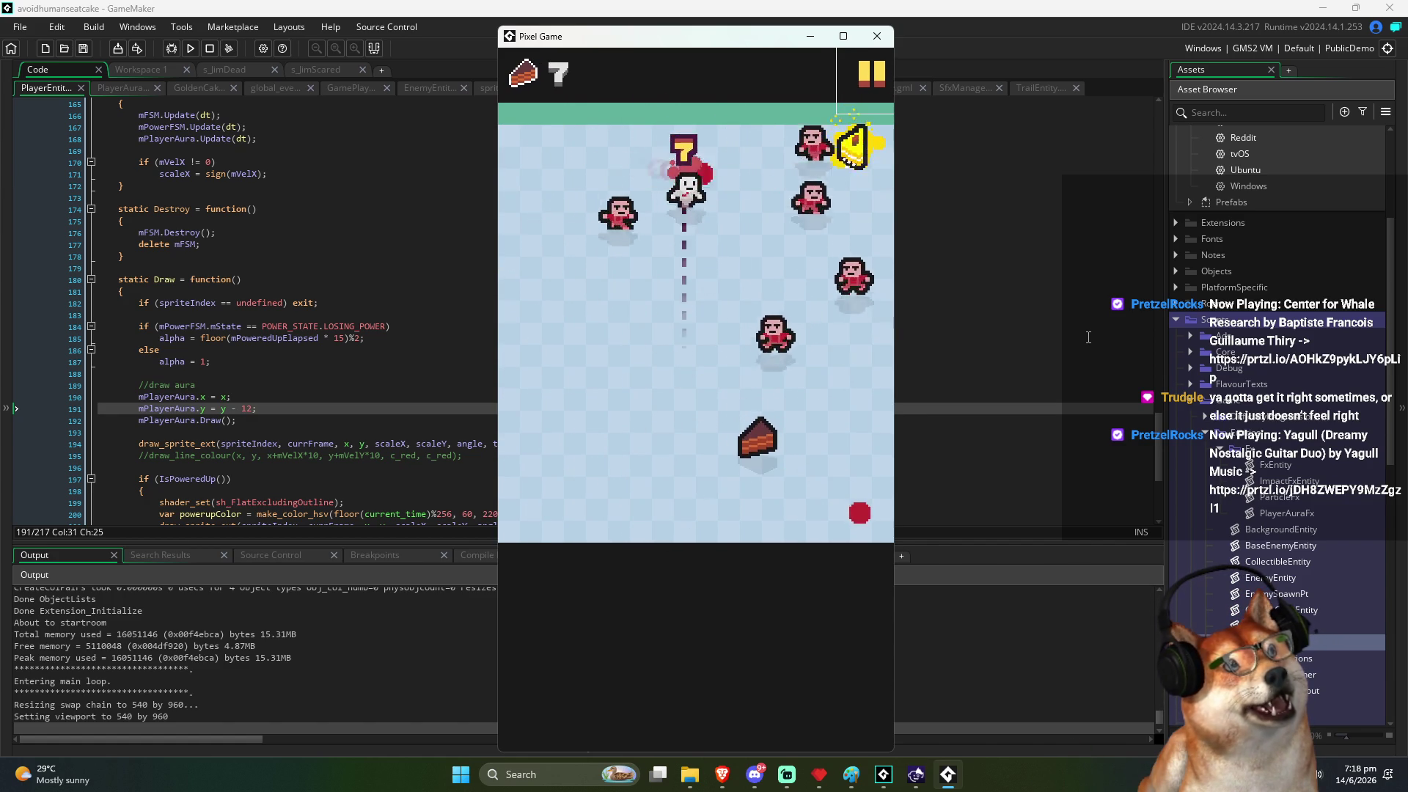
key(Left)
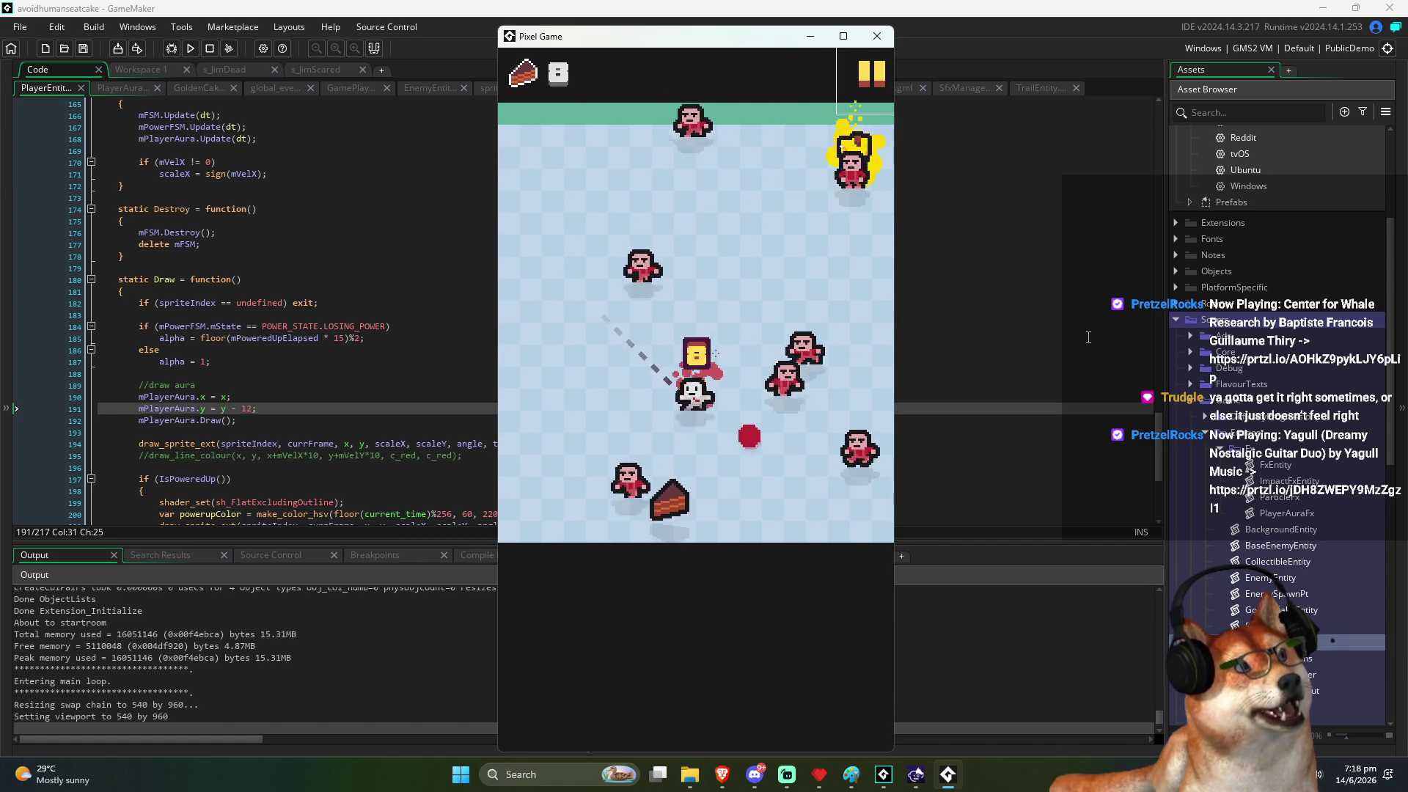
key(Up)
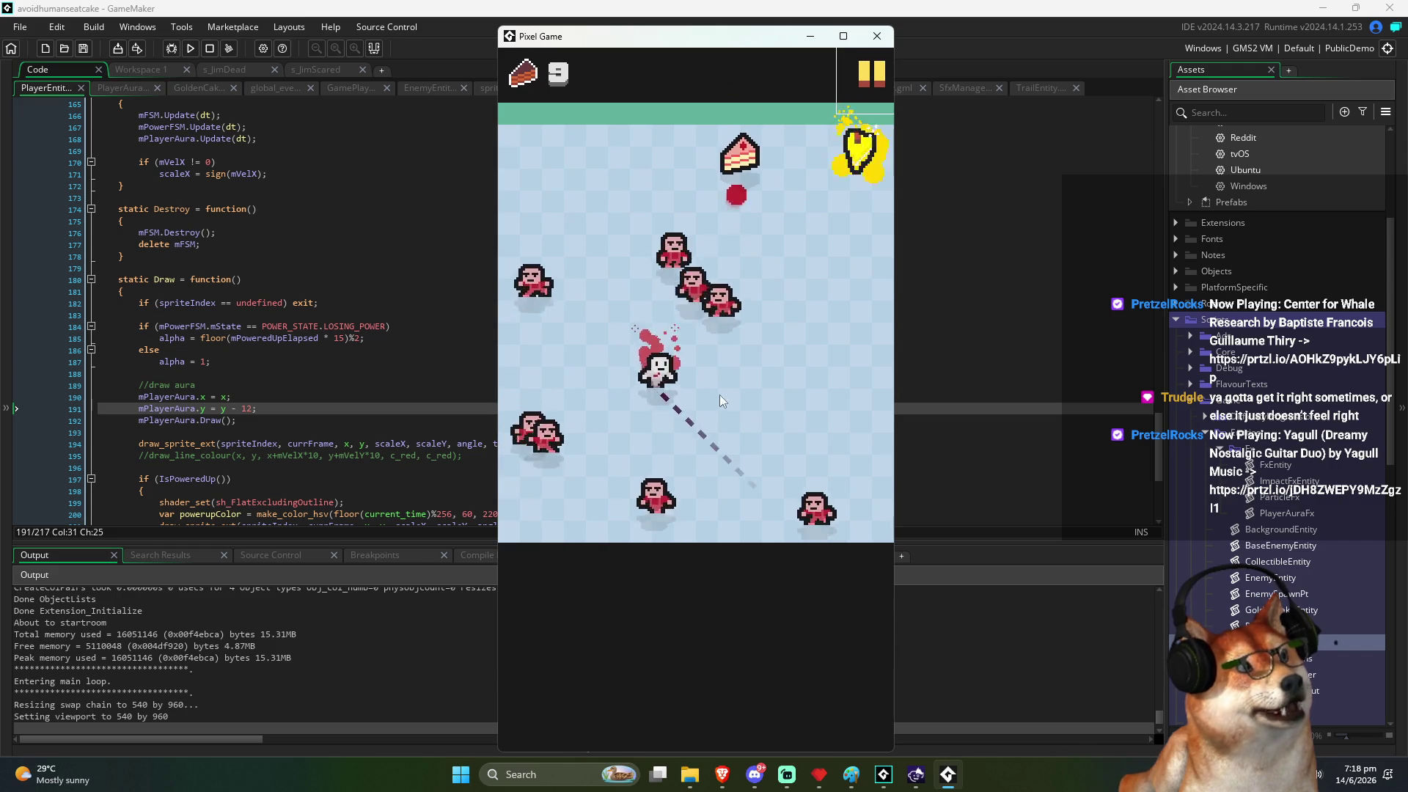
key(Right)
key(Up)
key(Left)
key(Down)
key(Left)
key(Up)
key(Down)
key(Right)
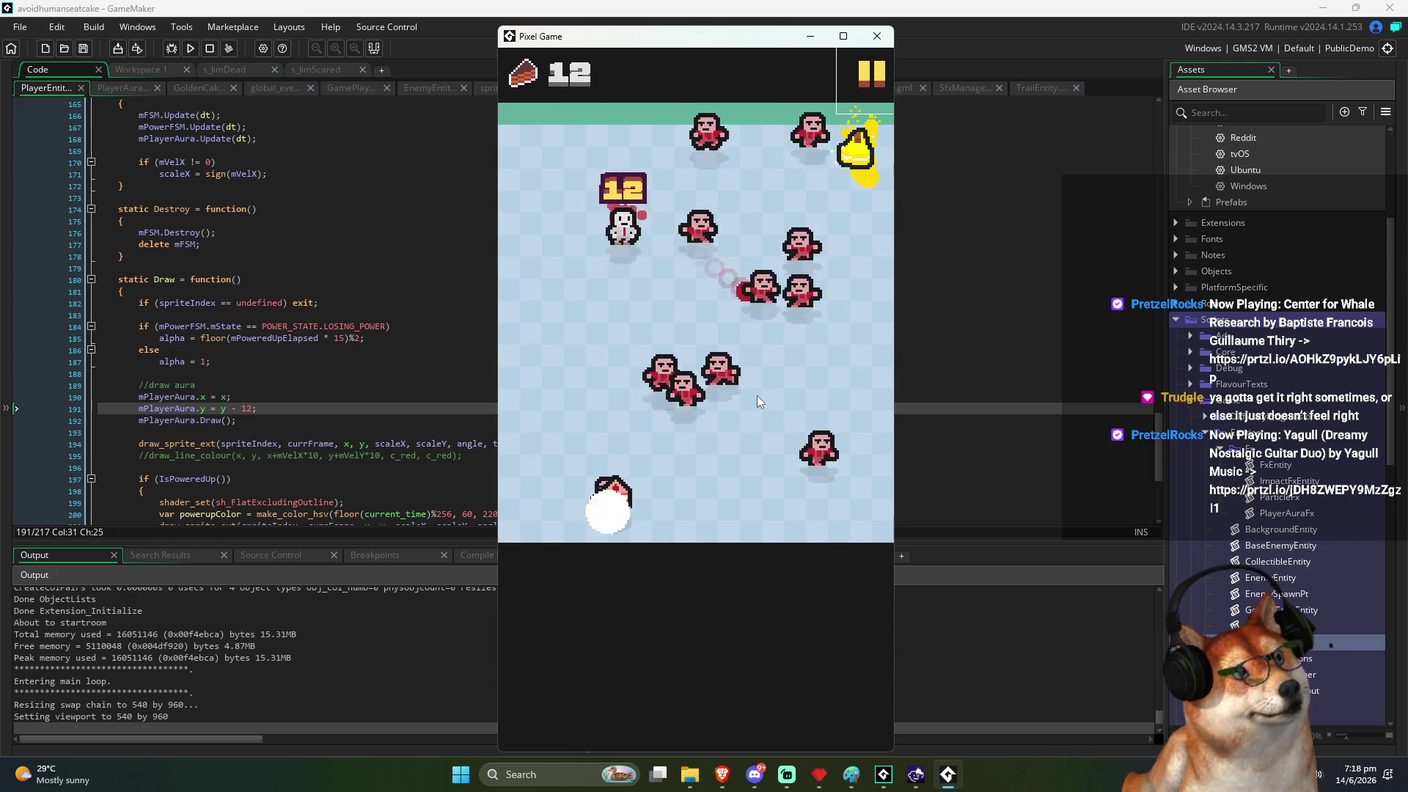
key(Up)
Step: Keep collecting cakes up to a score of 18, then close the game and return to the PlayerEntity code
key(Right)
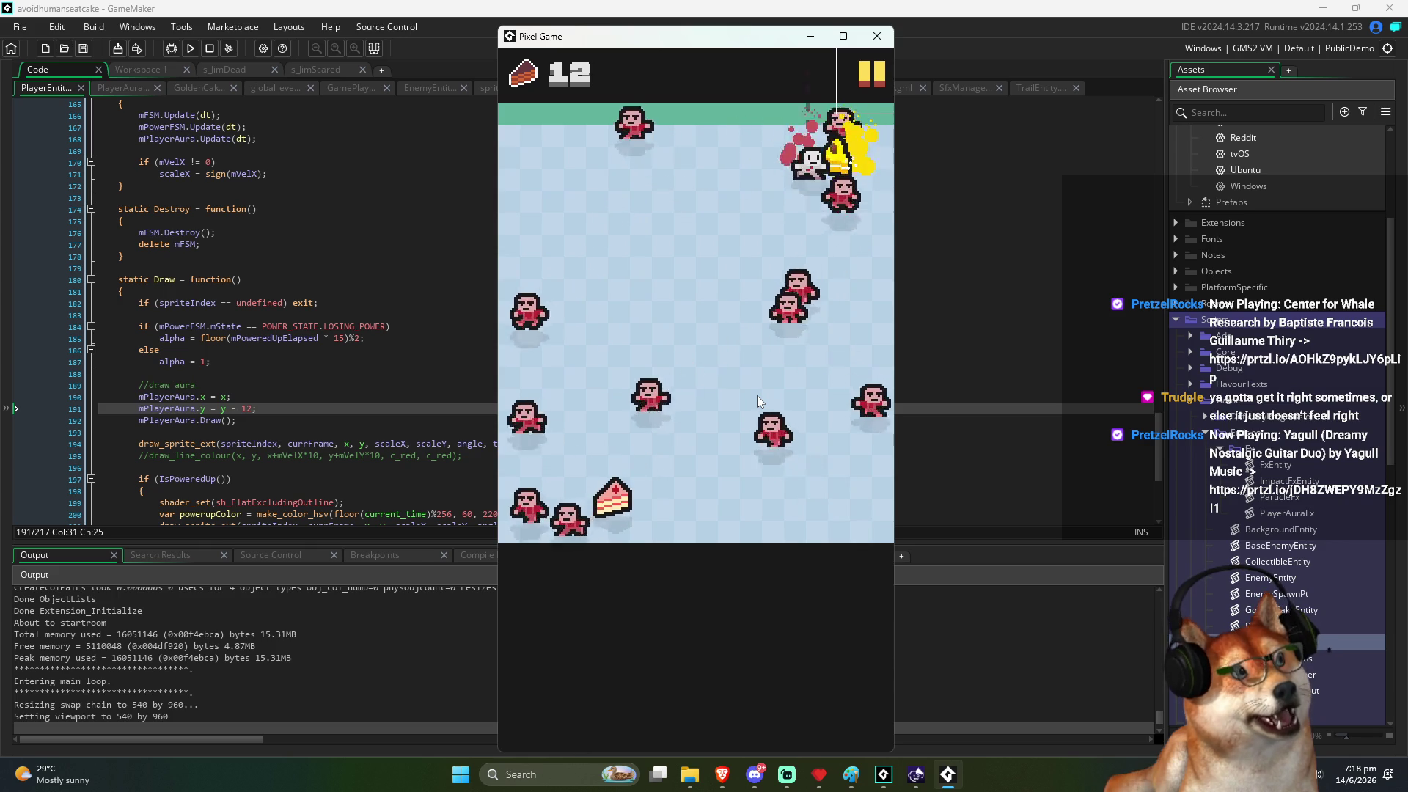
key(Left)
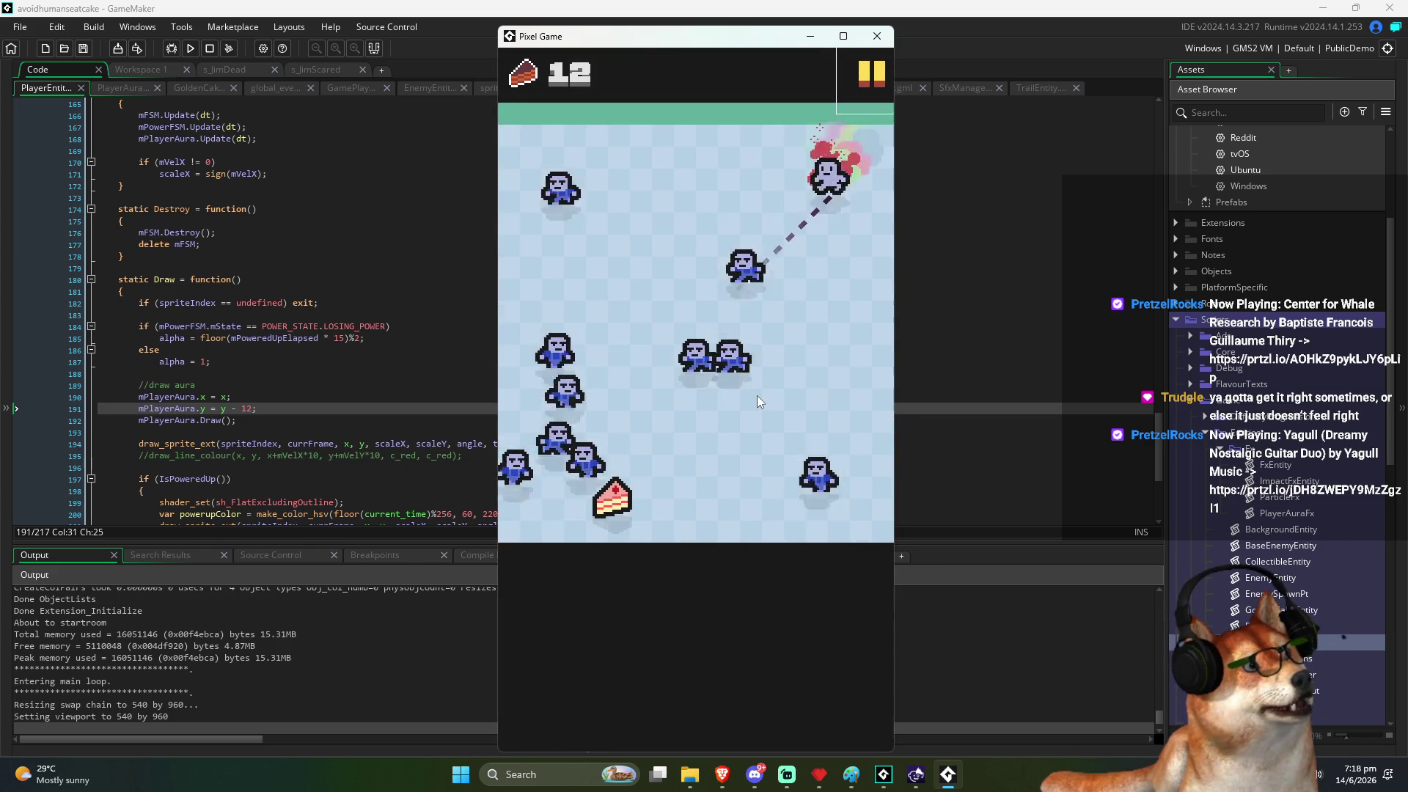
key(Down)
key(Right)
key(Down)
key(Left)
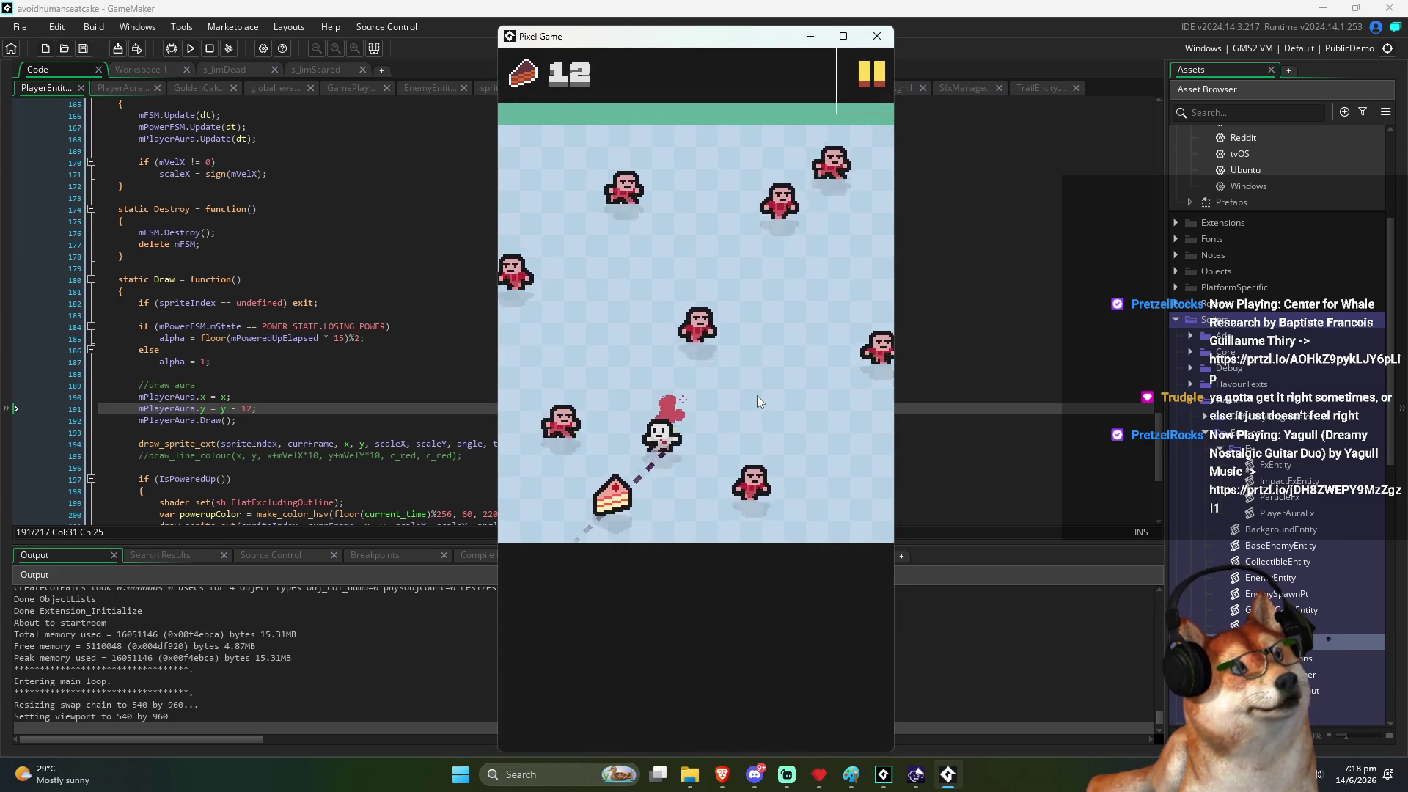
key(Up)
key(Right)
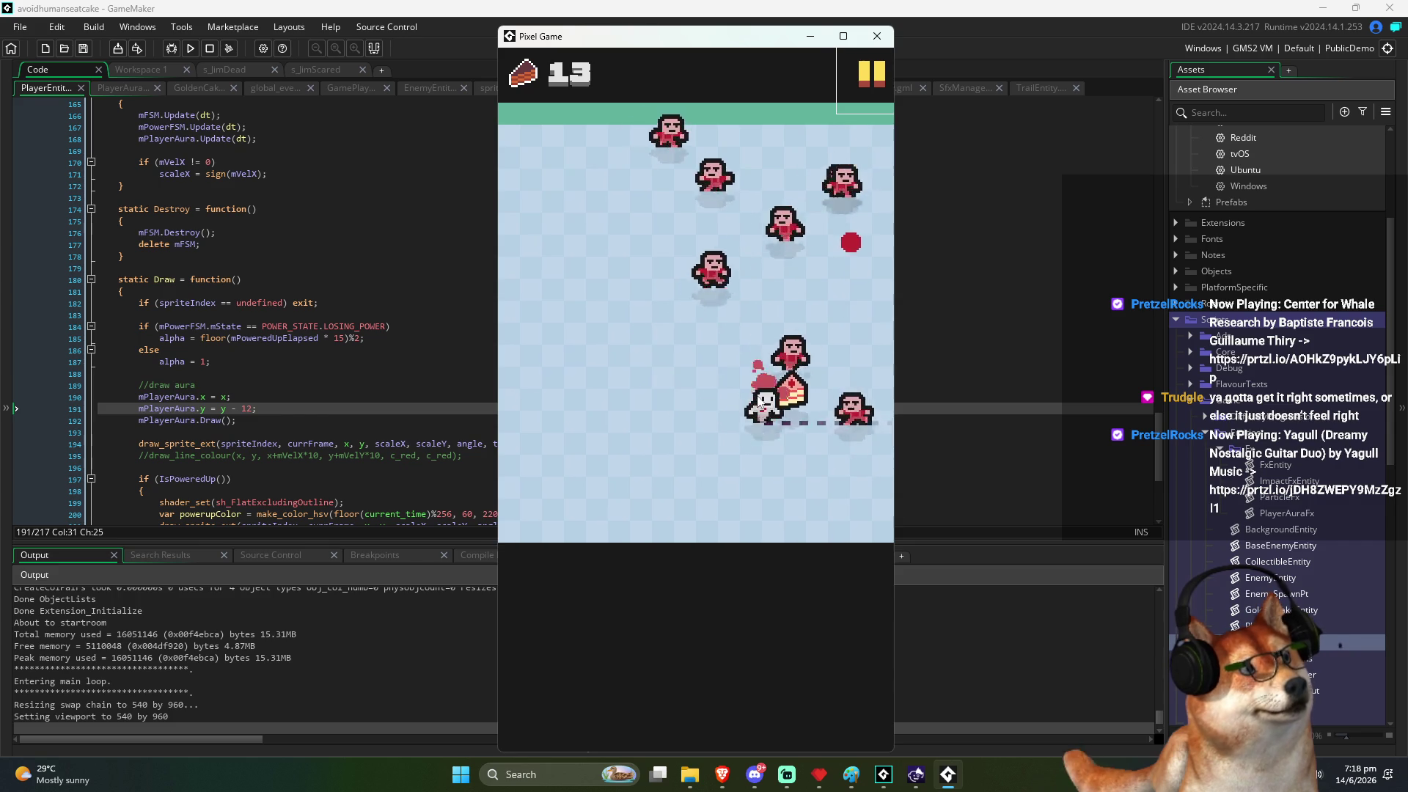
key(Left)
key(Up)
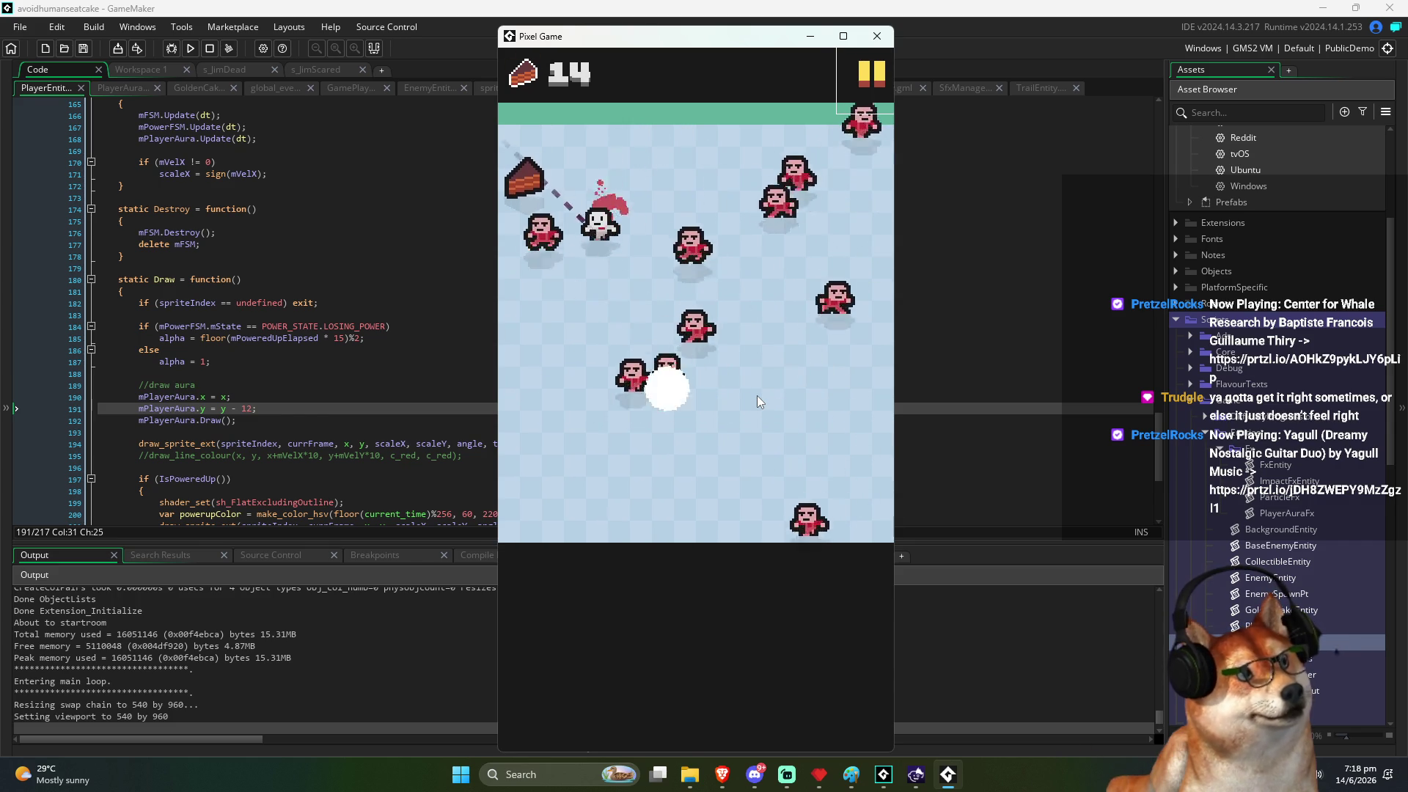
key(Right)
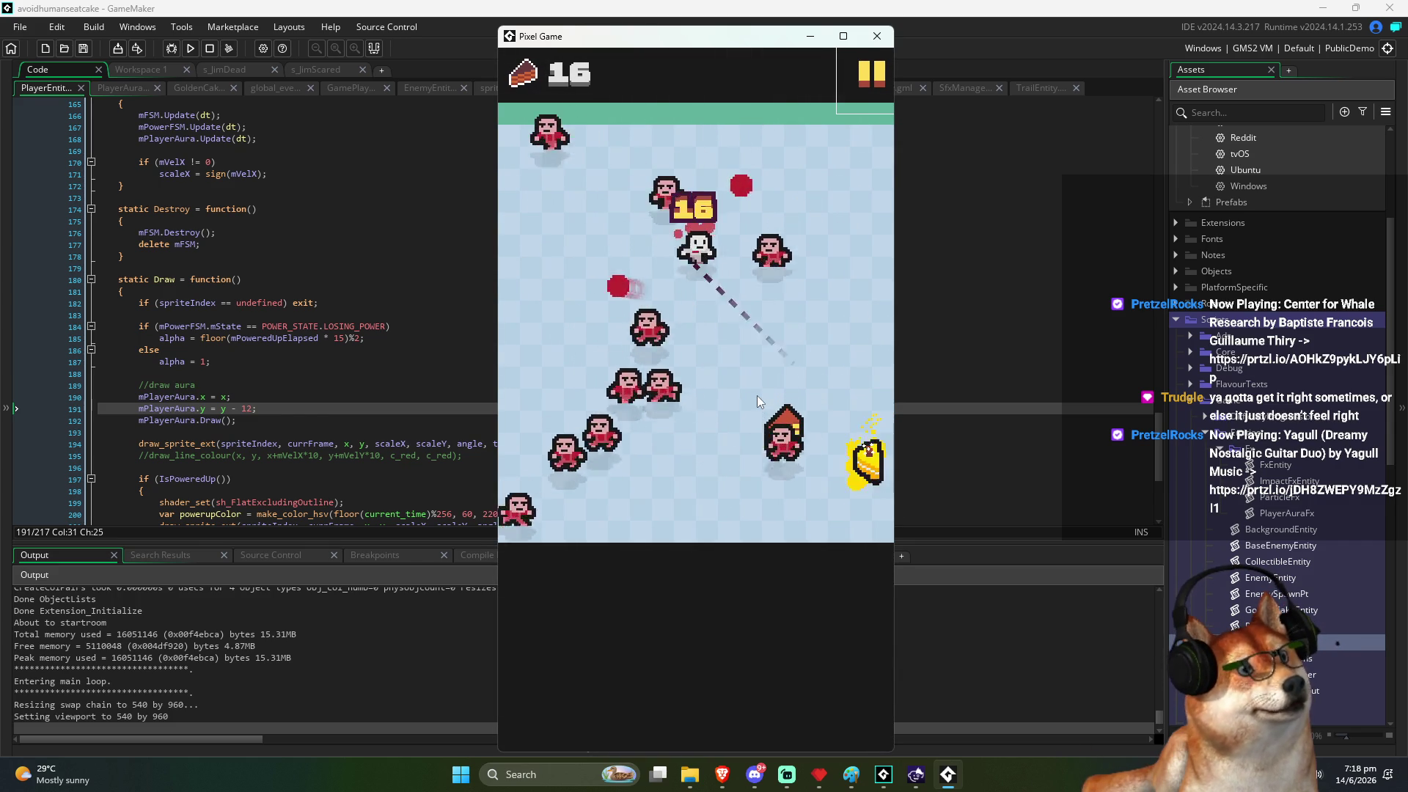
key(Down)
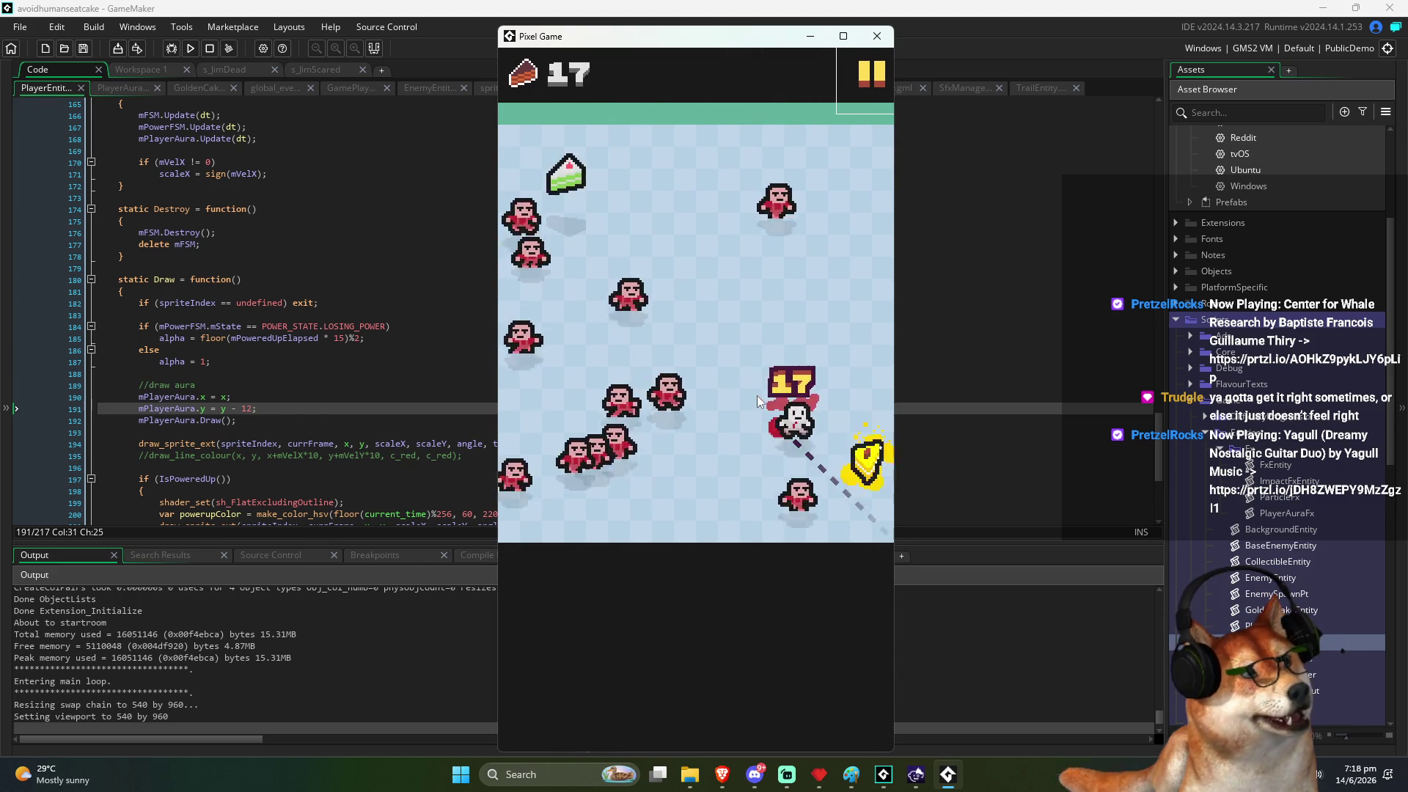
key(Left)
key(Up)
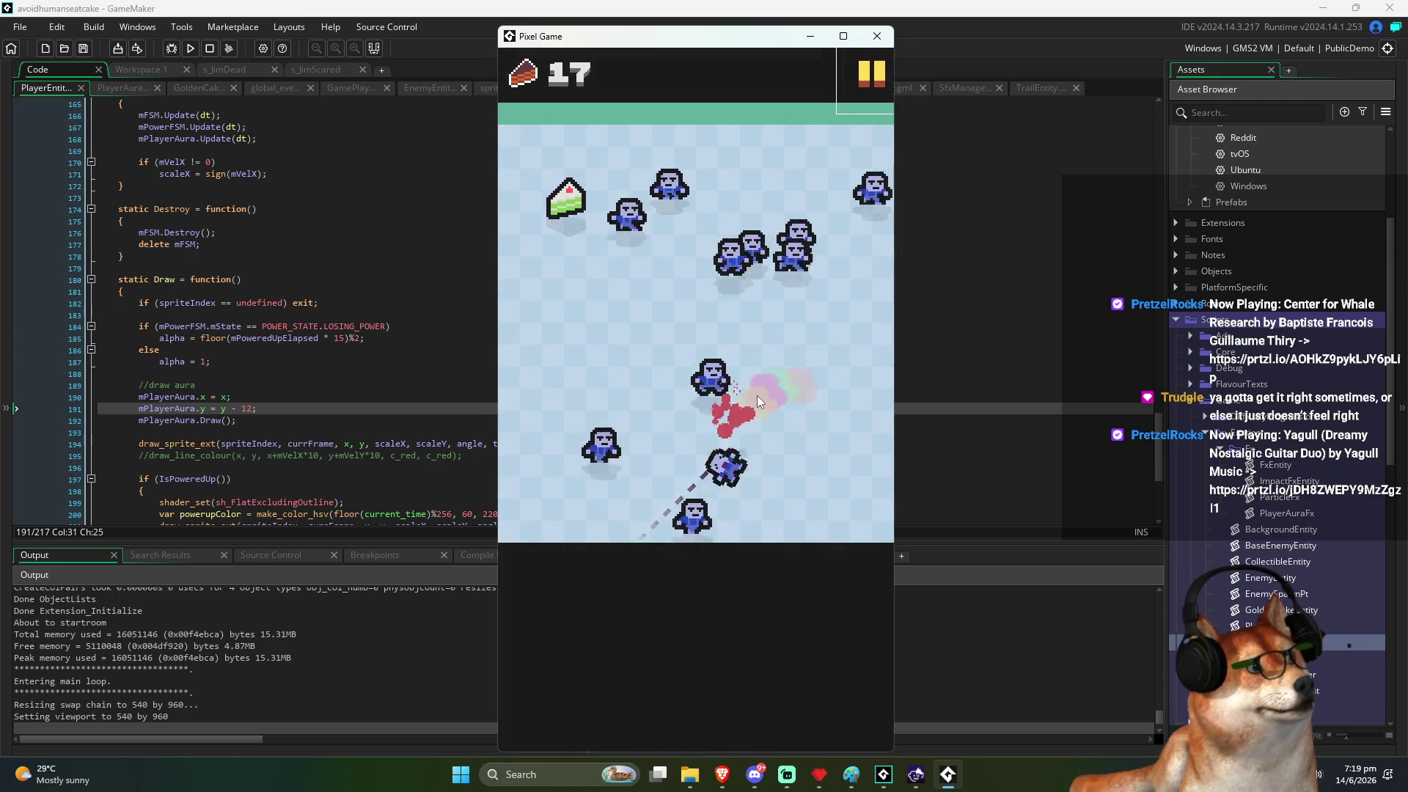
key(Up)
key(Left)
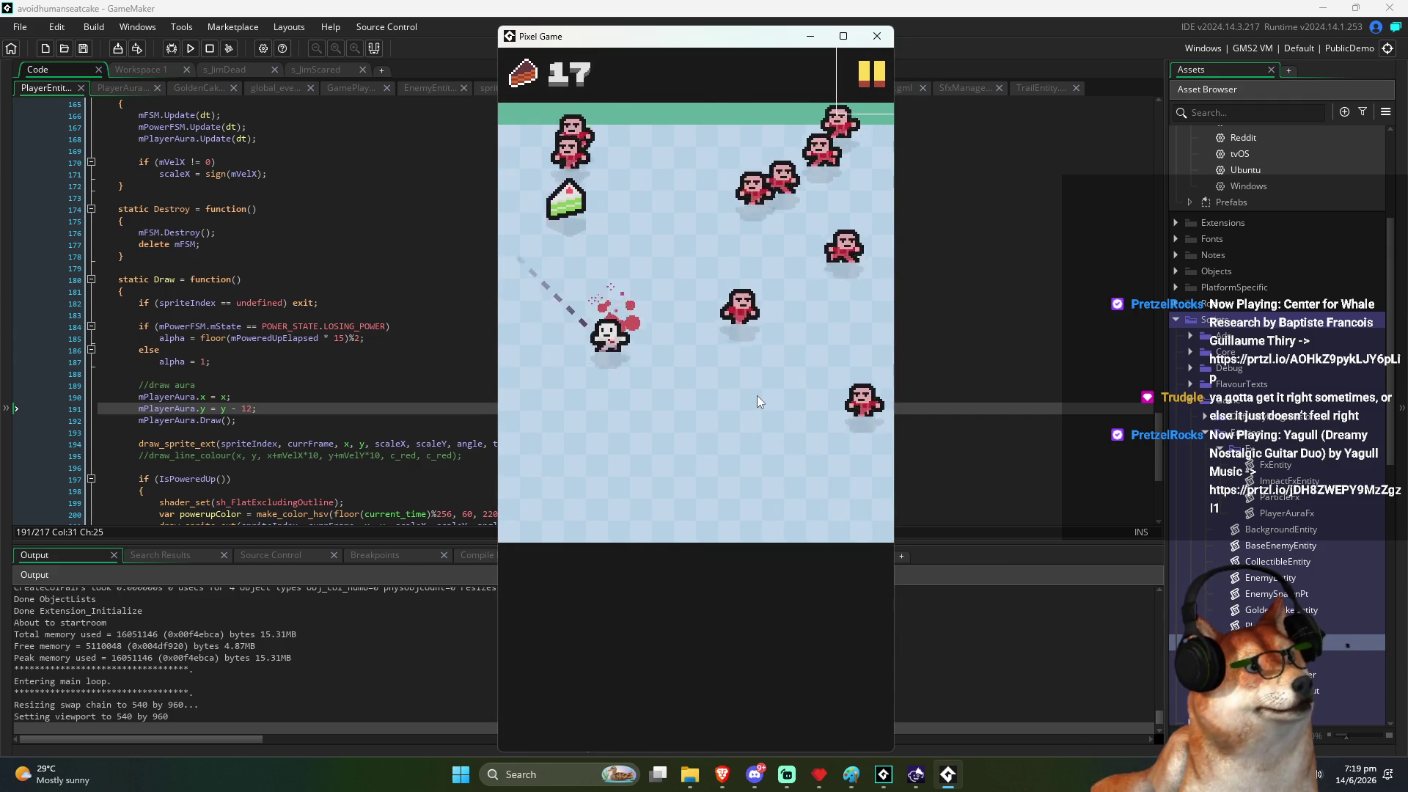
key(Left)
key(Up)
key(Down)
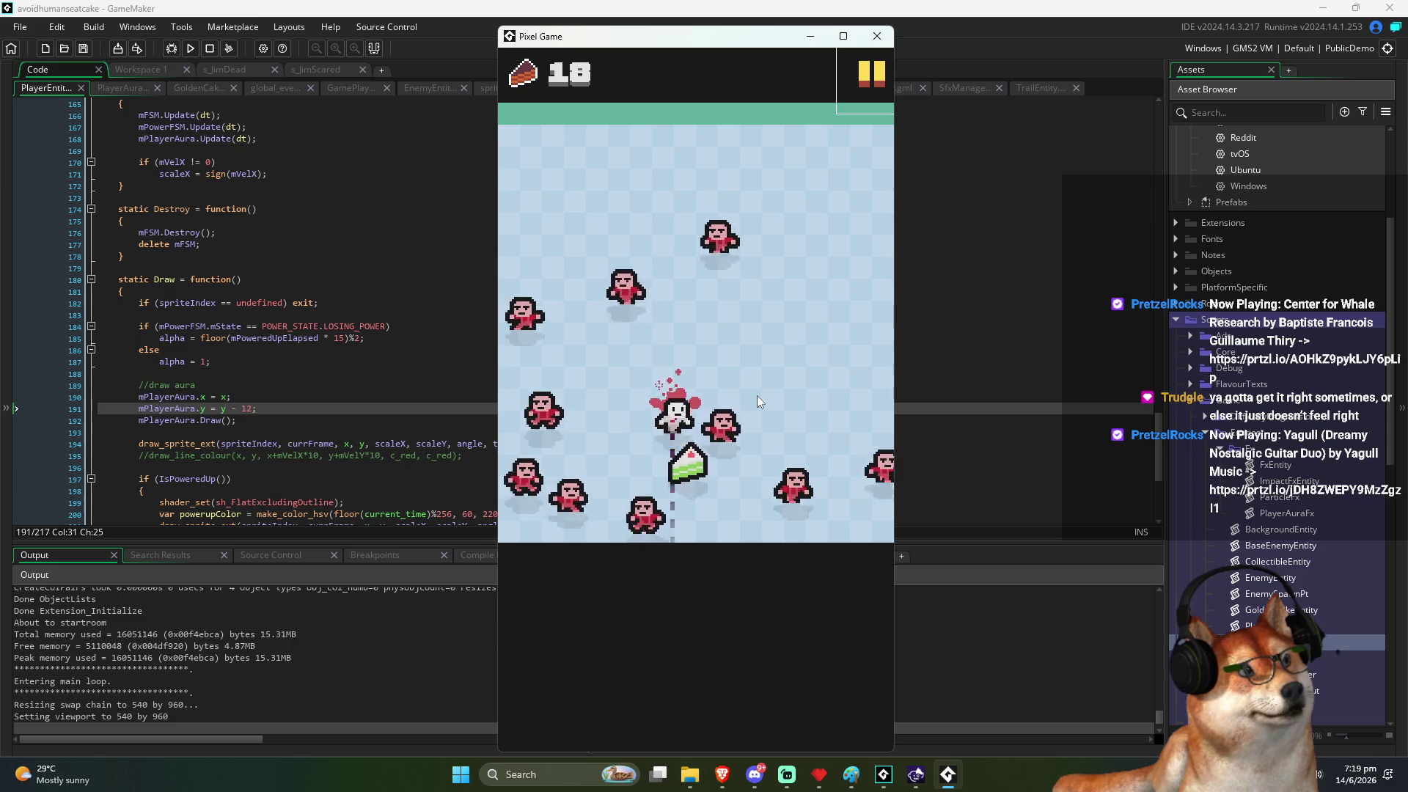
key(Escape)
click(385, 362)
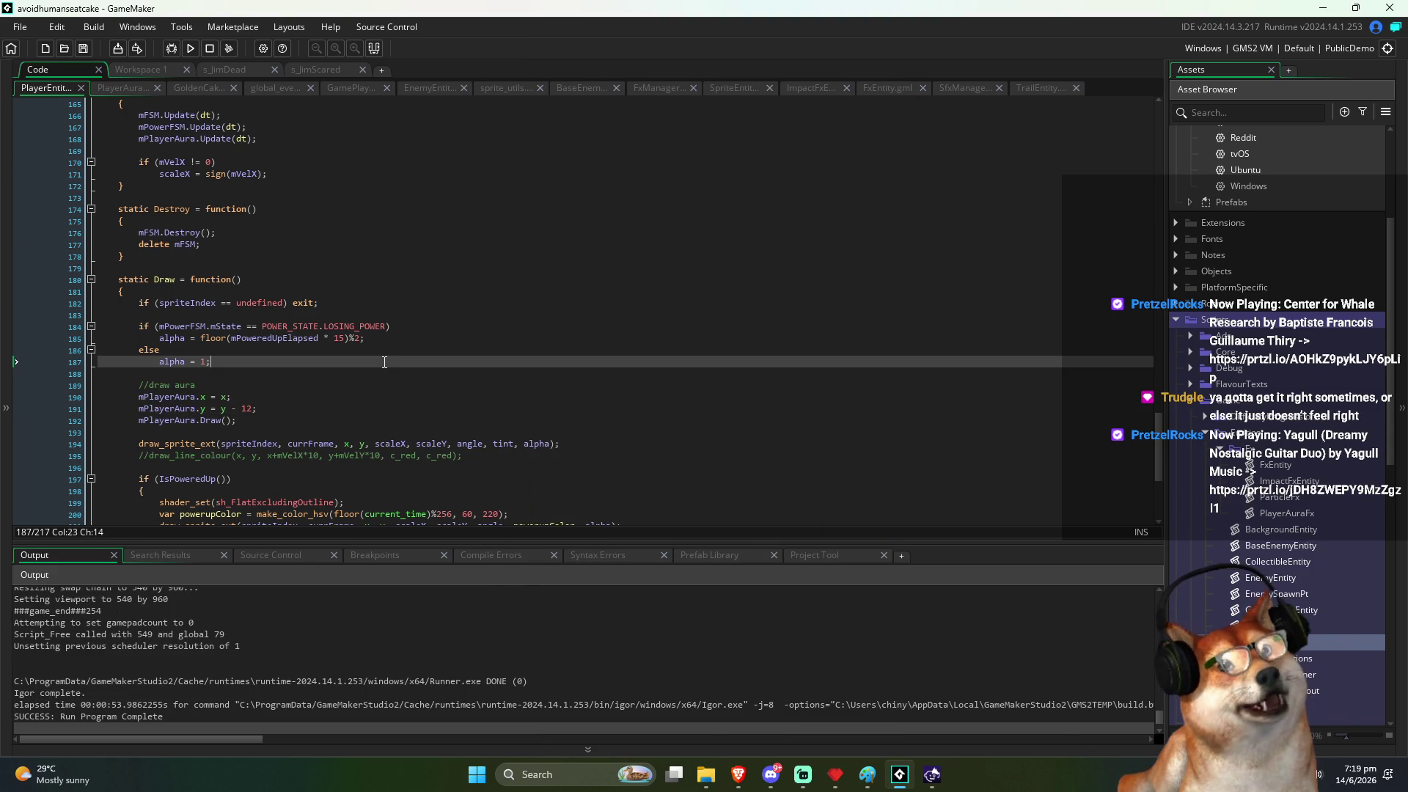
Step: In the ImpactFxEntity script, delete the commented-out //mEnemy.Draw(); line
key(Down)
scroll(415, 366, down, 4)
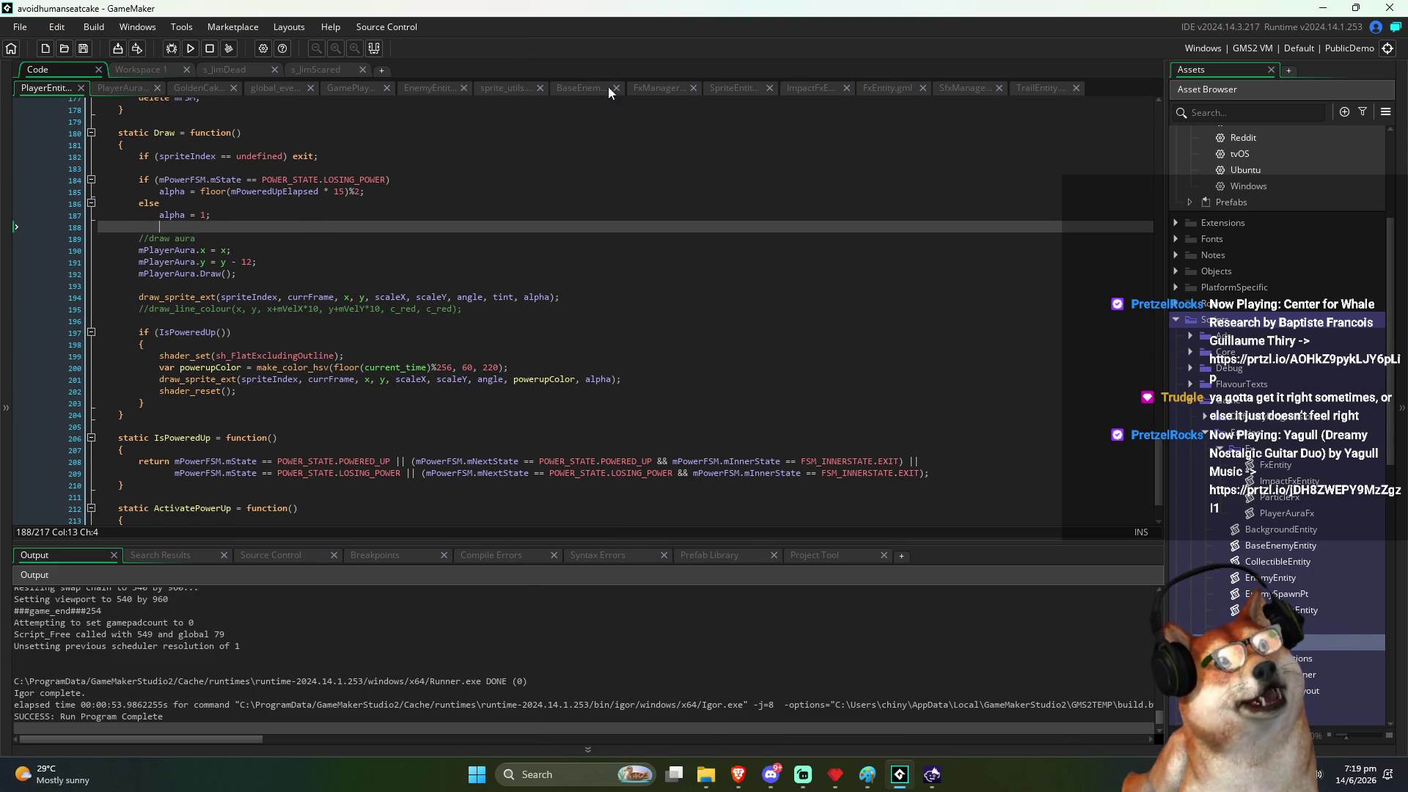
click(812, 88)
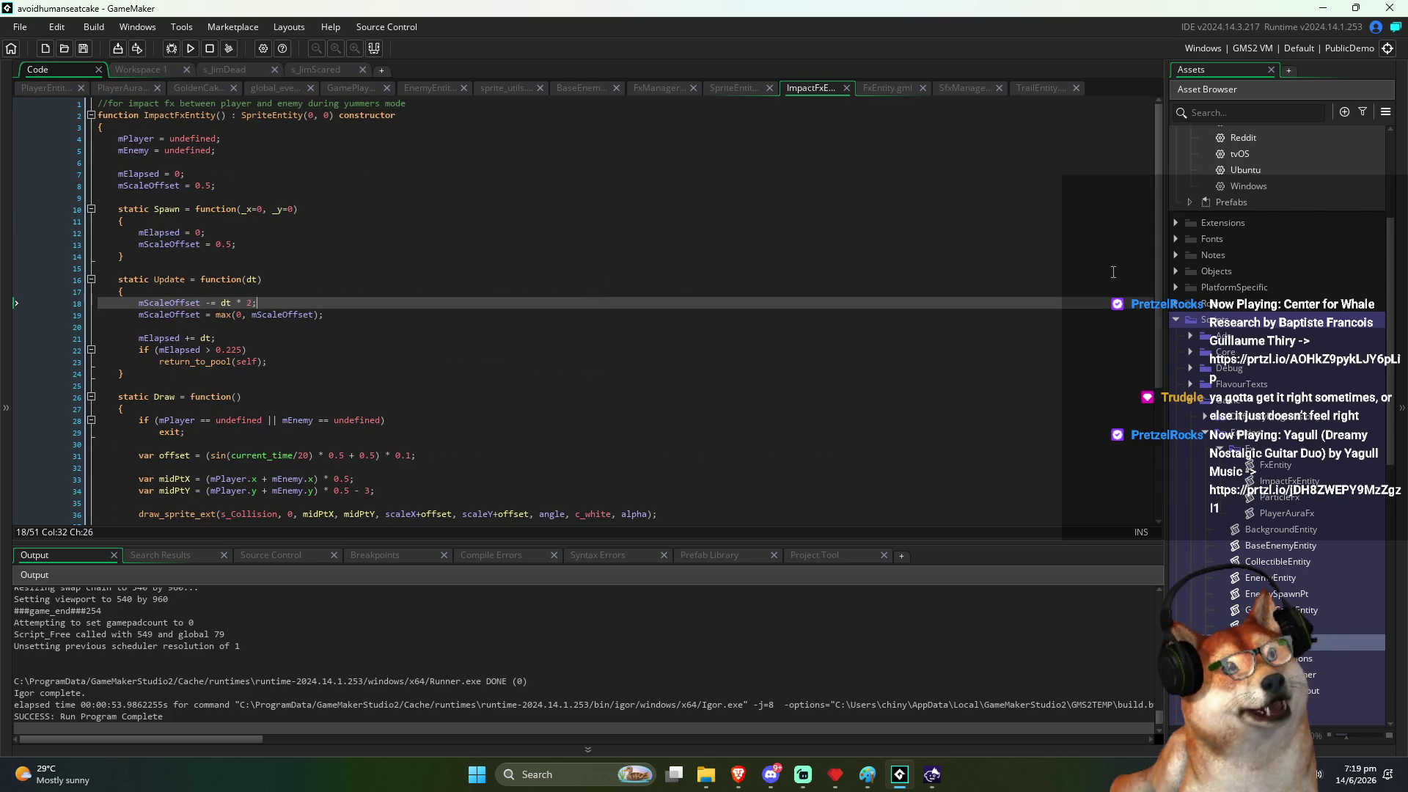
scroll(1156, 212, down, 5)
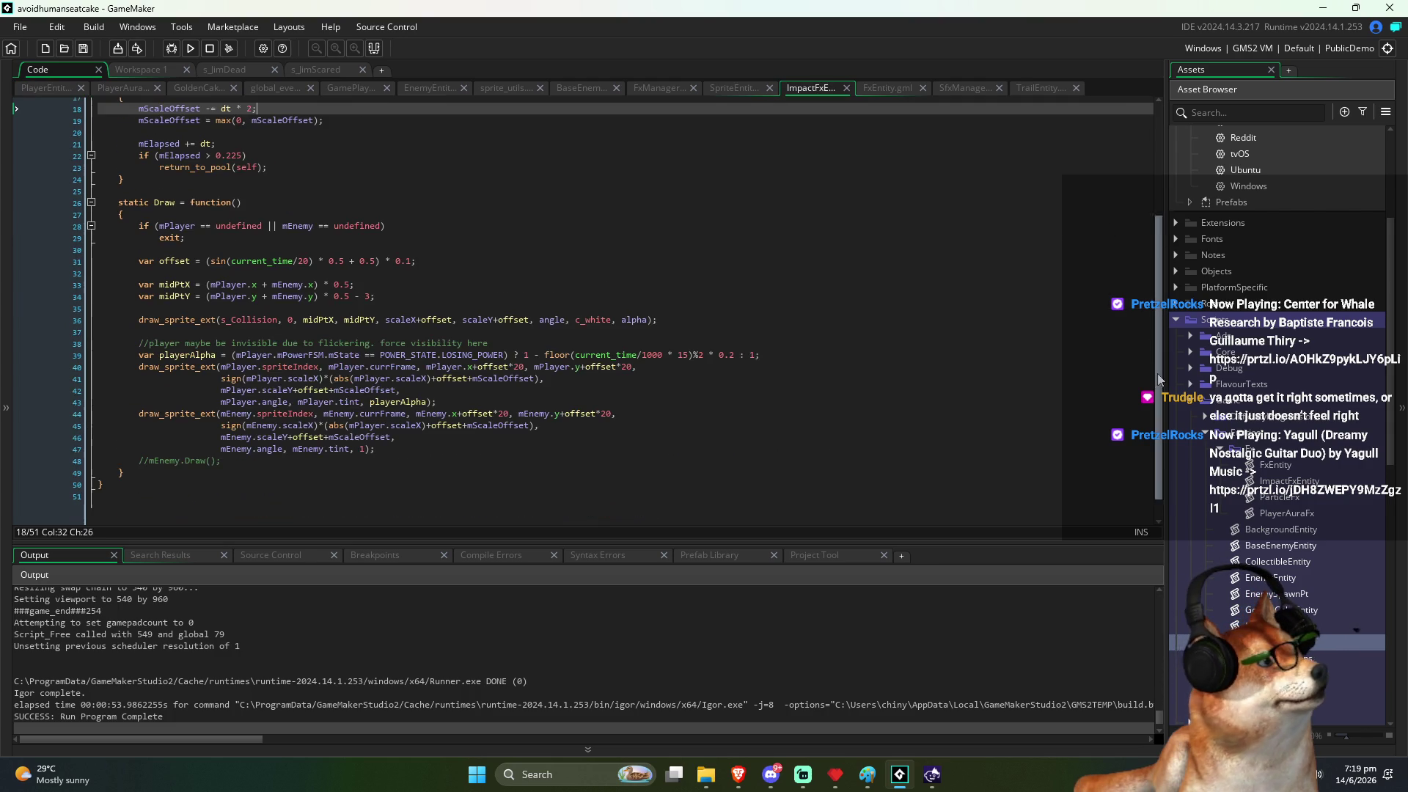
click(284, 462)
key(shift+Home)
key(BackSpace)
key(BackSpace)
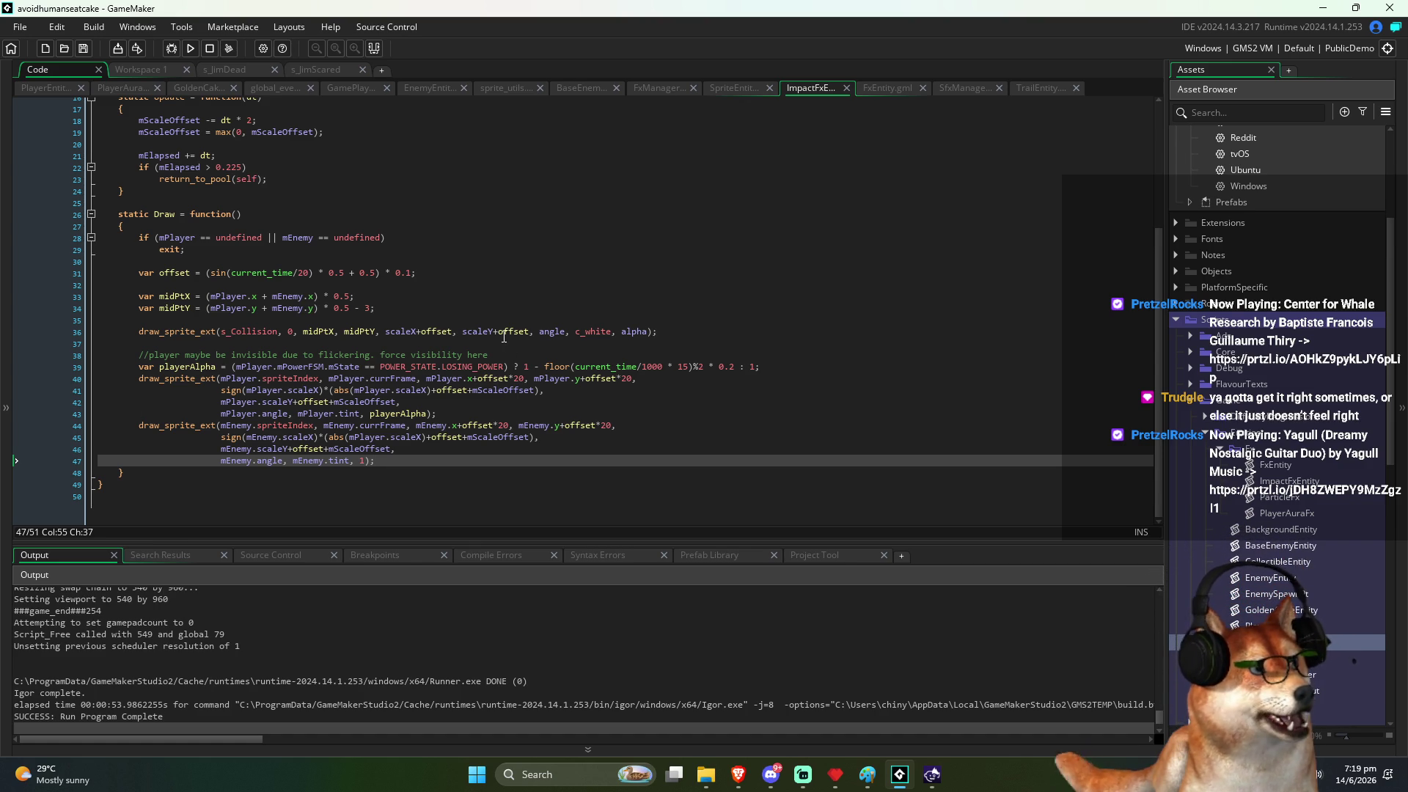
Step: Review the player and enemy drawing code and place the caret before the player draw_sprite_ext call
click(414, 338)
click(239, 330)
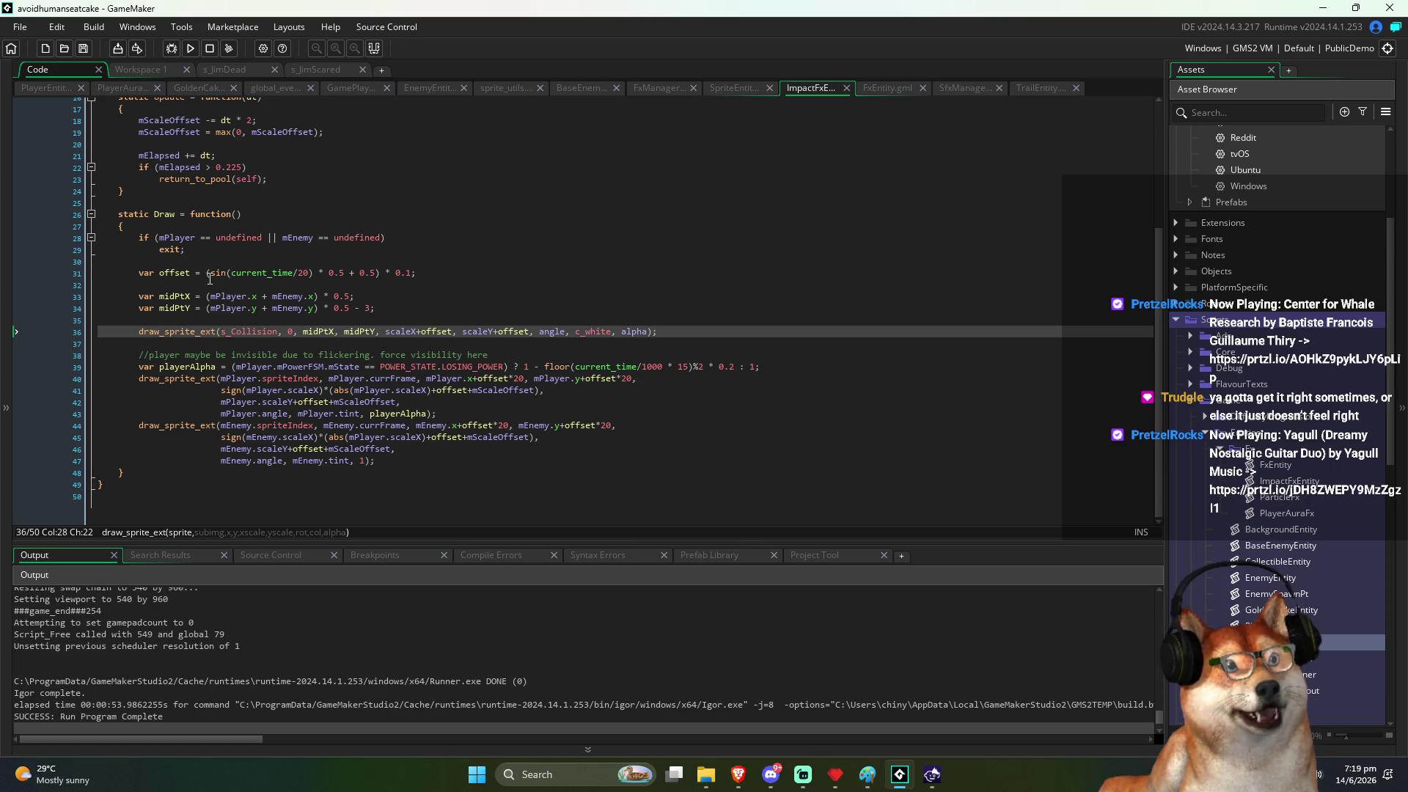
click(207, 295)
click(380, 465)
click(352, 485)
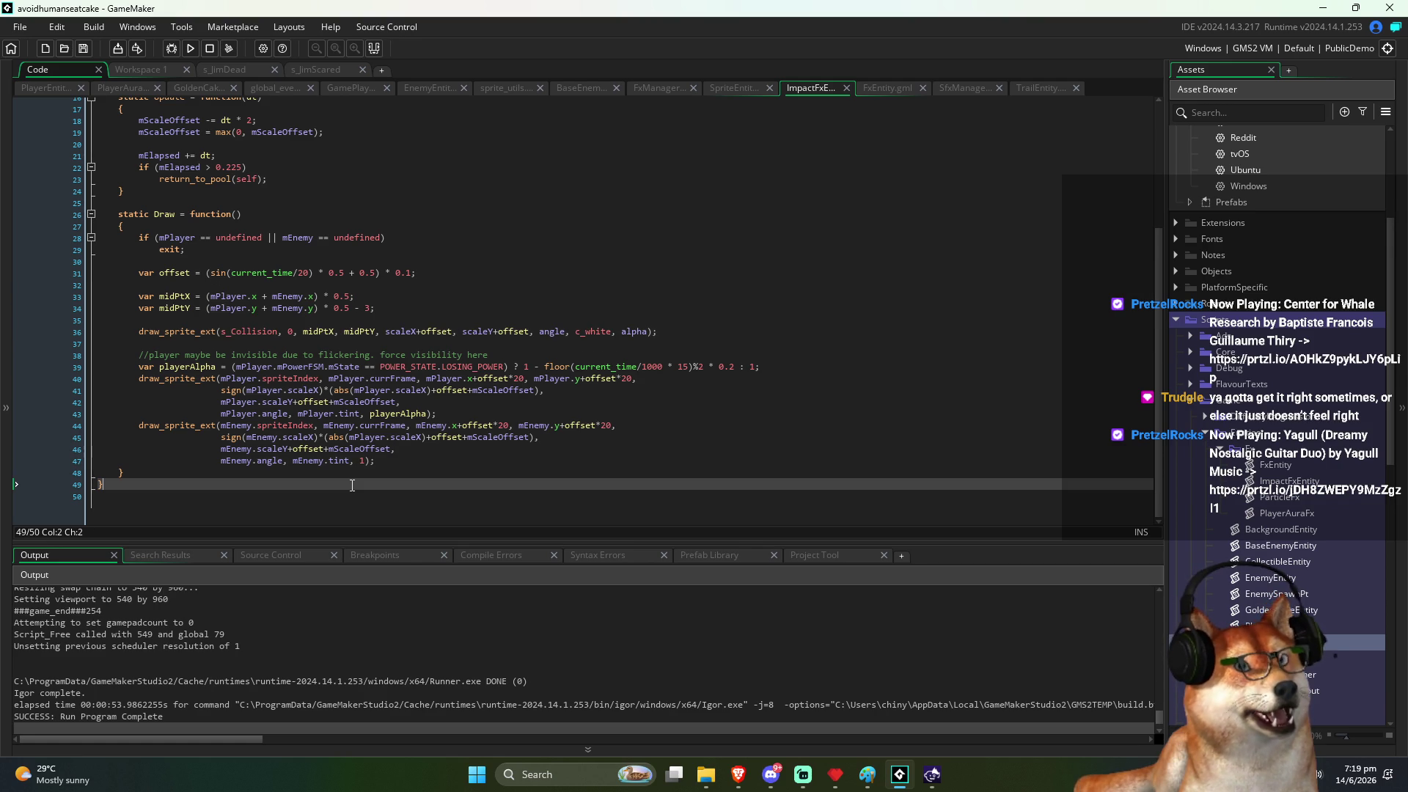
click(321, 508)
mouse_move(137, 354)
mouse_down()
mouse_move(454, 366)
mouse_move(572, 396)
mouse_move(645, 432)
mouse_move(666, 467)
mouse_up()
click(586, 437)
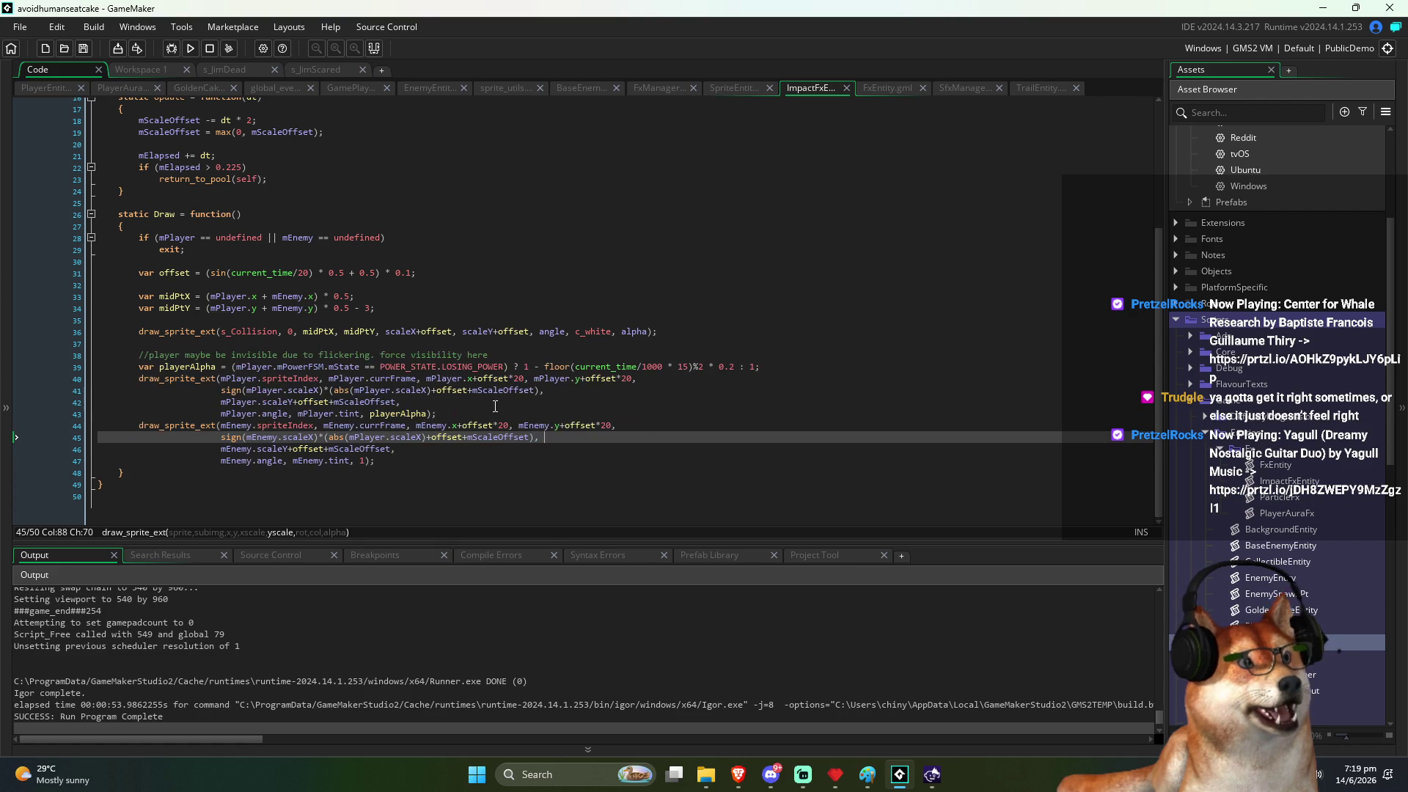
drag(464, 412, 142, 379)
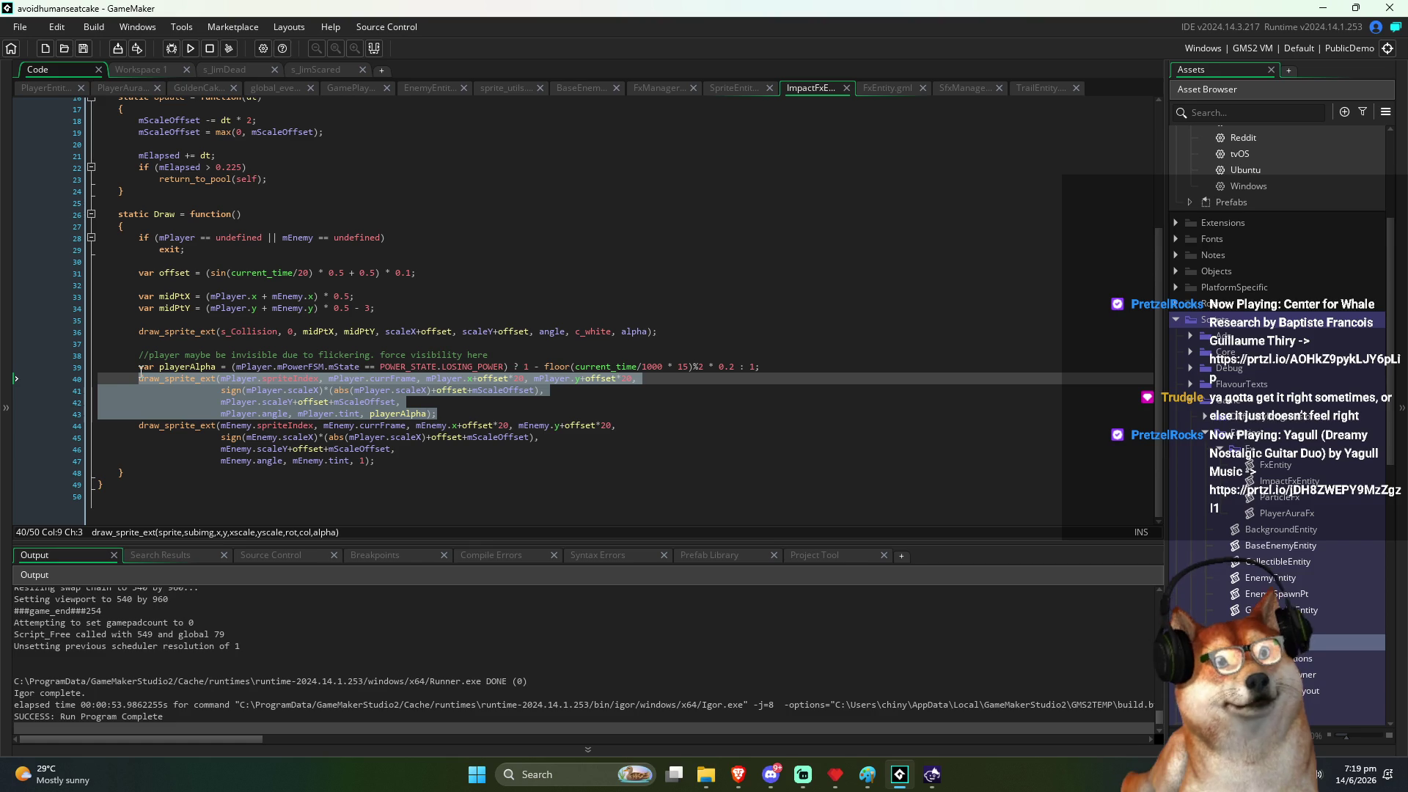
click(140, 375)
Step: Insert 'mPlayer.mPlayerAura.Draw();' on a new line above the player draw_sprite_ext call, then run the game
key(Home)
key(Return)
key(Up)
text(mPlayer)
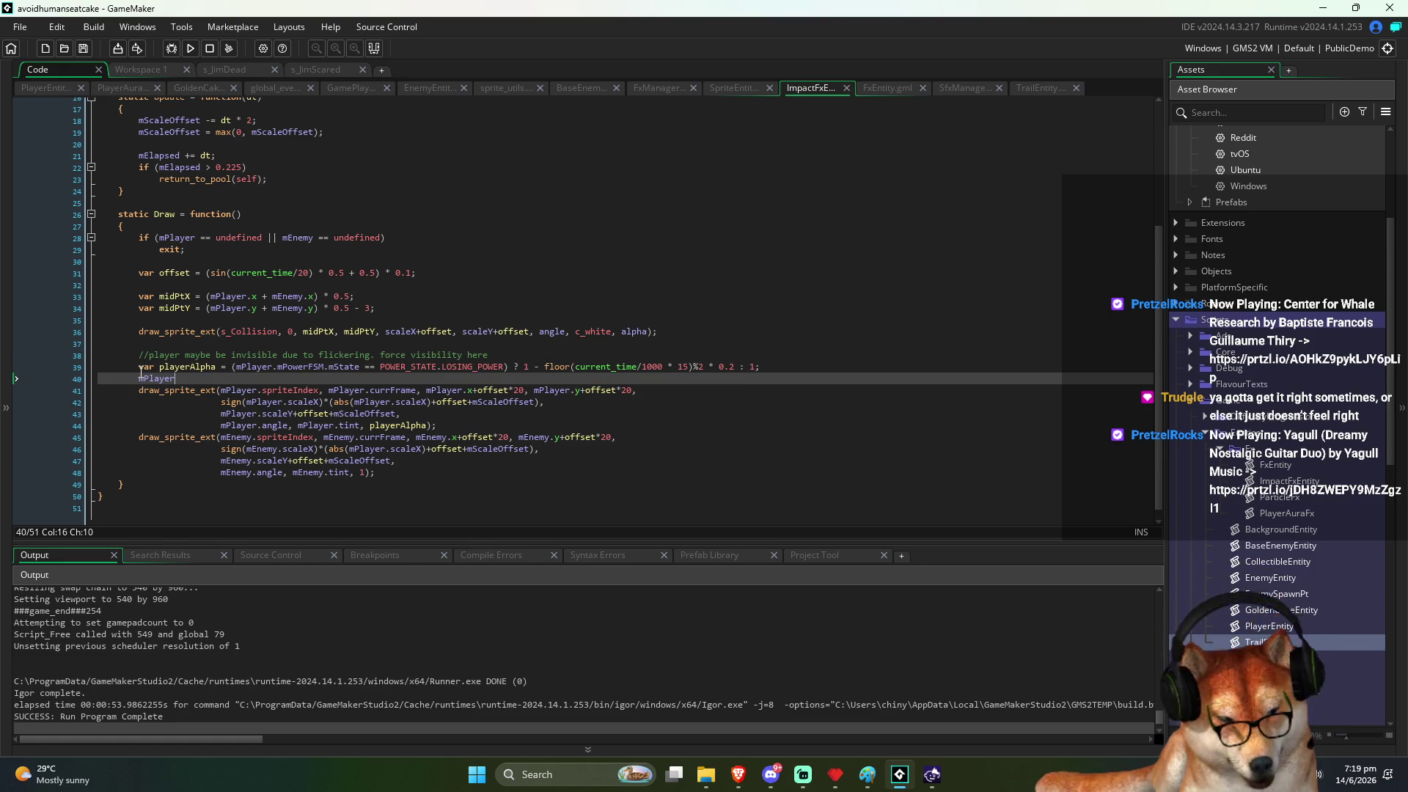
text(.)
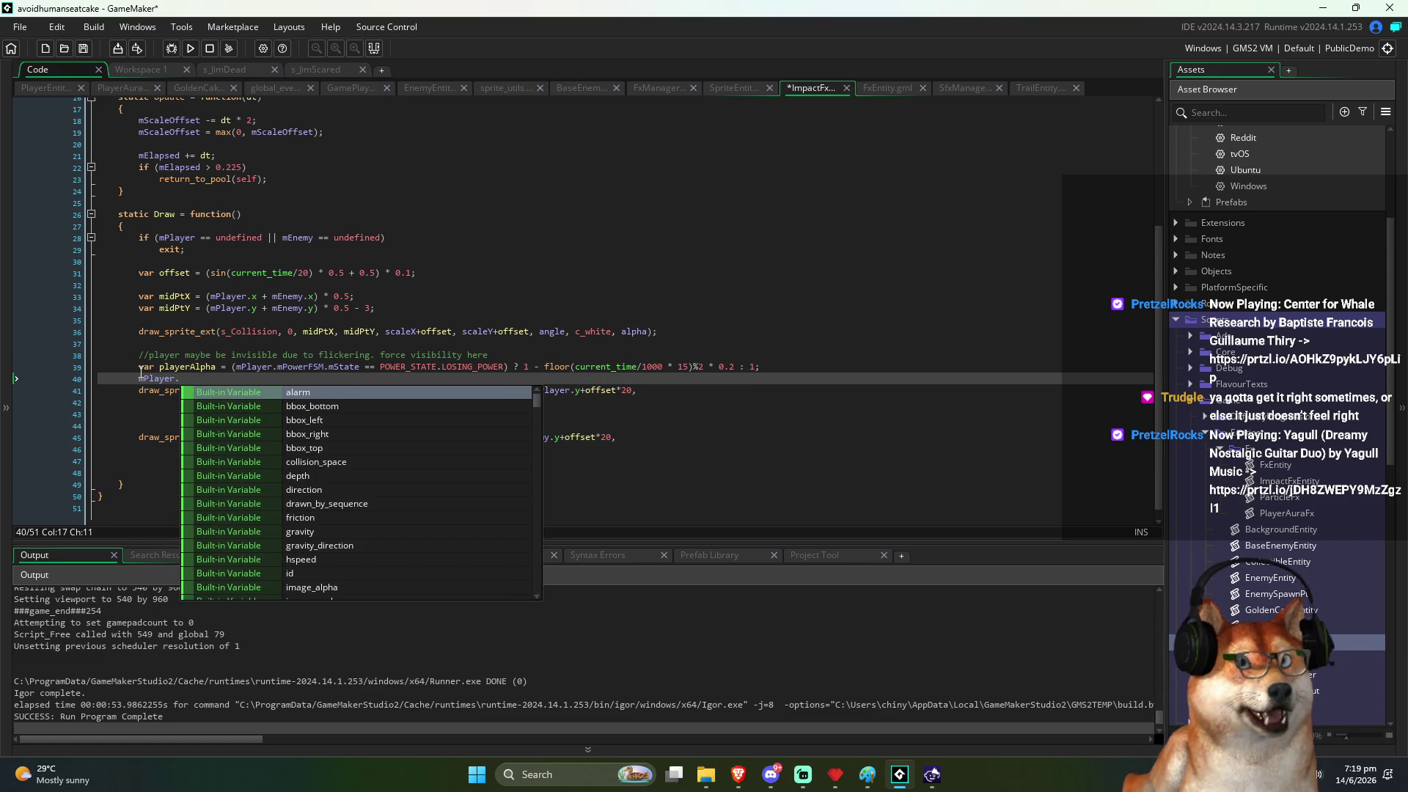
key(ctrl+Tab)
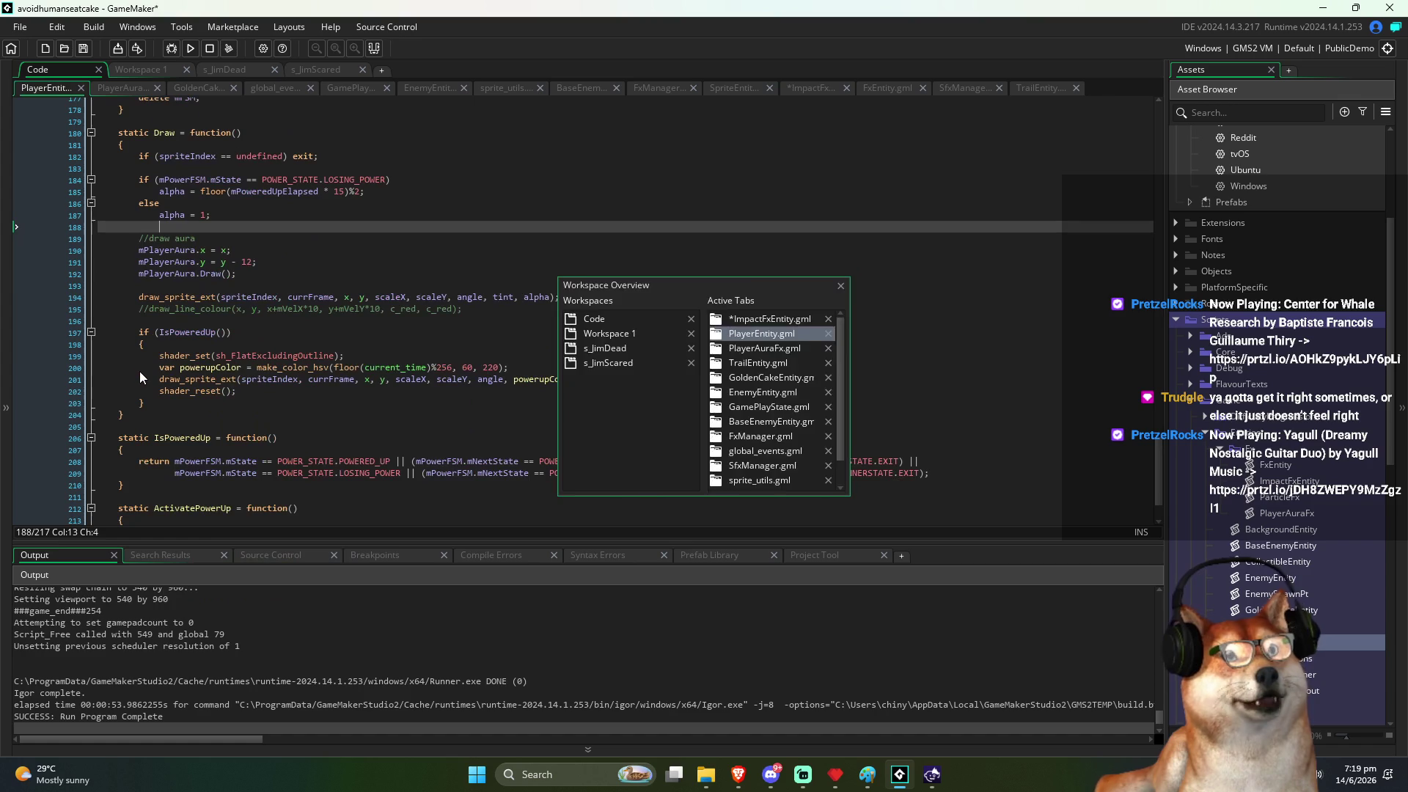
key(ctrl+Tab)
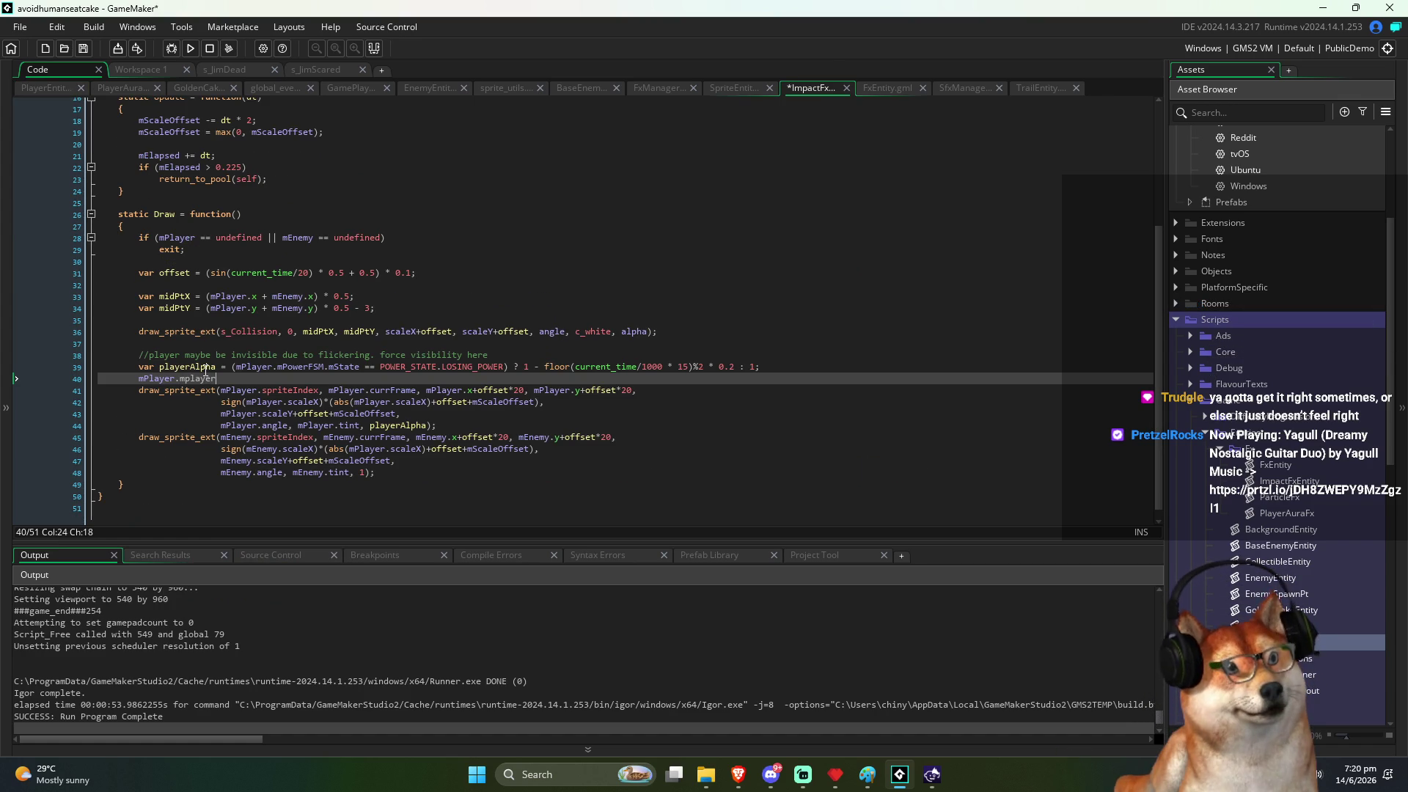
key(ctrl+space)
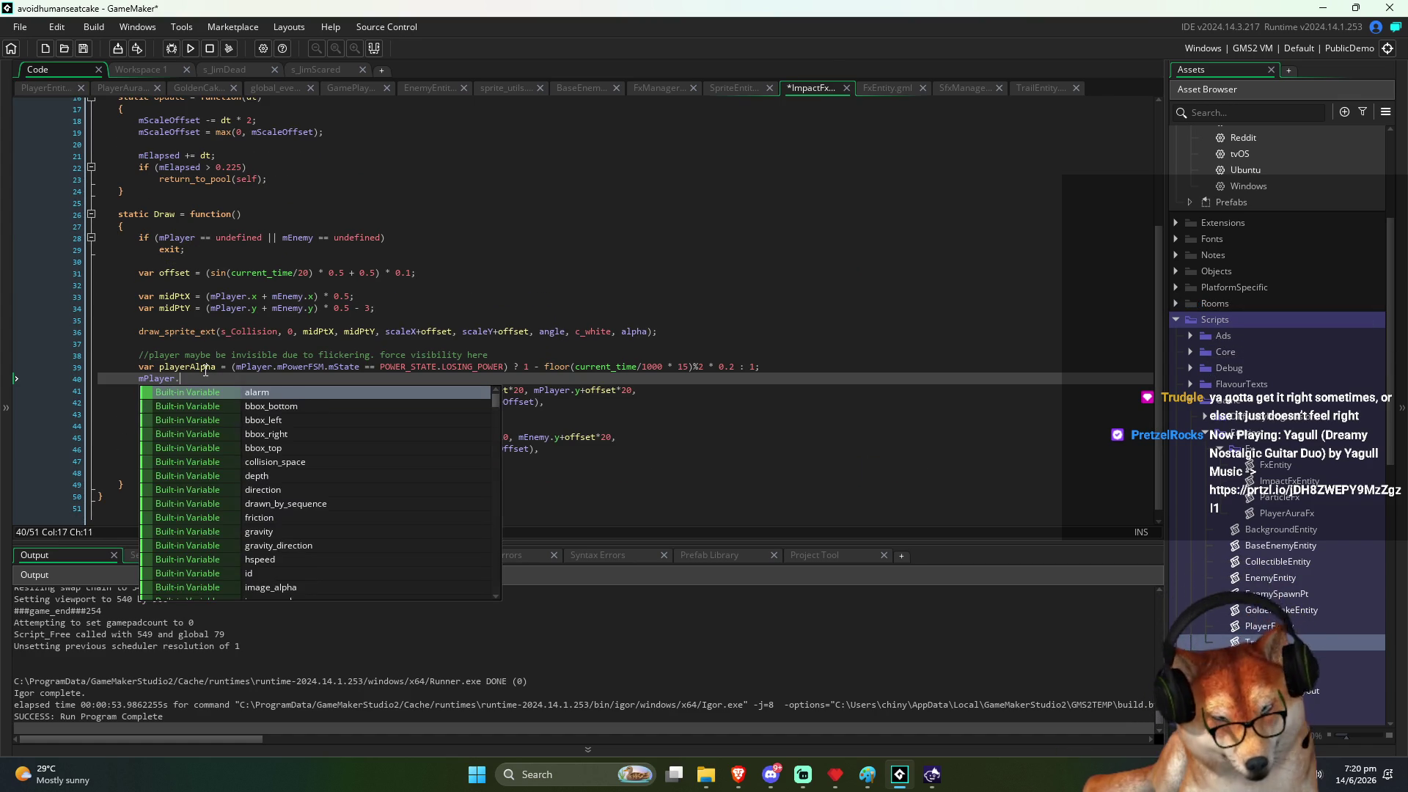
text(mplayera)
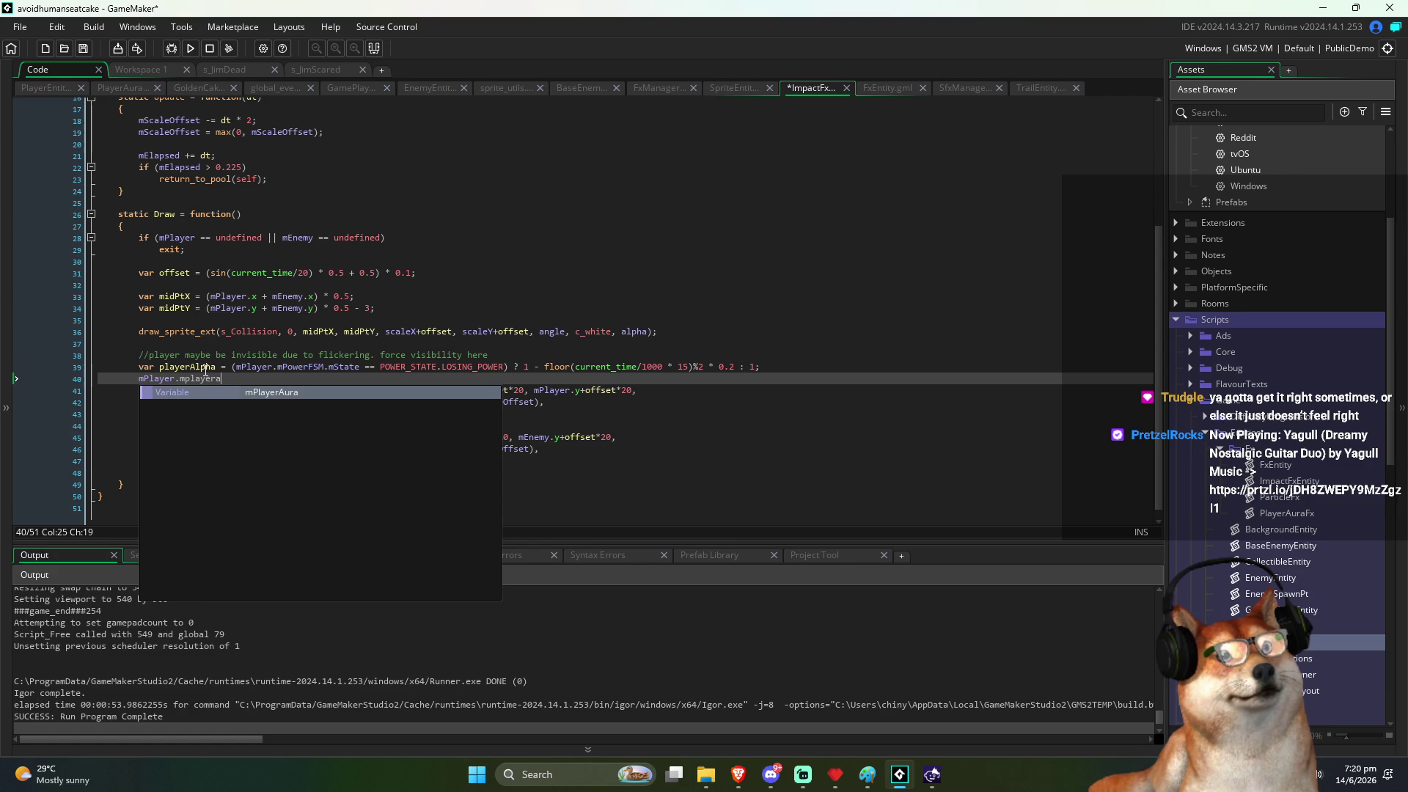
key(Return)
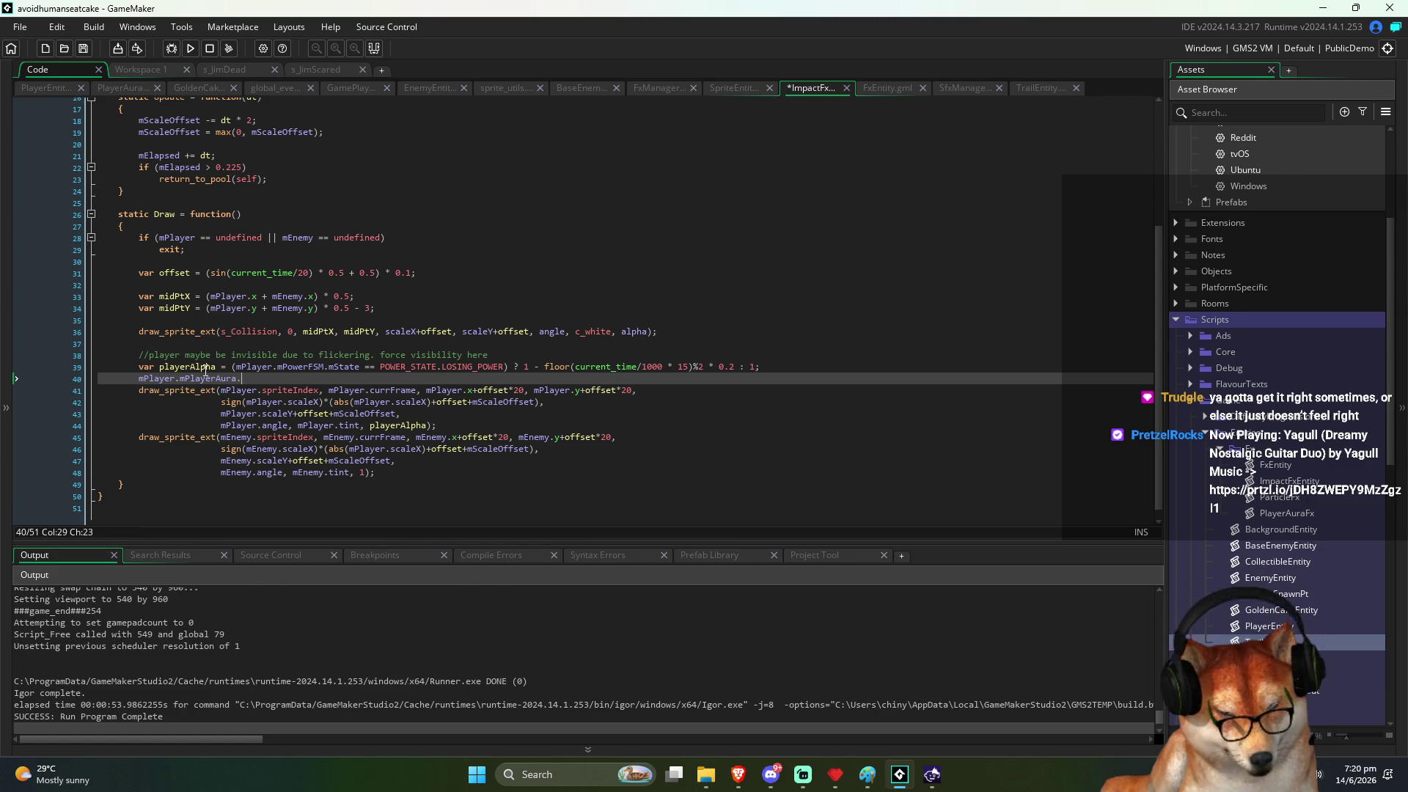
text(.Draw();)
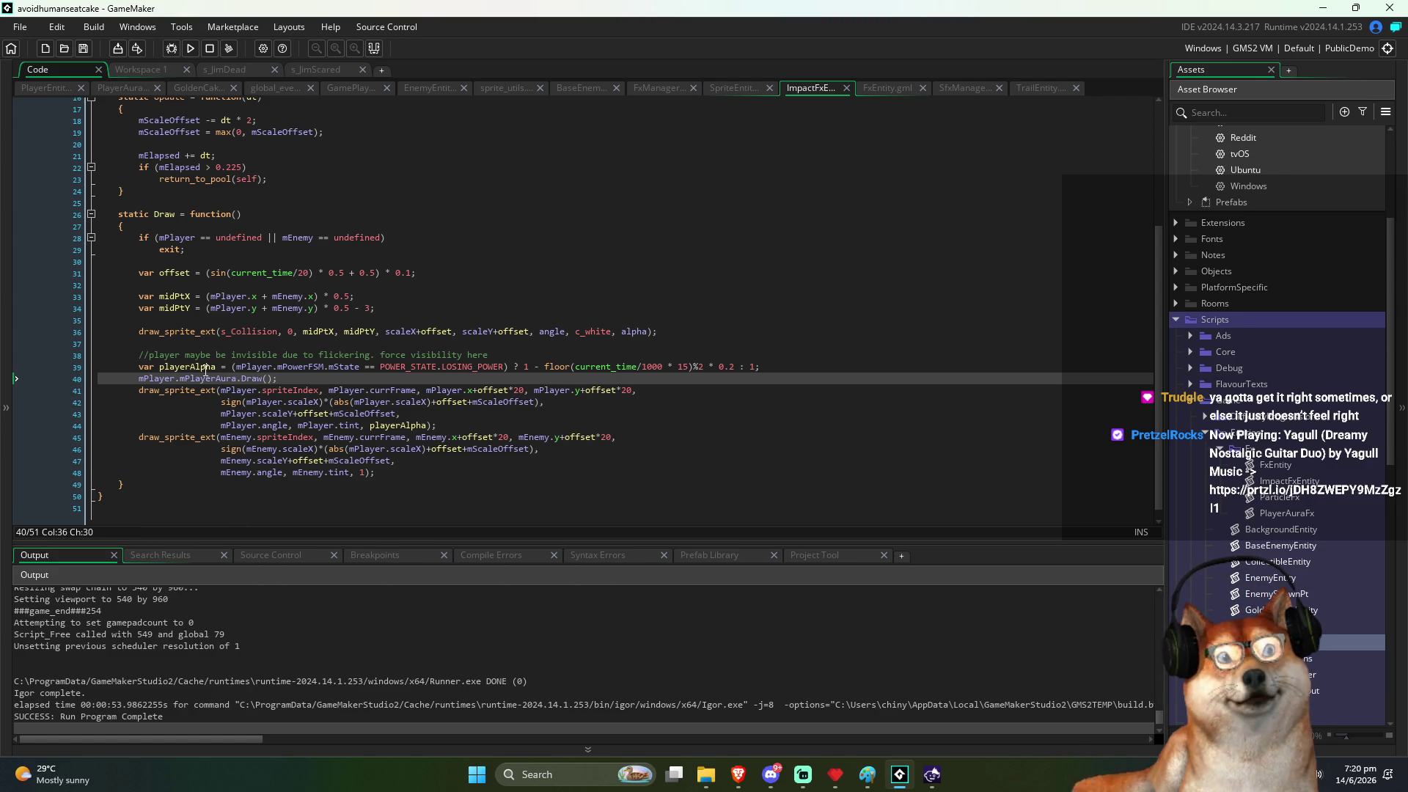
key(F5)
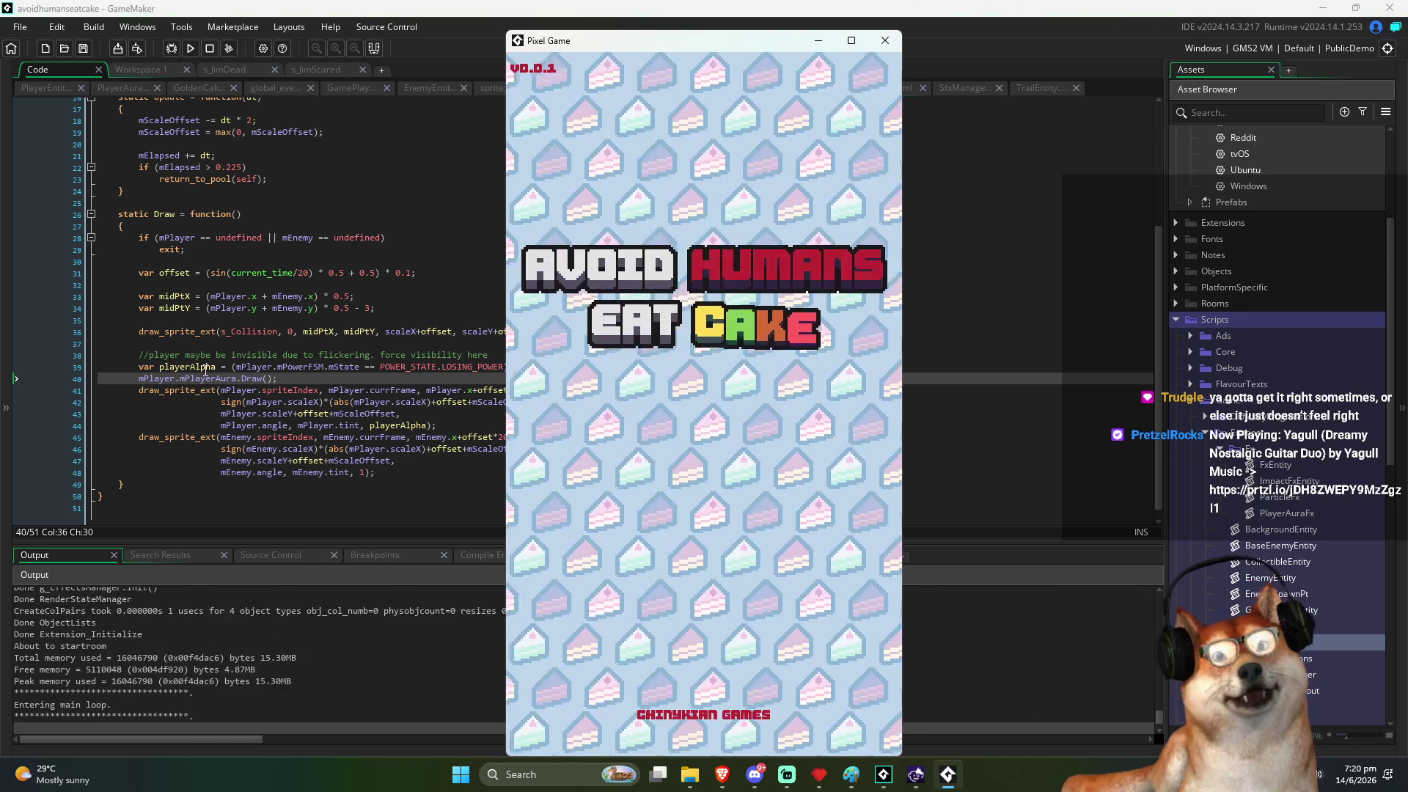
Step: Play the round until game over with 35 cakes eaten, then close the game window
key(Down)
key(Left)
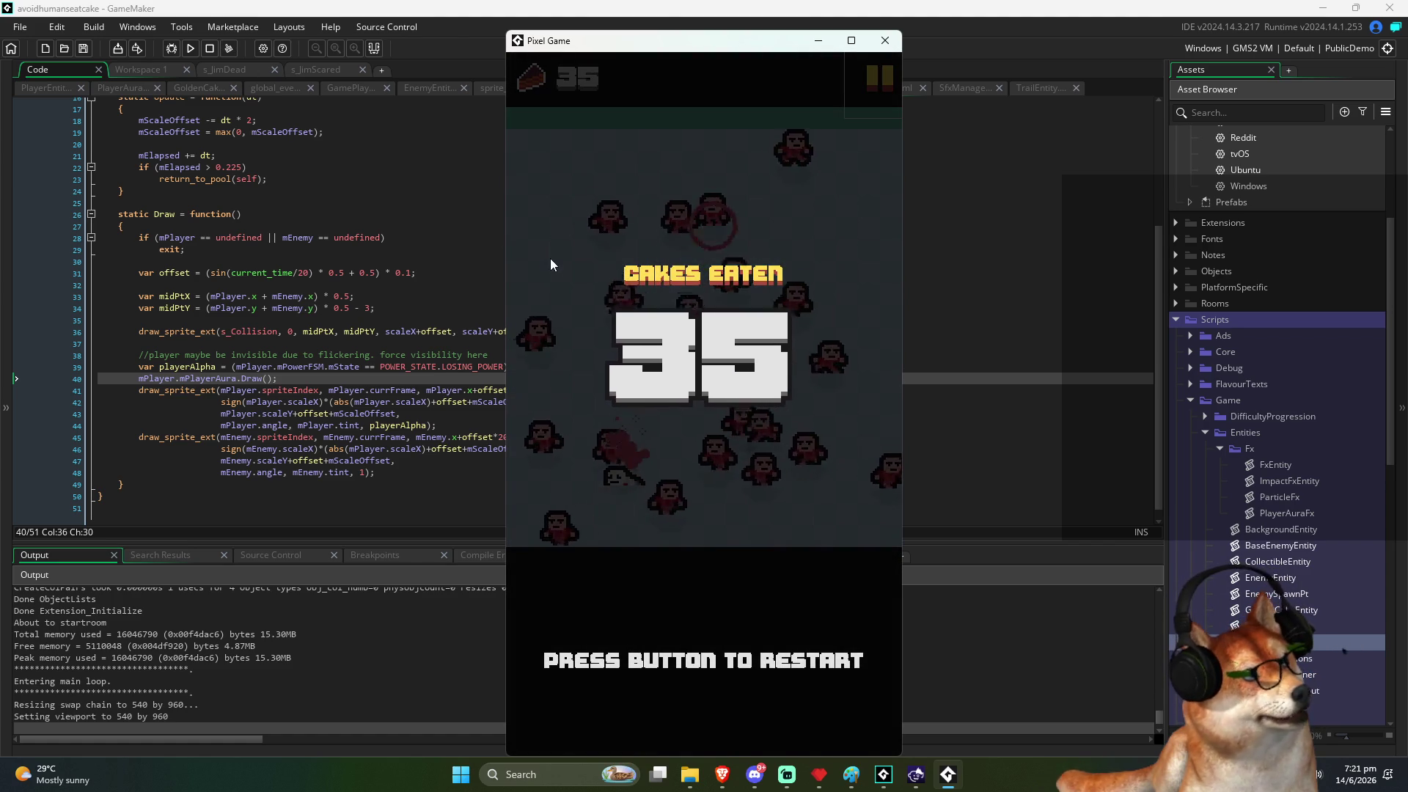
click(885, 41)
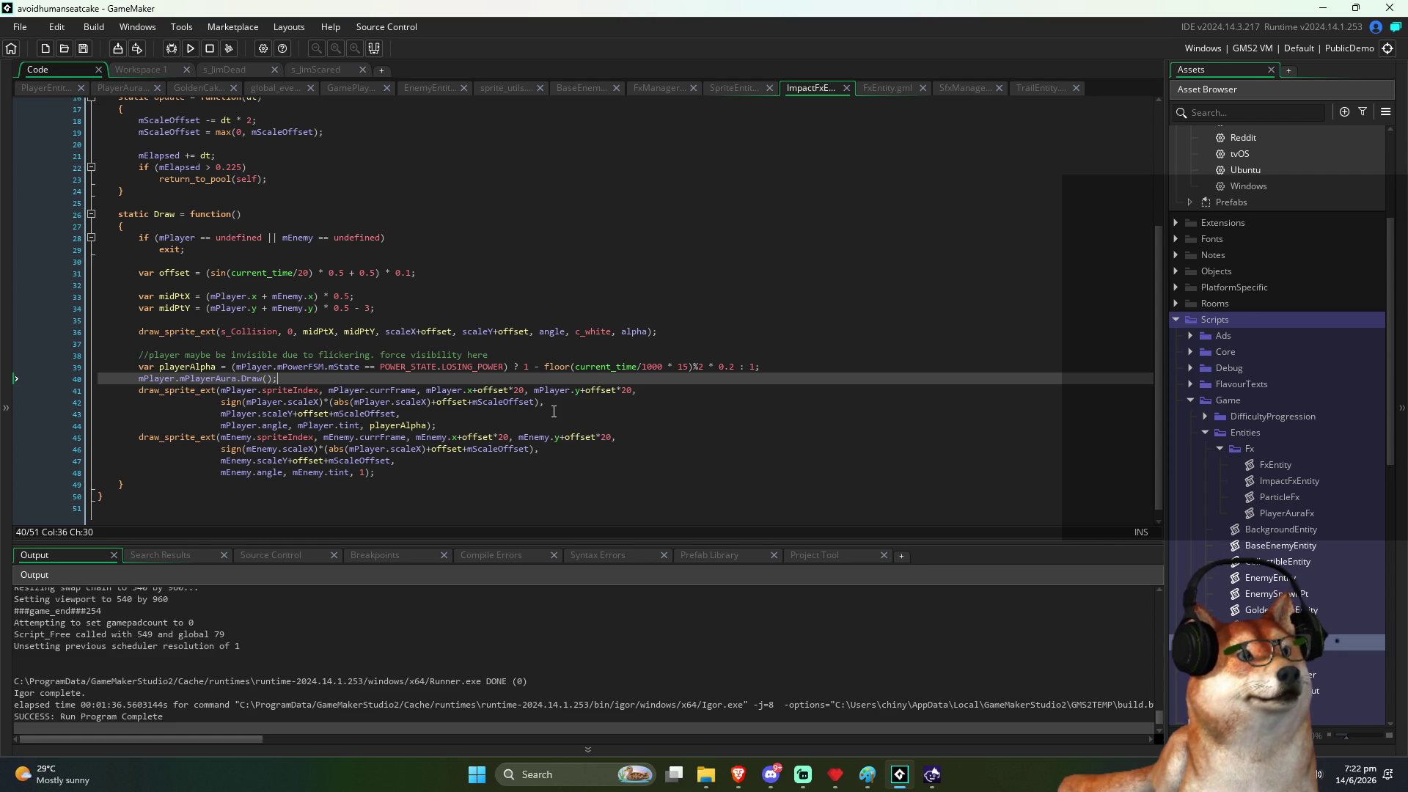
Step: Add 'if (mPlayer.mPowerFSM.mState != POWER_STATE.LOSING_POWER)' above the aura Draw call and indent the call
drag(233, 367, 506, 369)
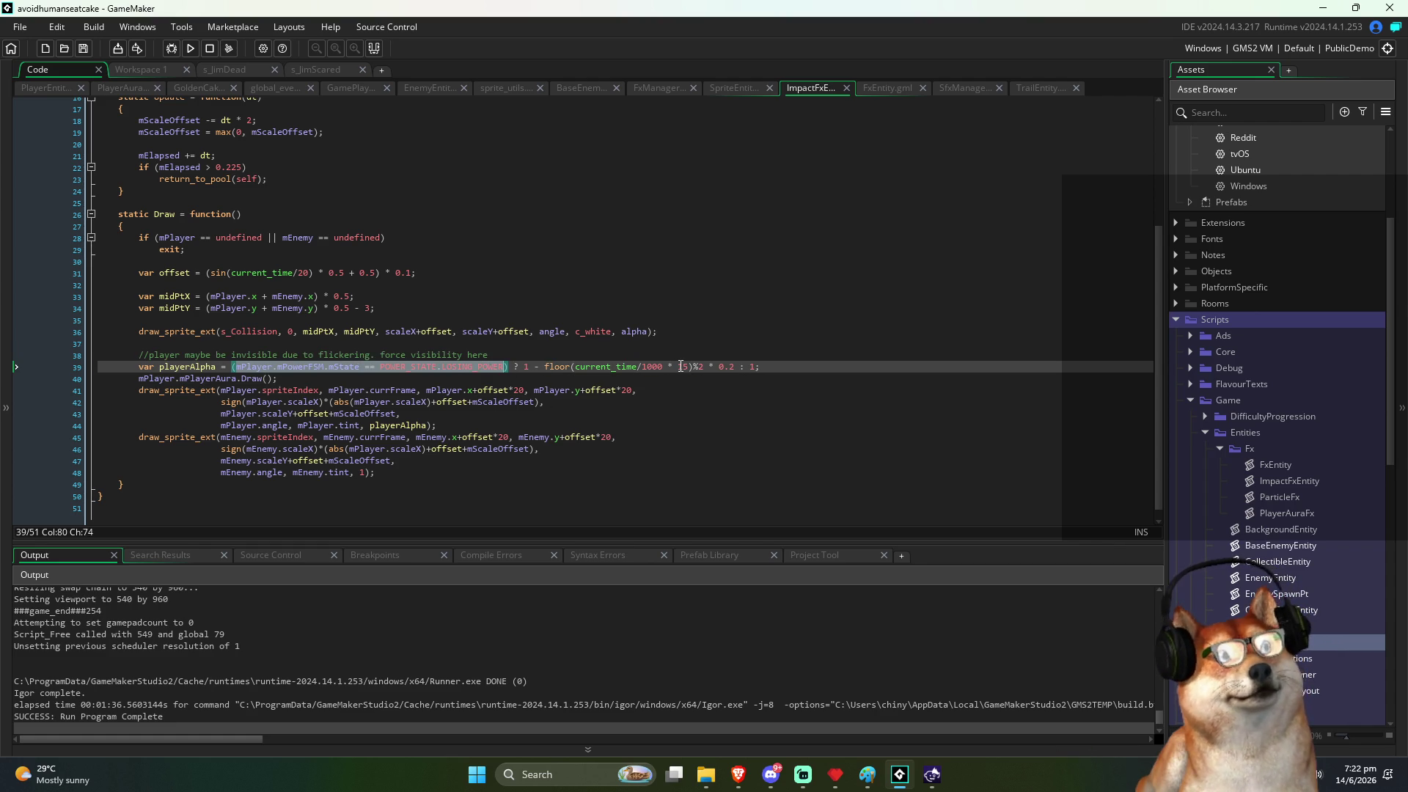
key(End)
key(Return)
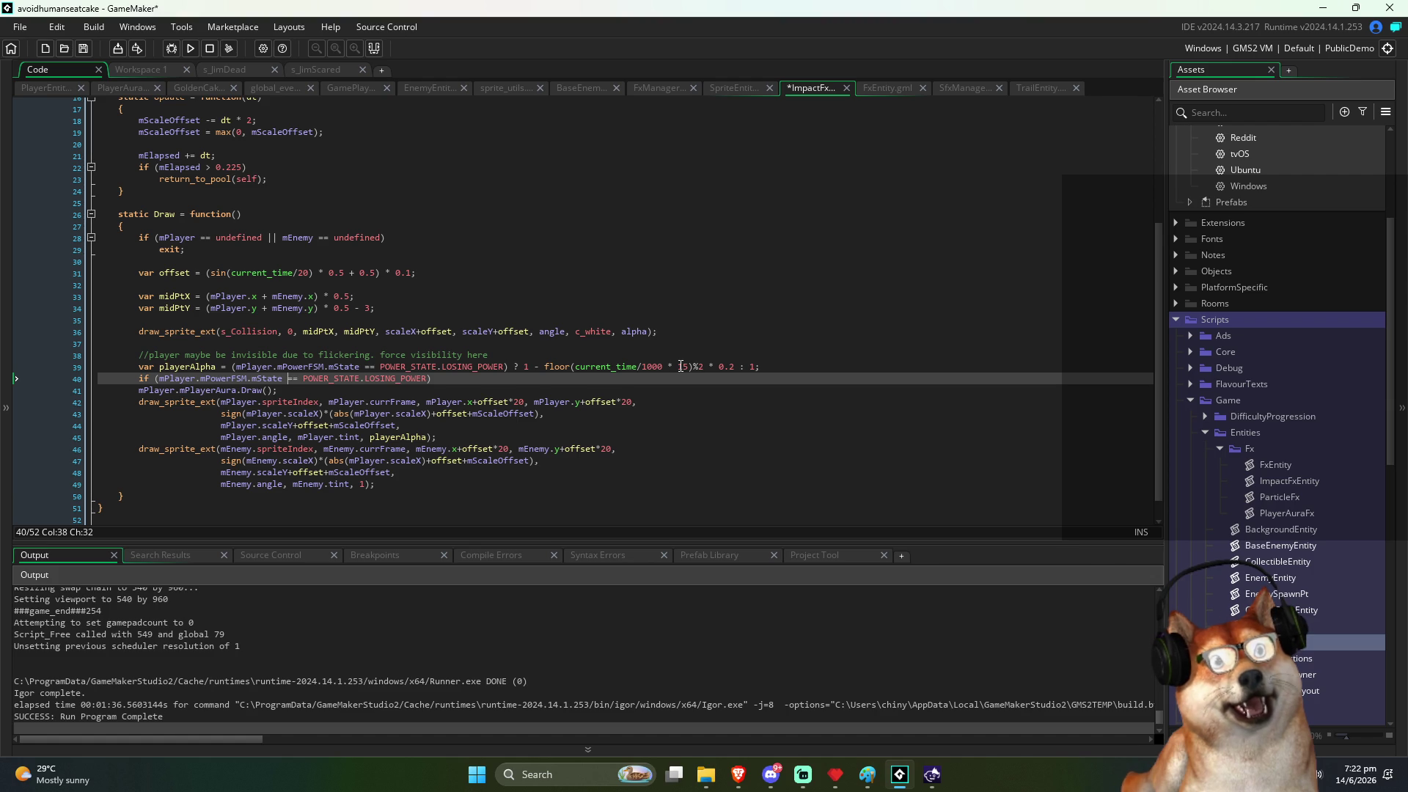
key(Down)
key(Home)
key(Tab)
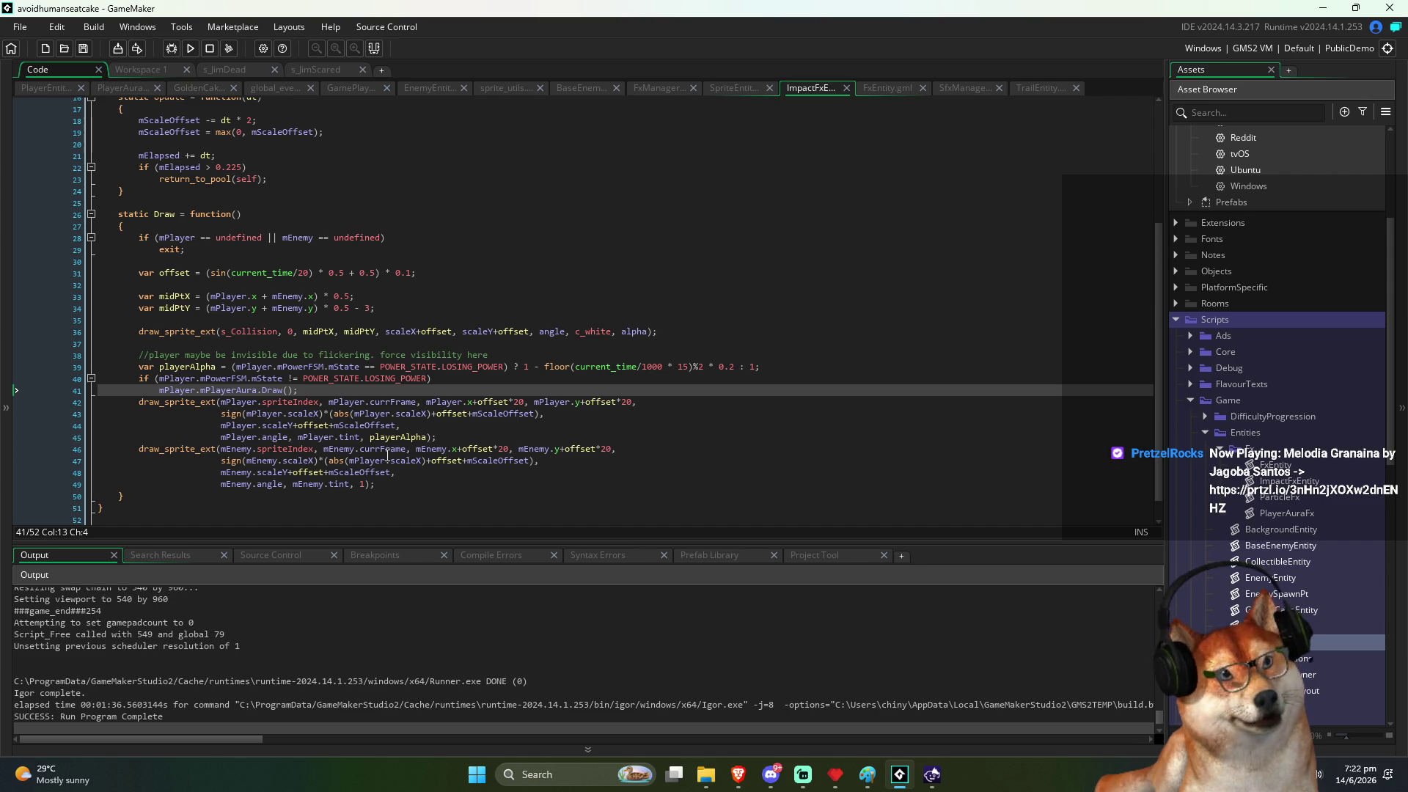
Step: Test-run the game briefly from the title screen, then close it
click(190, 50)
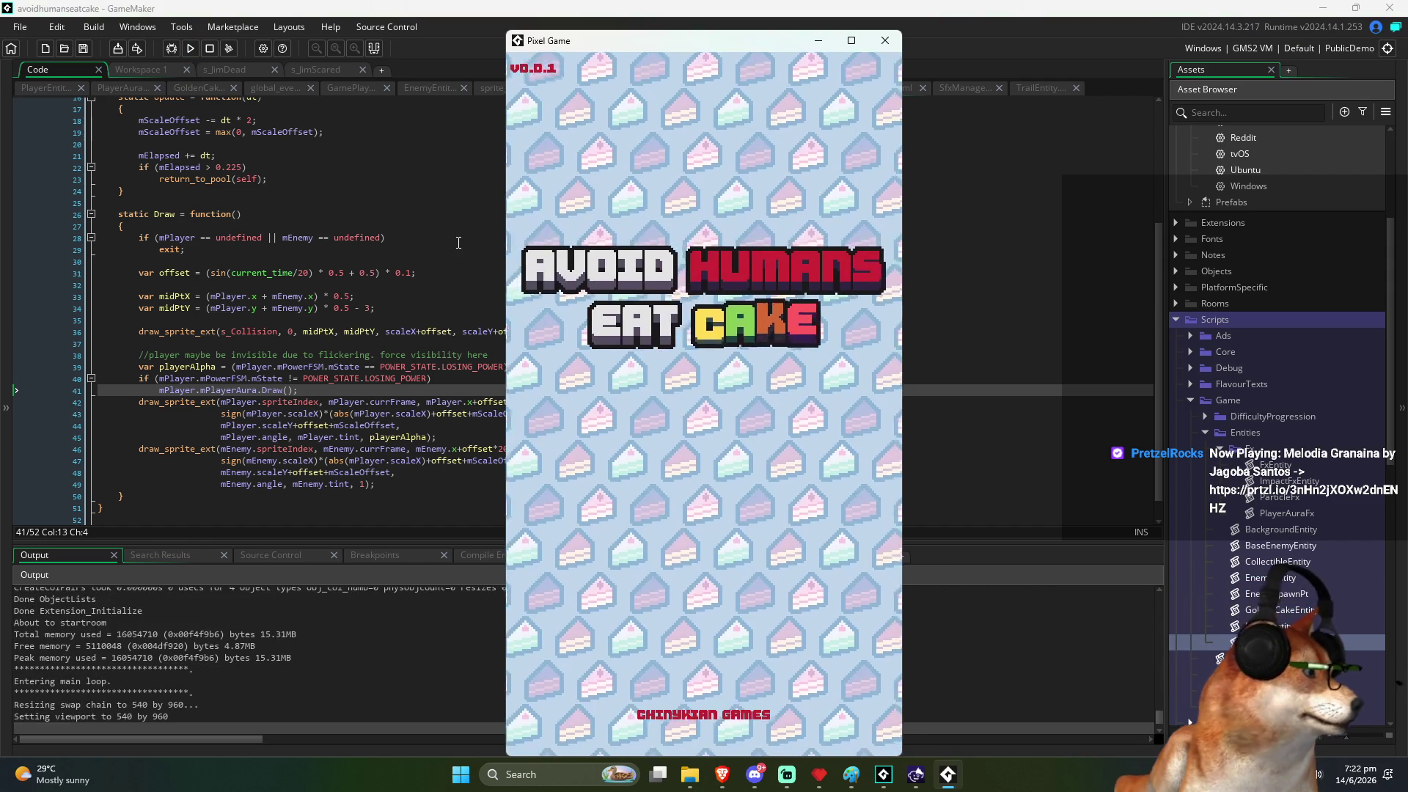
click(645, 154)
key(Down)
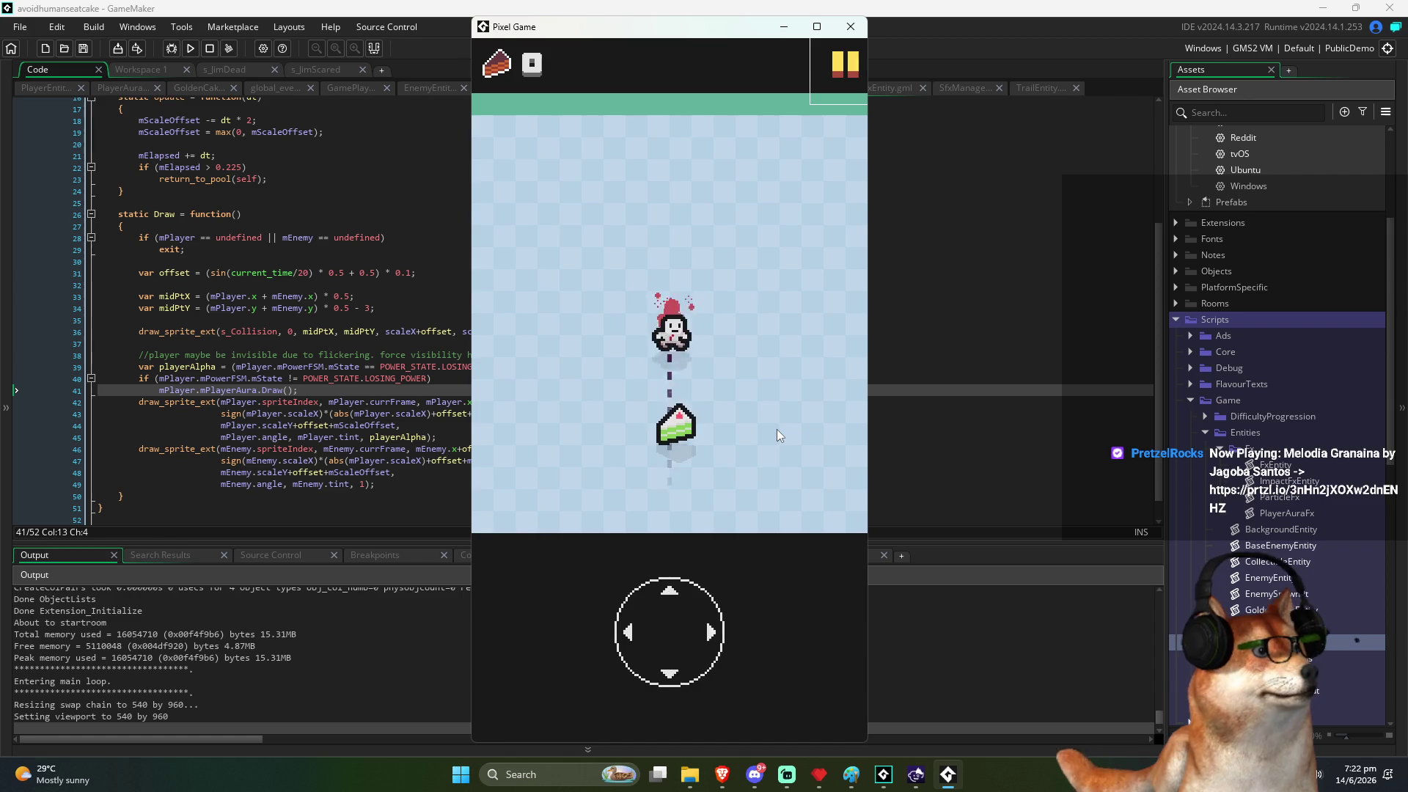
key(Escape)
click(416, 306)
key(ctrl+Tab)
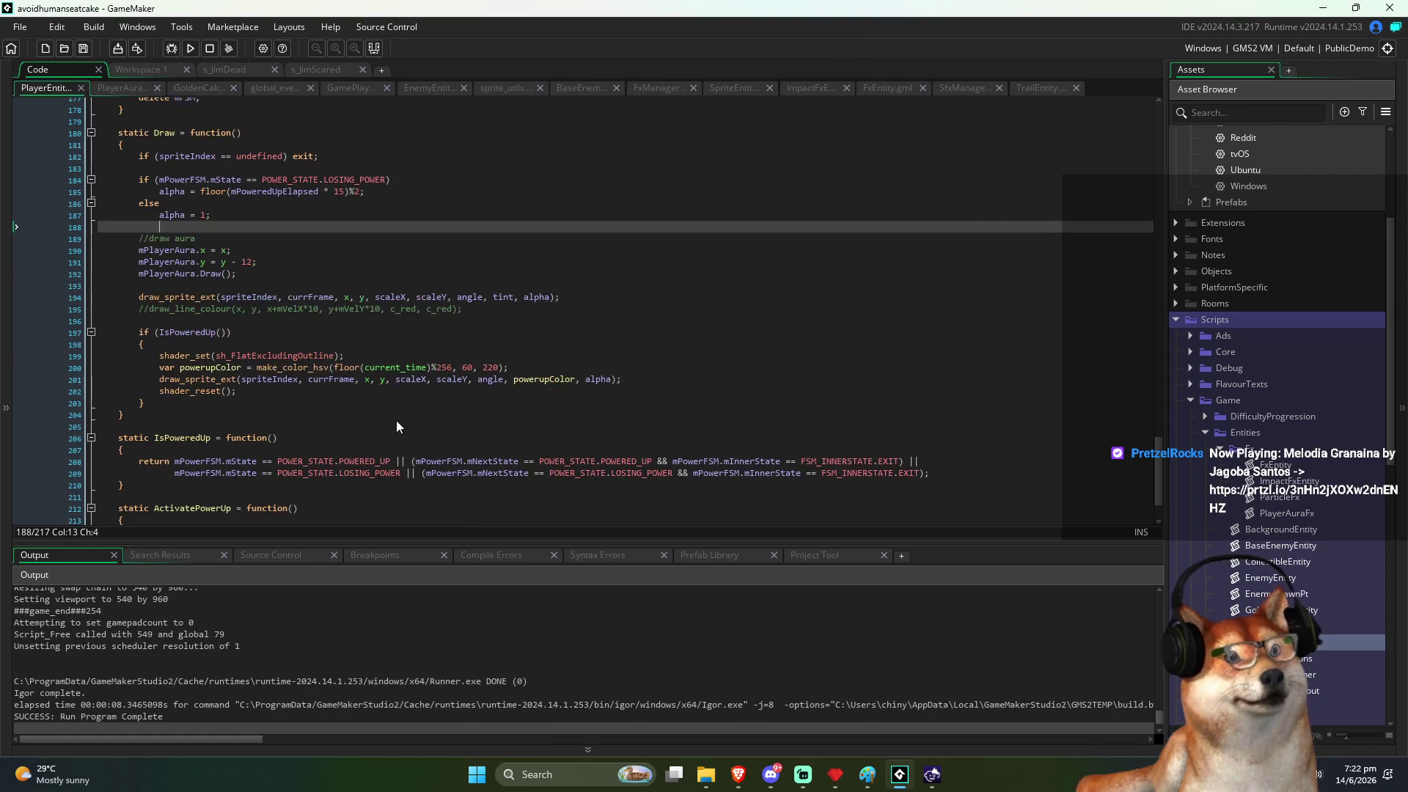
Step: Locate the aura-drawing lines in PlayerEntity's Draw, briefly deleting and restoring them
click(292, 262)
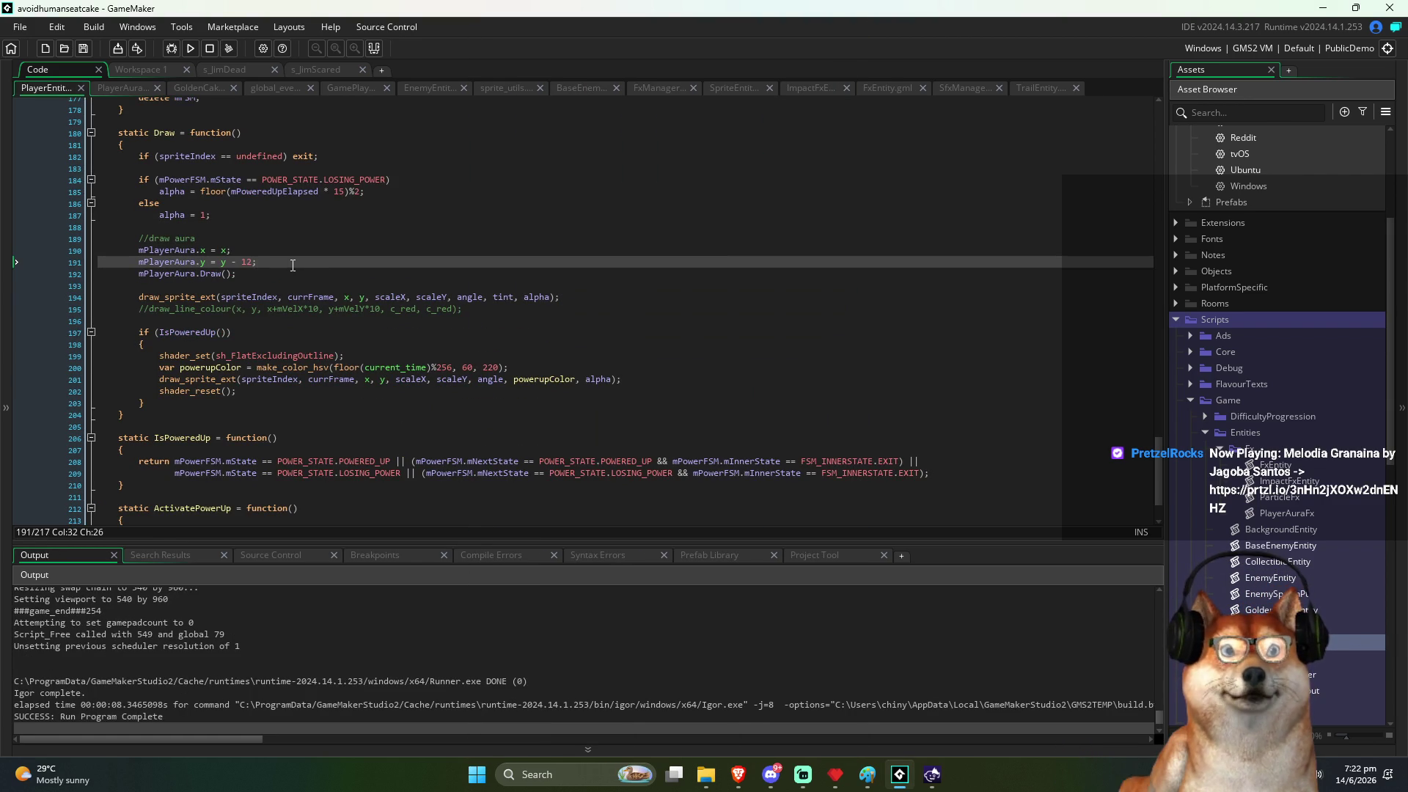
click(291, 238)
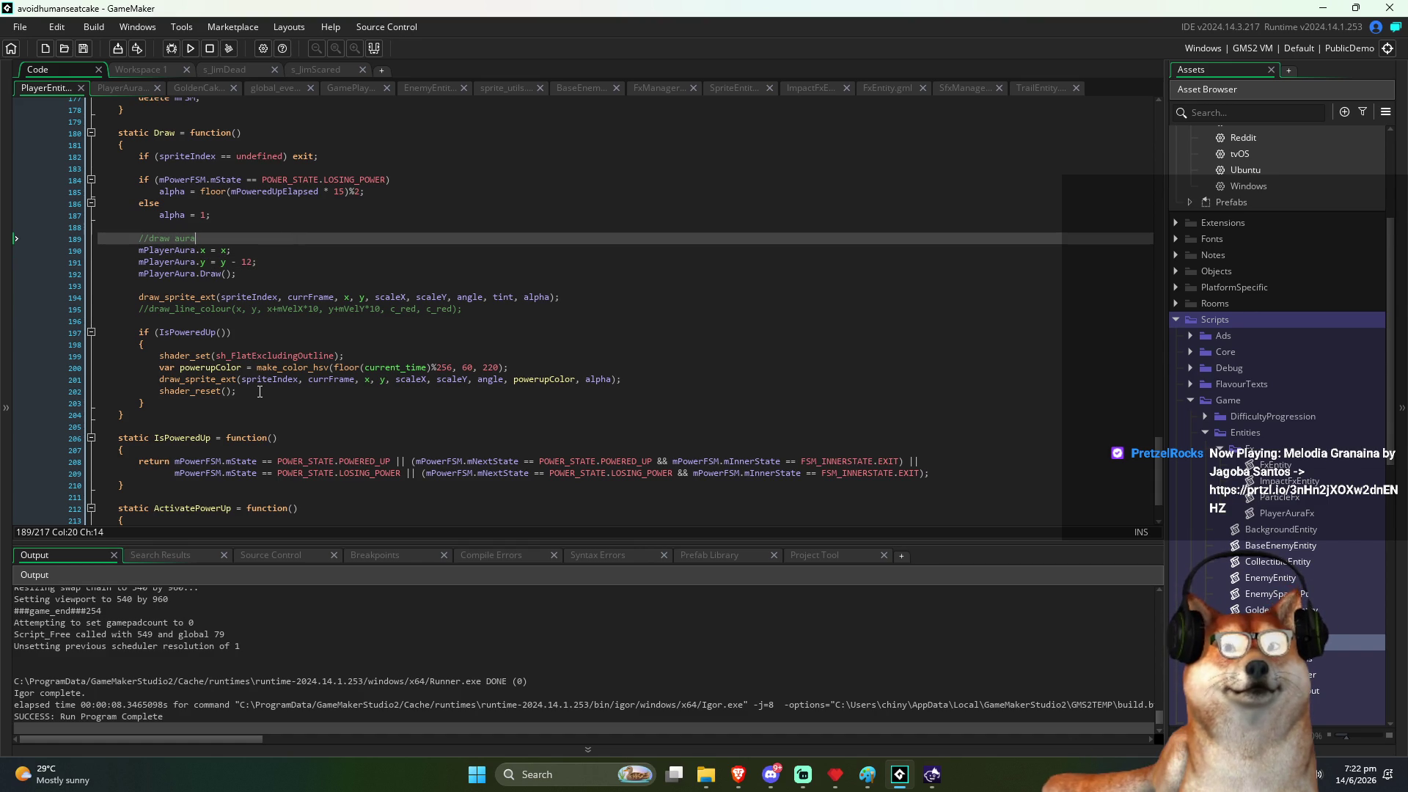
click(237, 329)
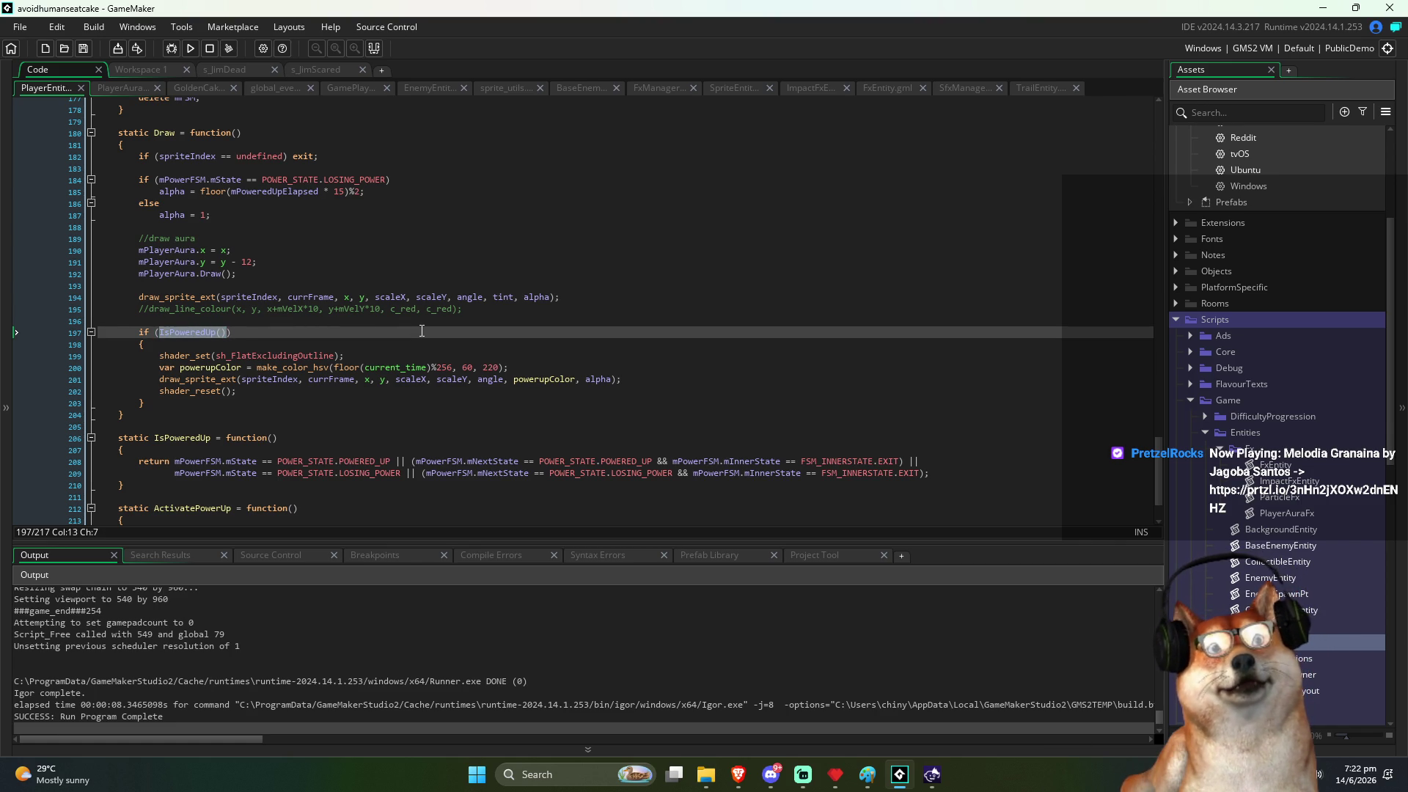
key(Up)
key(Up)
key(Up)
key(Down)
key(Down)
key(Down)
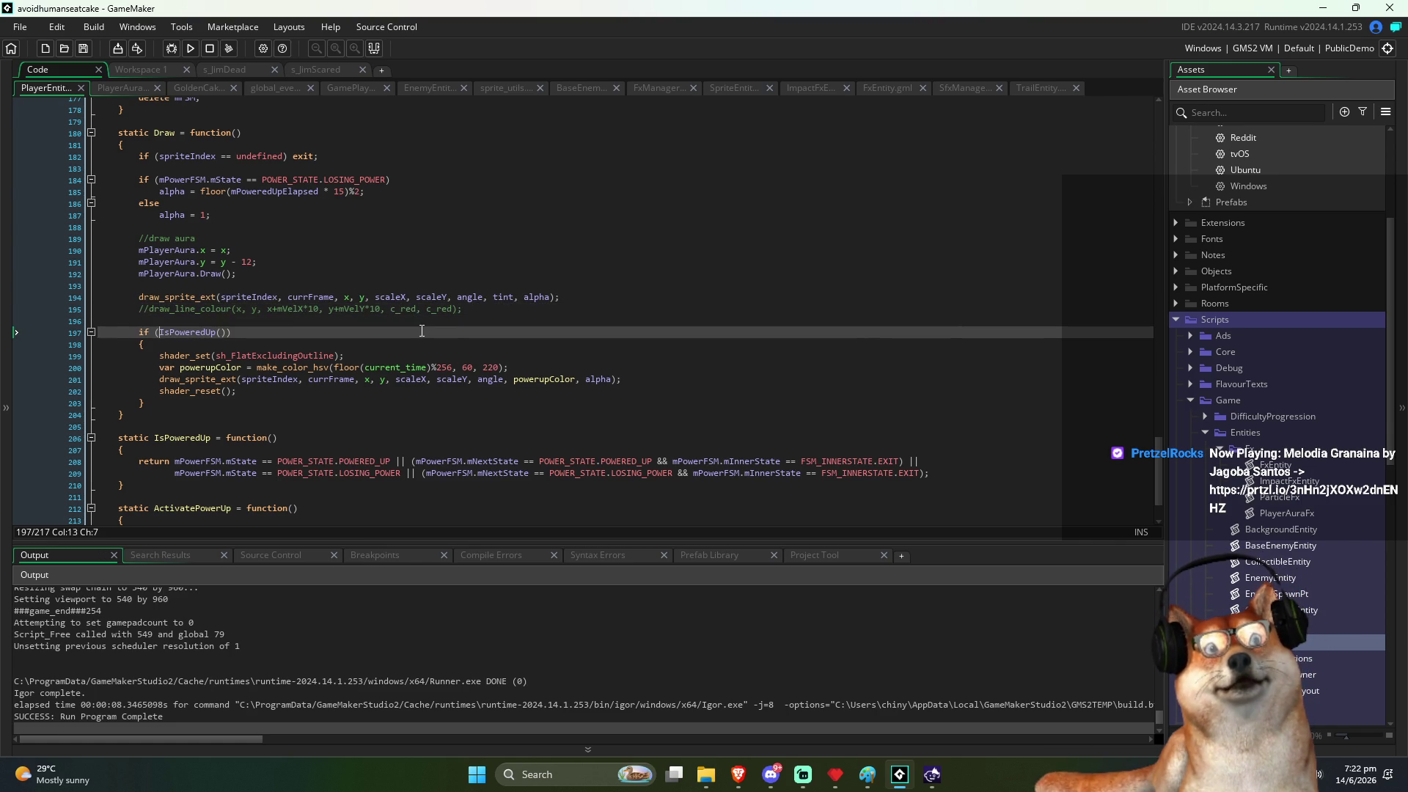
key(Up)
key(Up)
key(Up)
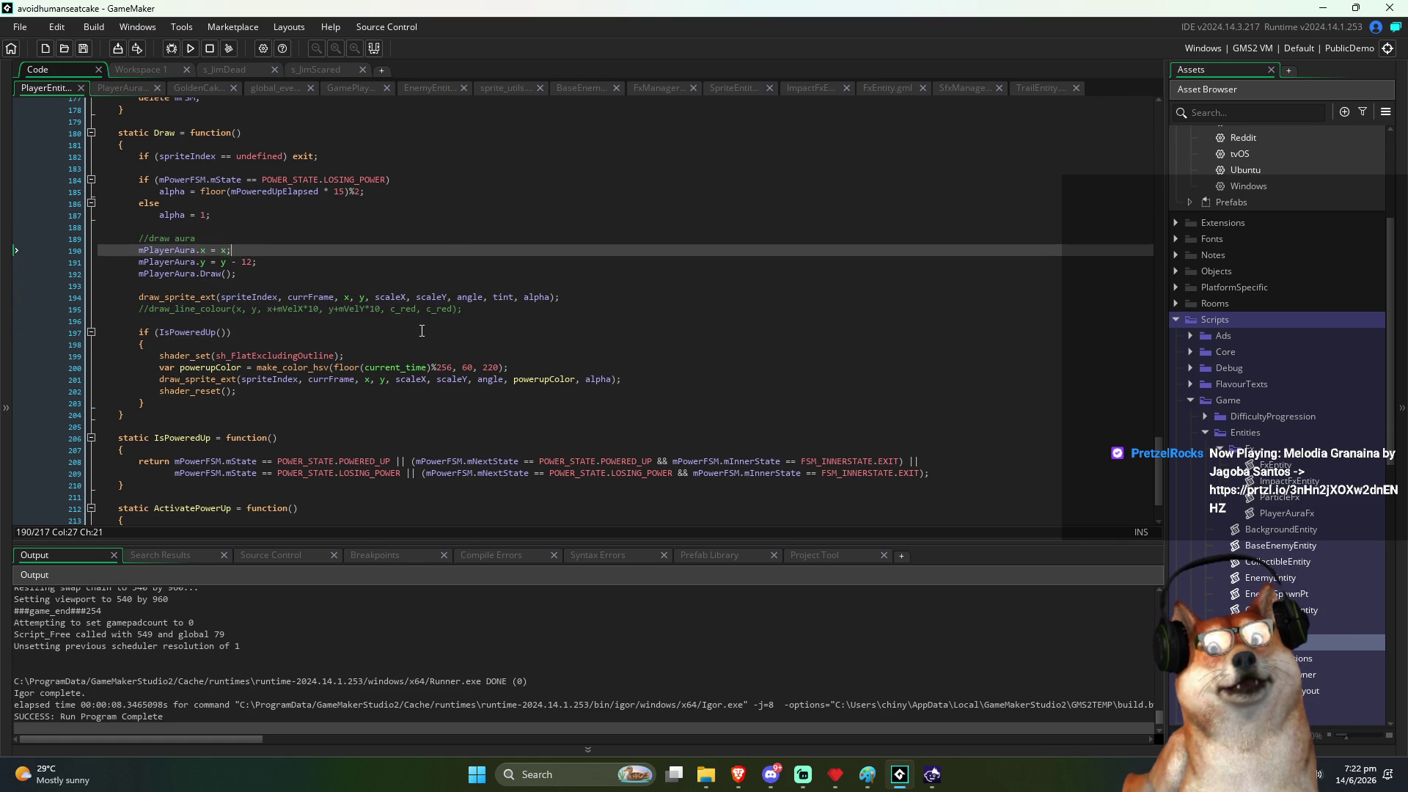
key(Down)
key(Down)
key(Home)
key(shift+Down)
key(shift+Down)
key(shift+Down)
key(shift+End)
key(Delete)
key(ctrl+z)
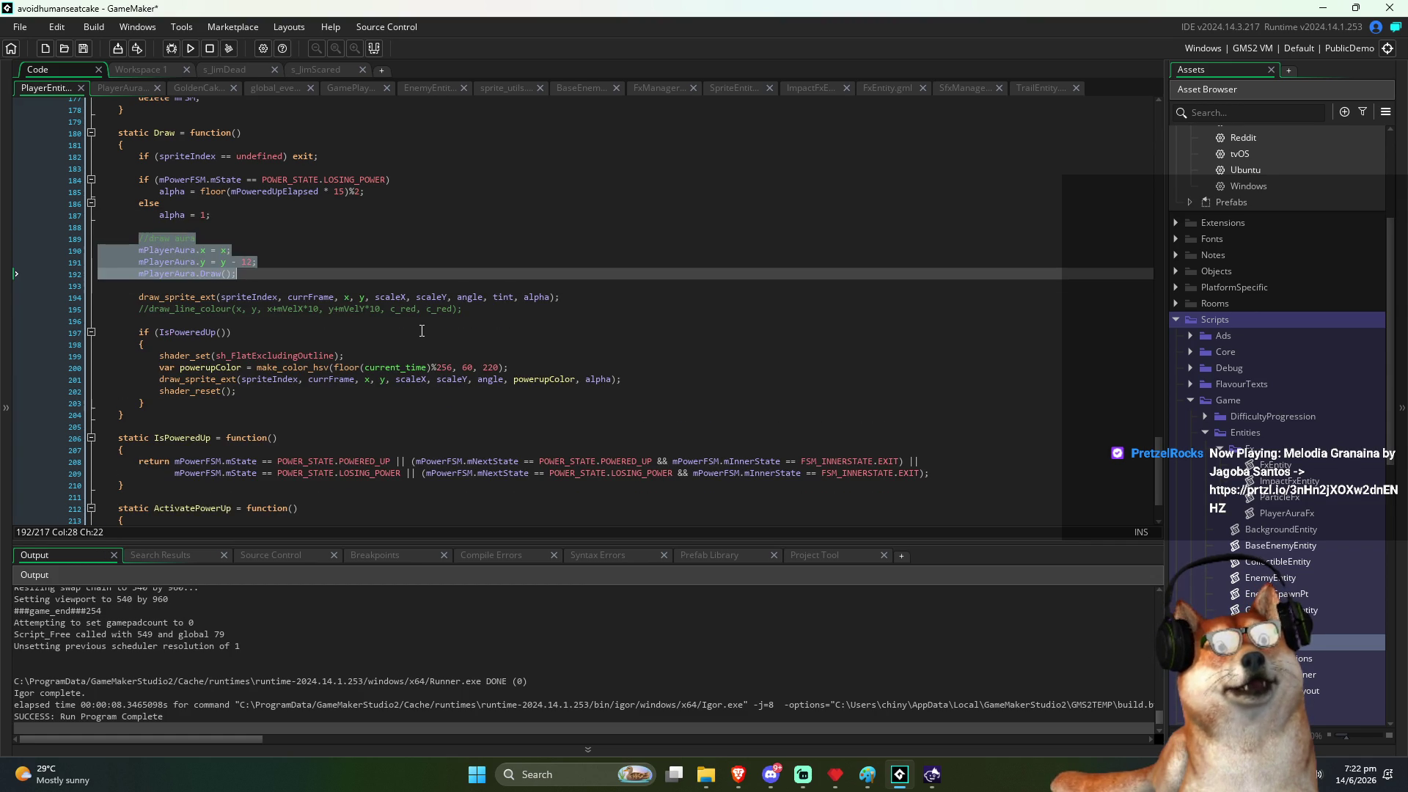
Step: Wrap the aura positioning and Draw lines in if (IsPoweredUp()) { }, save, and run the game
key(Down)
key(Down)
key(Down)
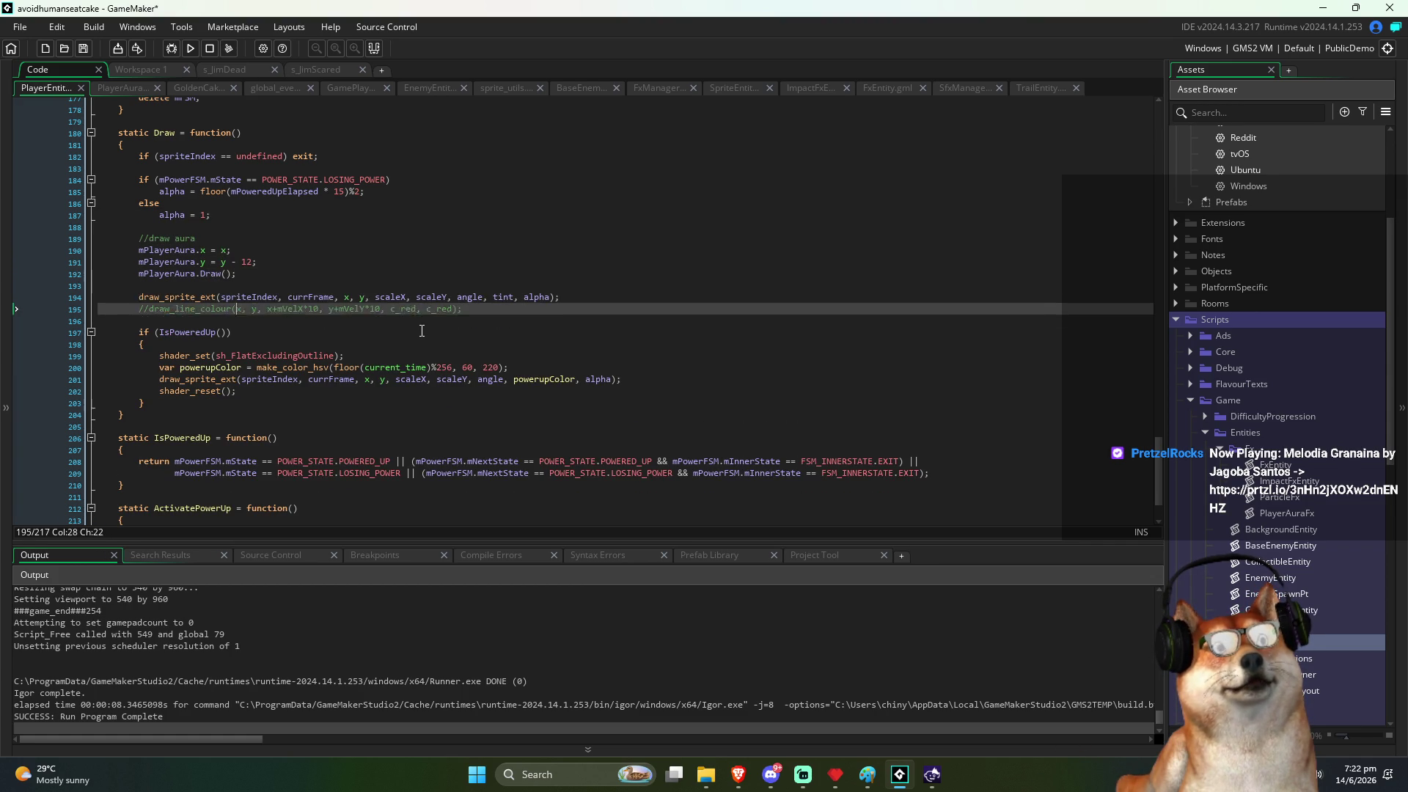
key(End)
key(shift+Home)
key(Up)
key(Up)
key(Up)
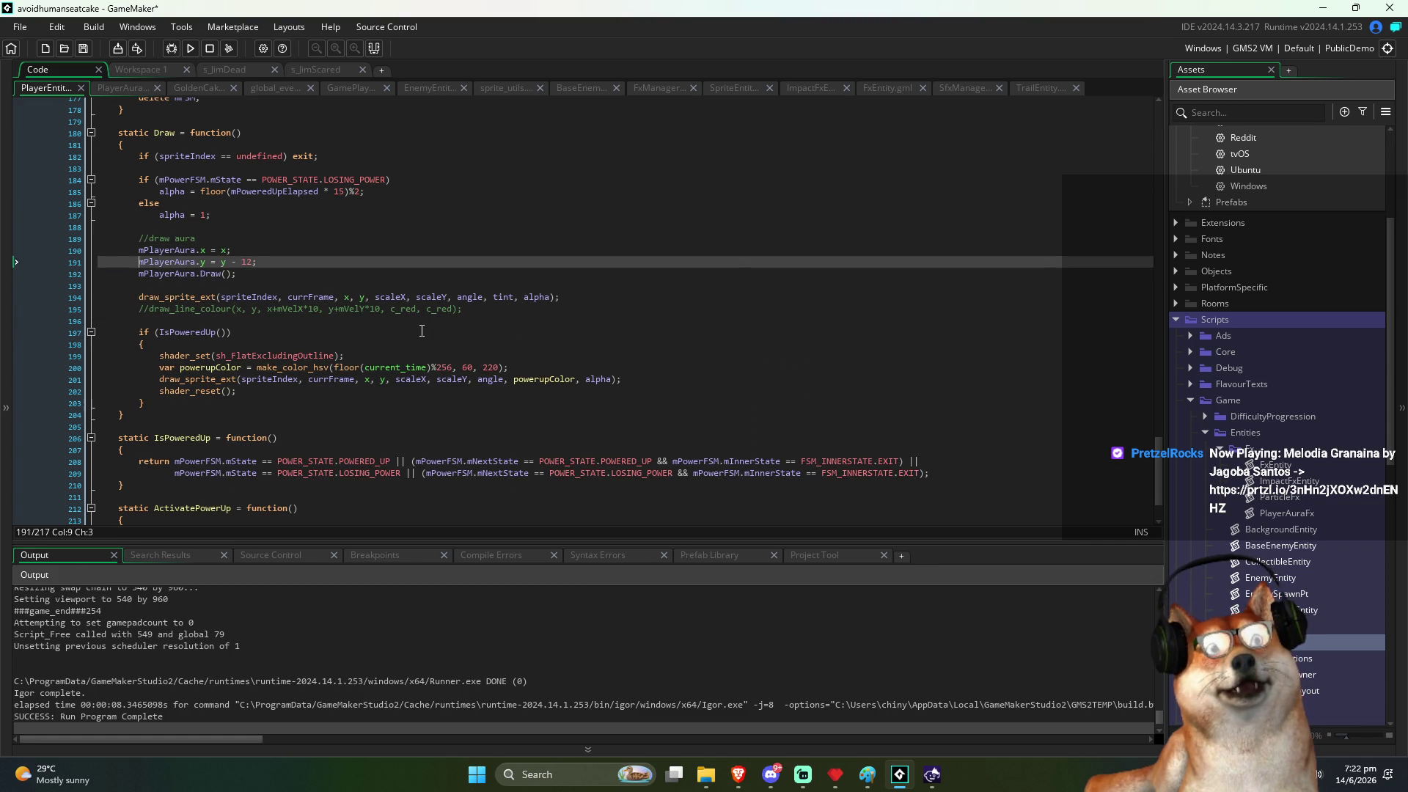
key(End)
key(Return)
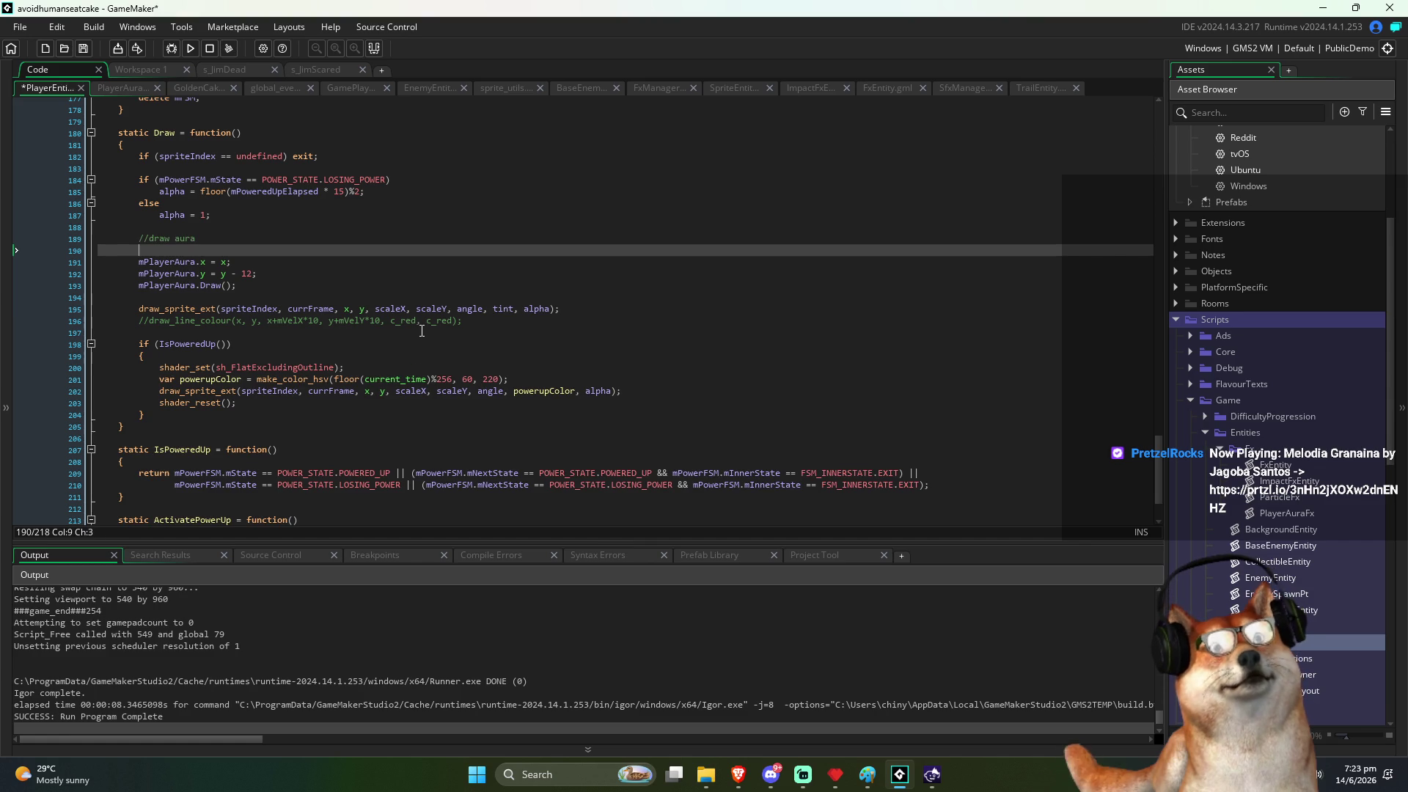
key(Return)
text({)
key(Down)
key(Home)
key(Tab)
key(Down)
key(Tab)
key(Down)
key(Tab)
key(End)
key(Return)
text(})
key(ctrl+s)
key(F5)
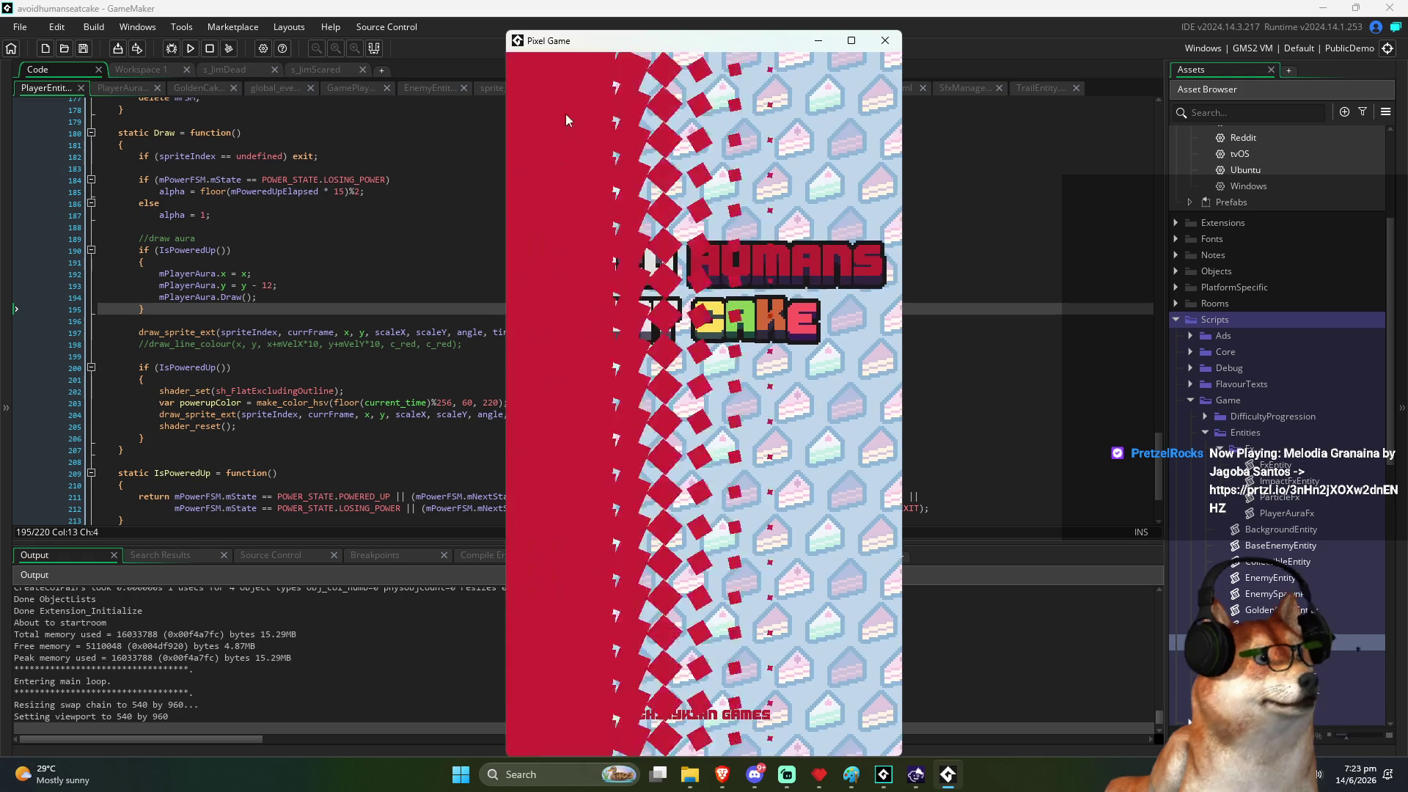
Step: Move the player with the virtual joystick to eat cakes up to 18, then close the game
drag(579, 47, 561, 40)
mouse_move(663, 200)
mouse_down()
mouse_move(733, 476)
mouse_move(807, 528)
mouse_move(916, 540)
mouse_move(764, 436)
mouse_move(797, 351)
mouse_move(784, 361)
mouse_up()
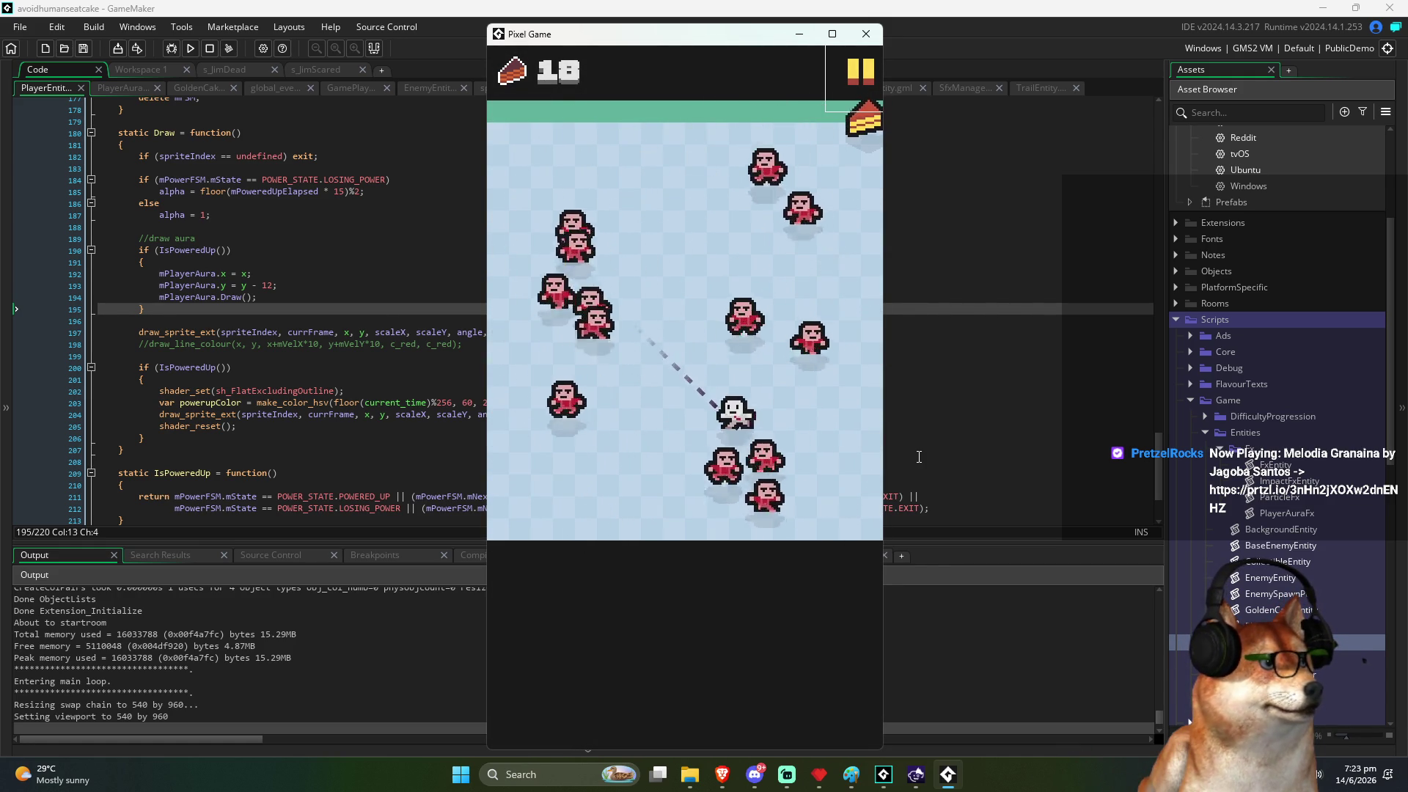
click(863, 35)
Step: Switch to ImpactFxEntity and review its Draw function's player-visibility and impact-effect drawing lines
click(272, 323)
key(ctrl+Tab)
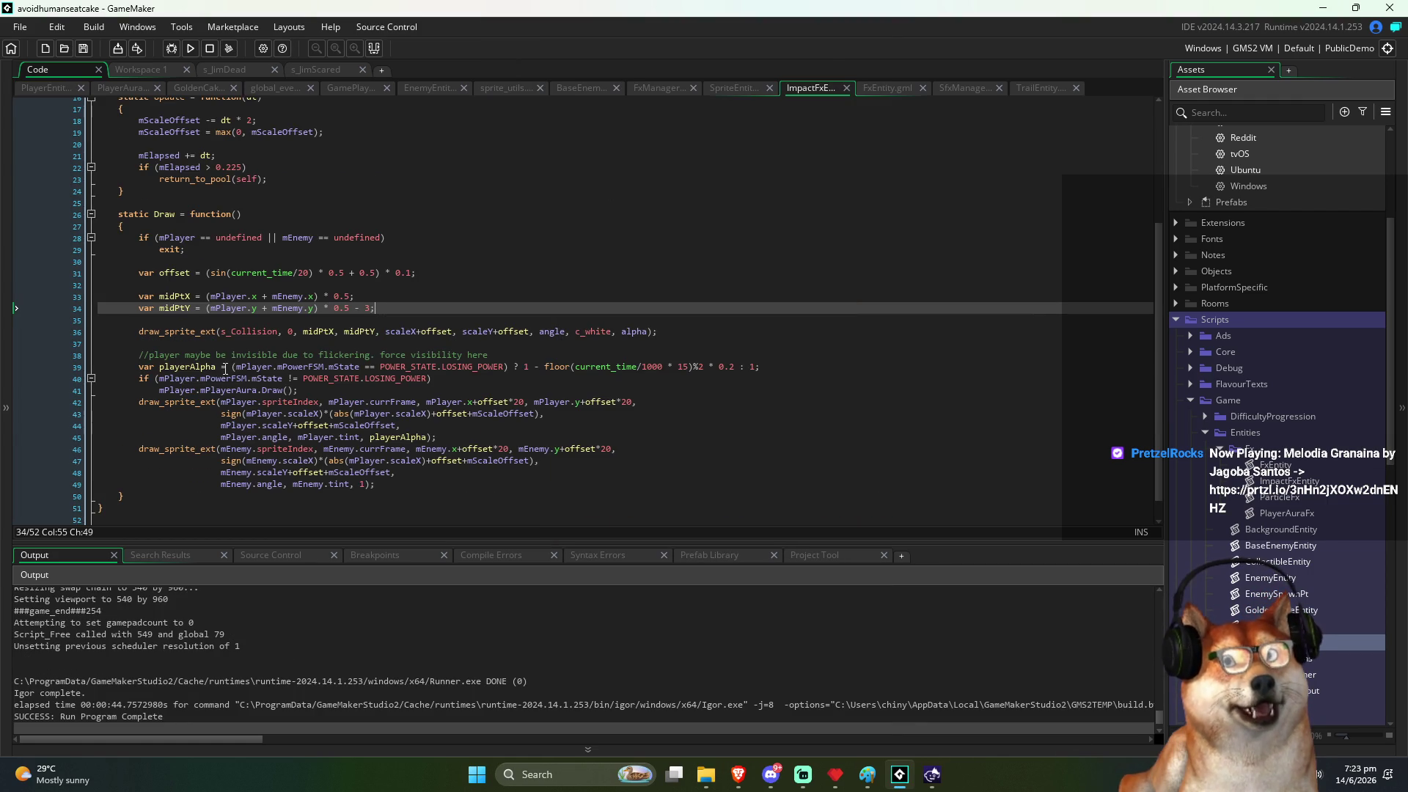
click(207, 319)
click(196, 355)
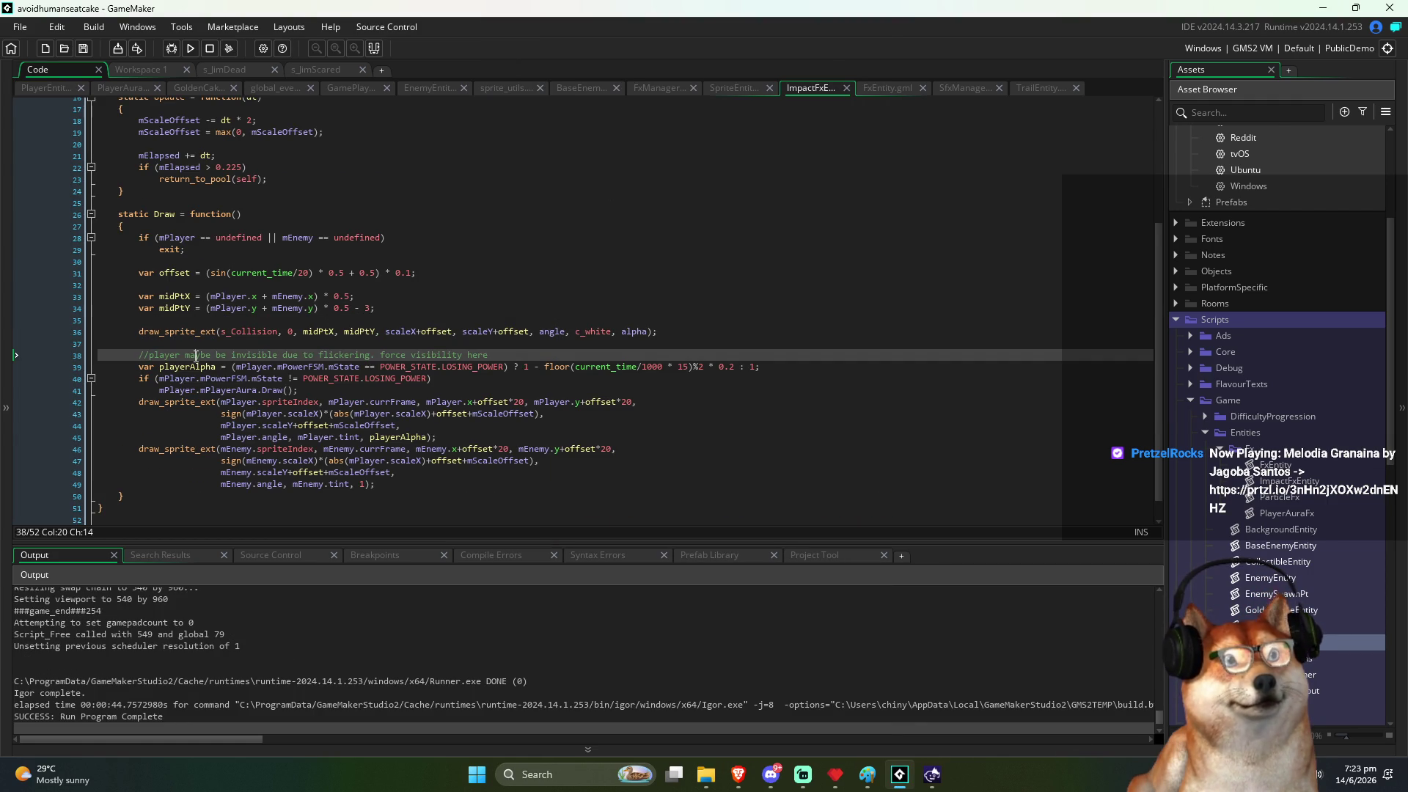
click(181, 252)
click(201, 273)
click(226, 332)
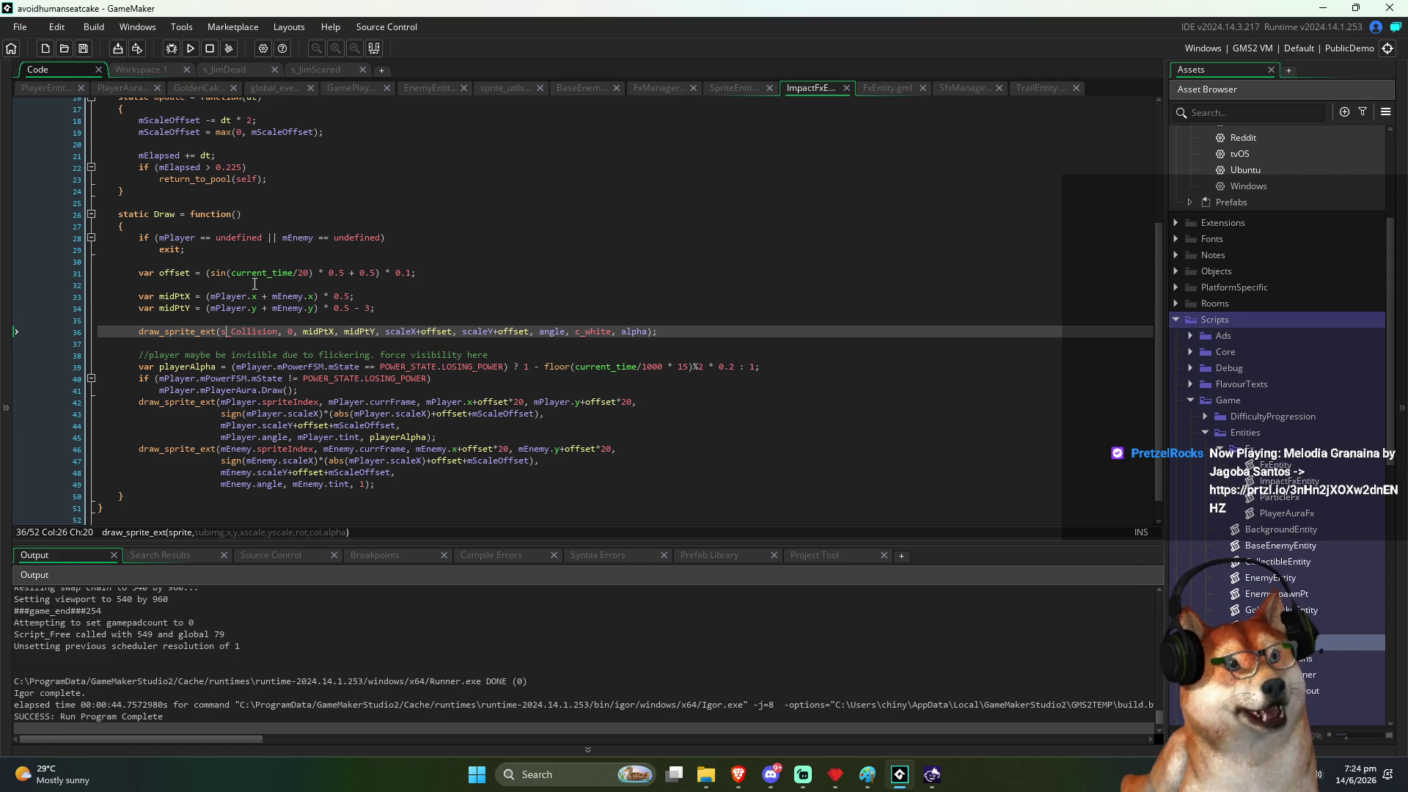
scroll(252, 284, up, 3)
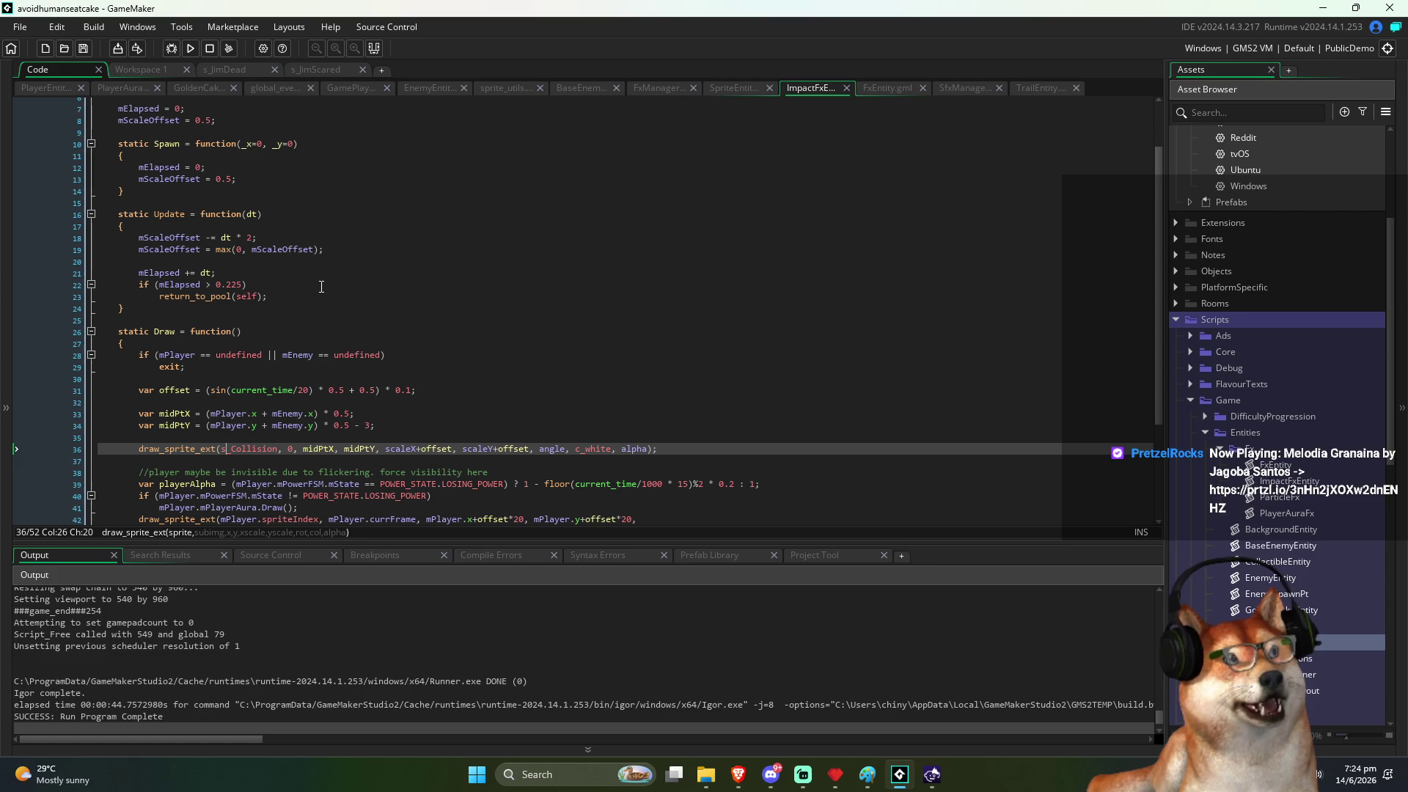
Step: Return to PlayerEntity and select the IsPoweredUp call in the aura condition
click(50, 96)
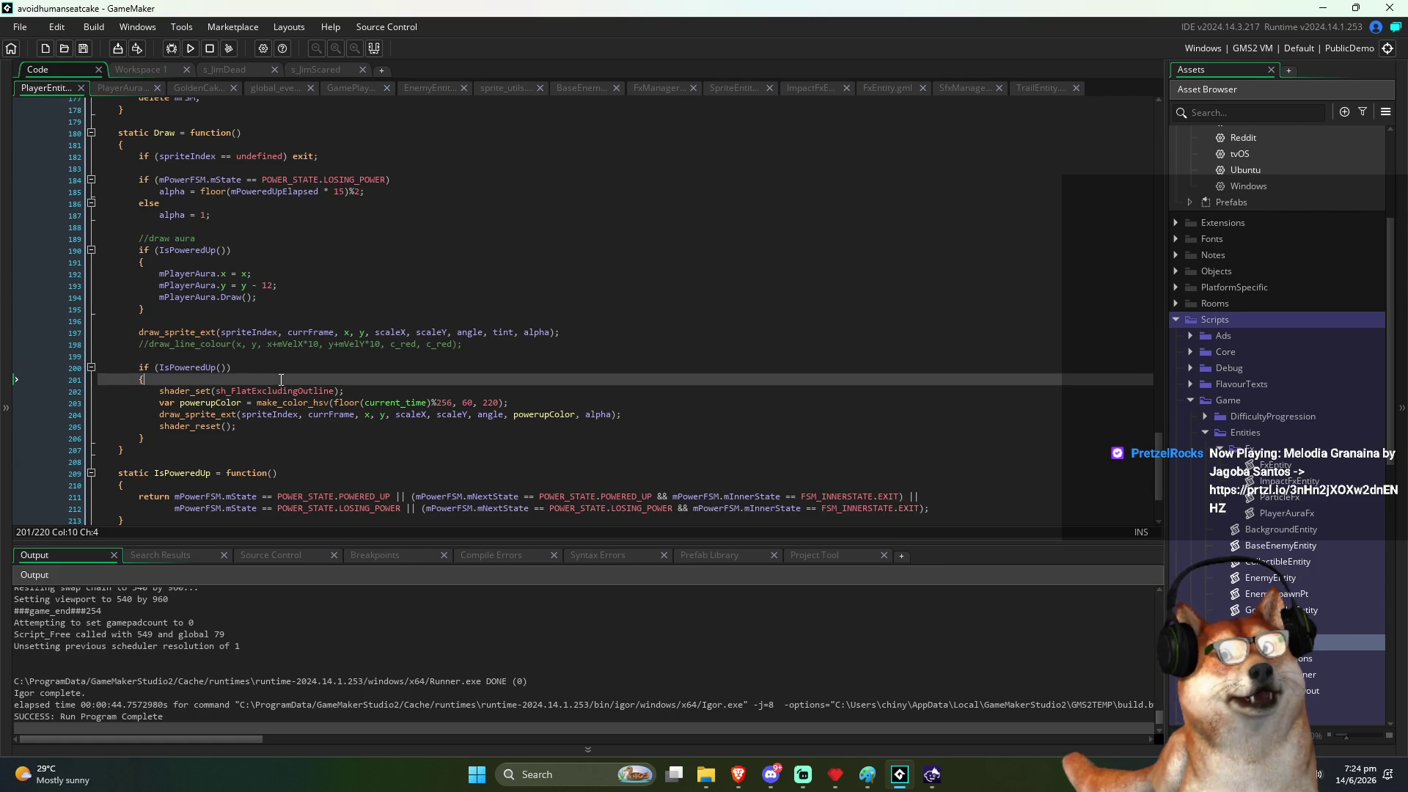
click(245, 368)
double_click(203, 250)
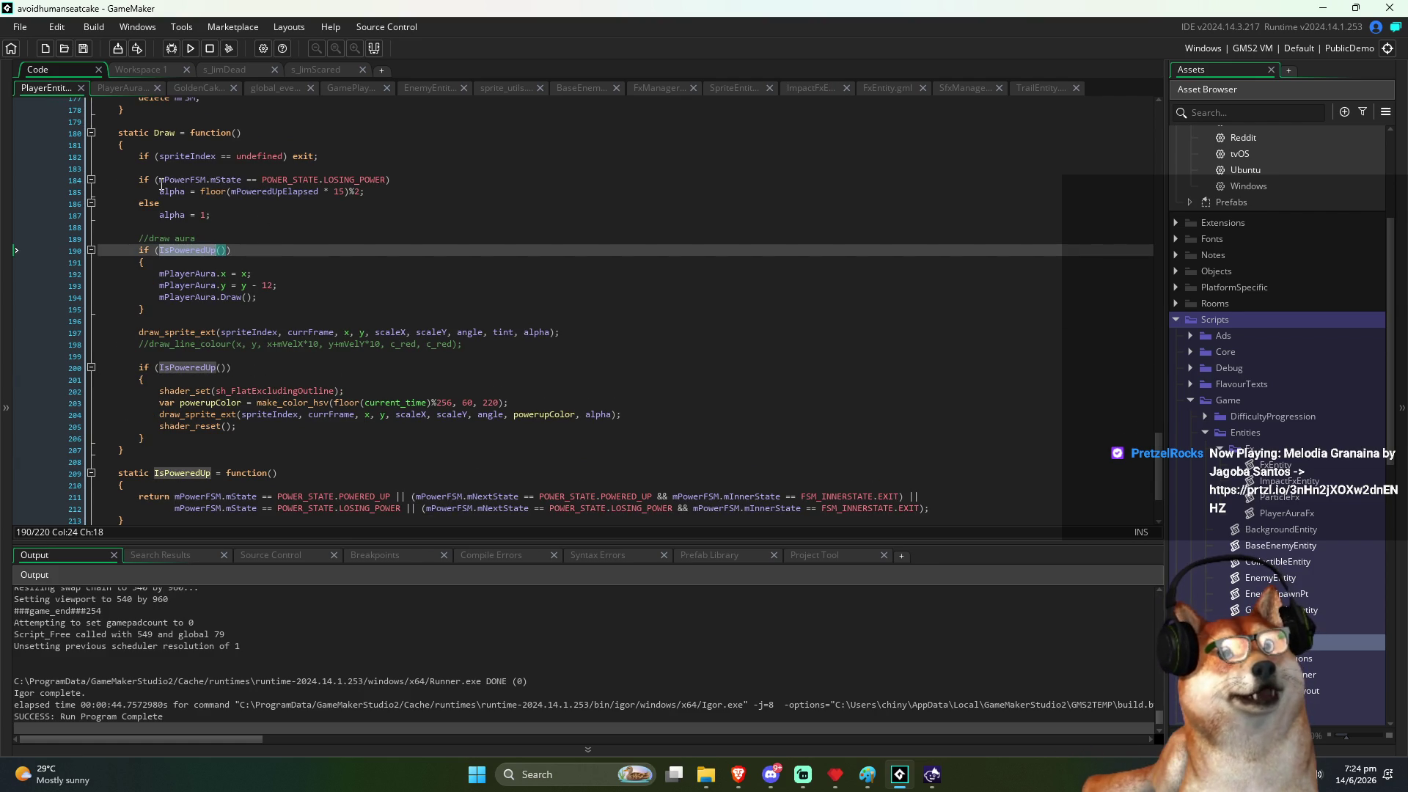
Step: Extend the aura condition with '&& mPowerFSM.mState != POWER_STATE.LOSING_POWER' and run the game
drag(159, 180, 294, 180)
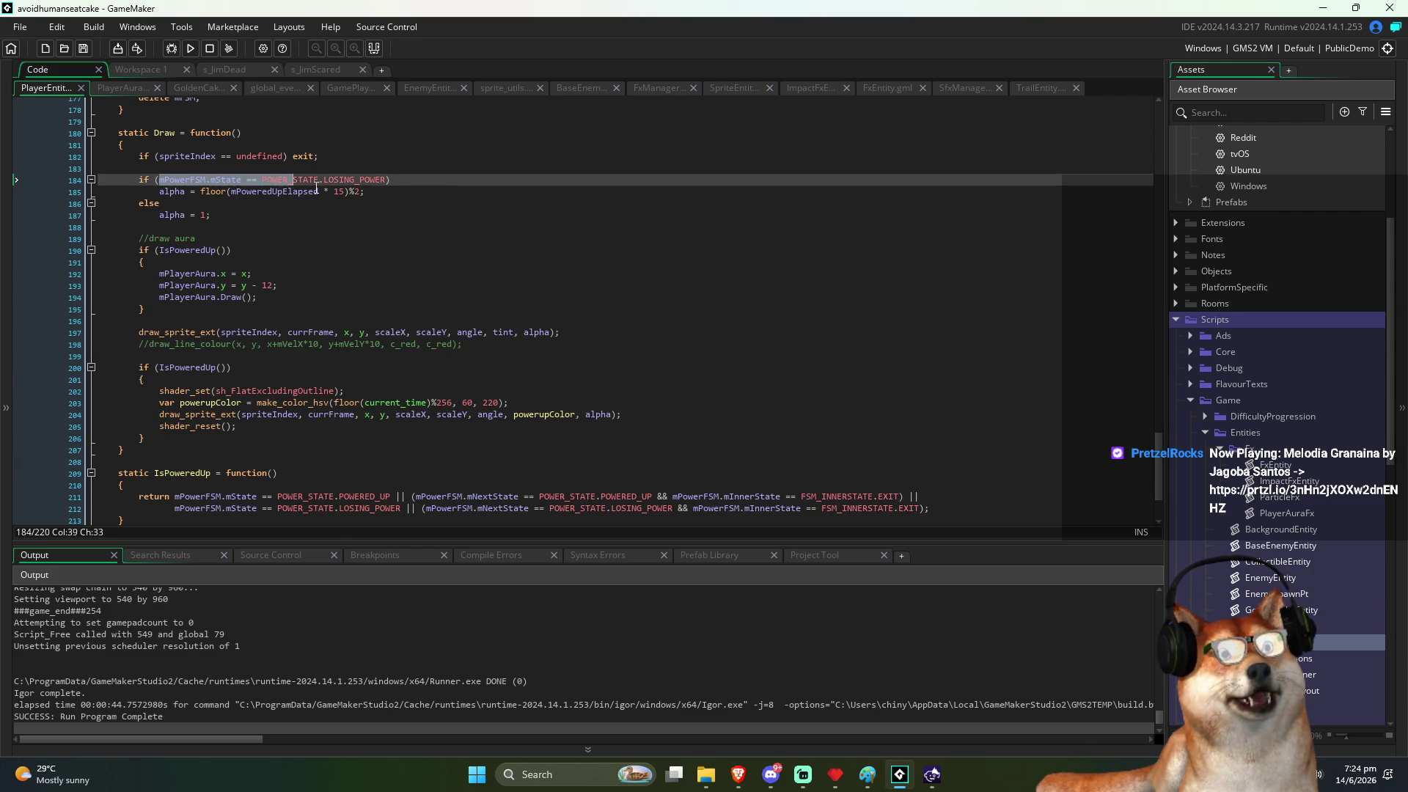
click(332, 251)
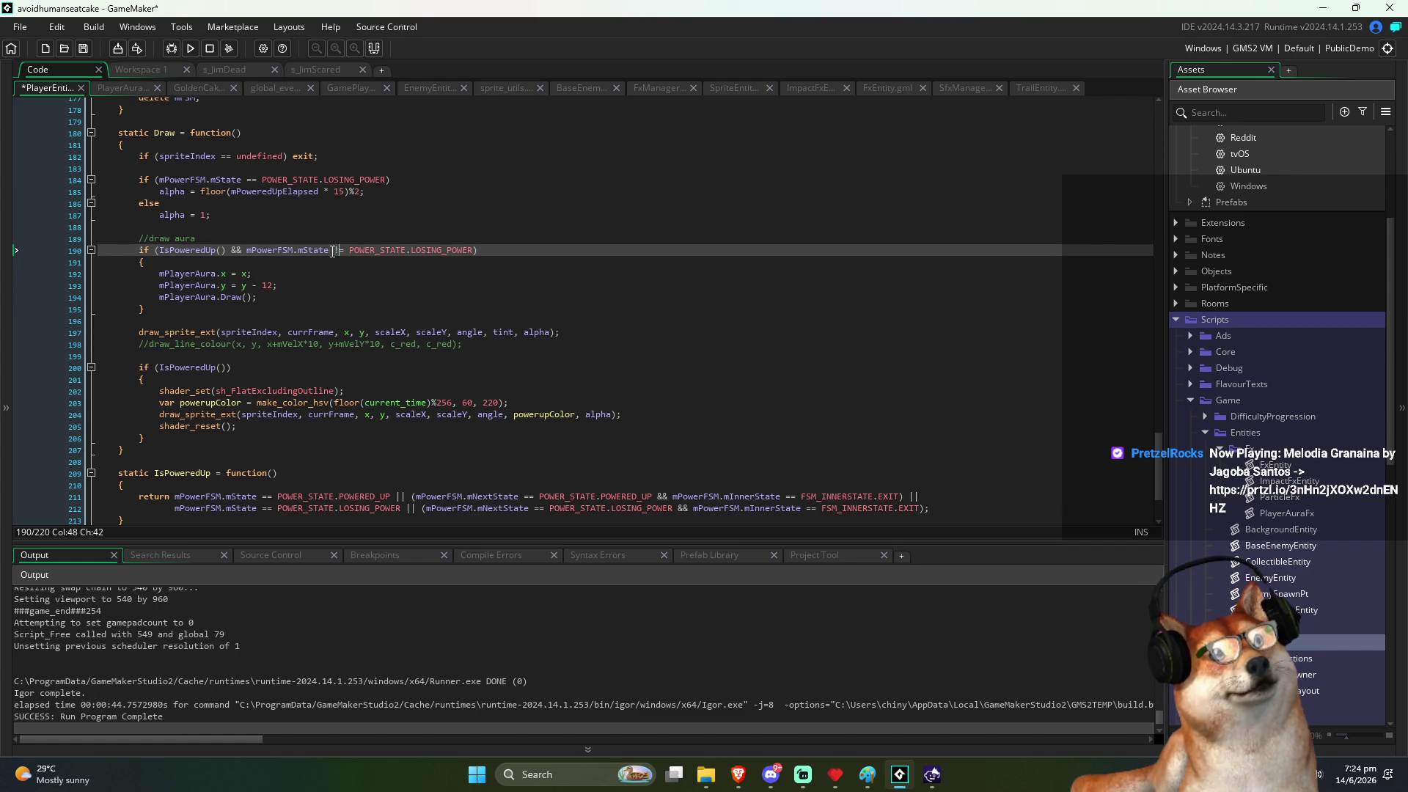
click(189, 48)
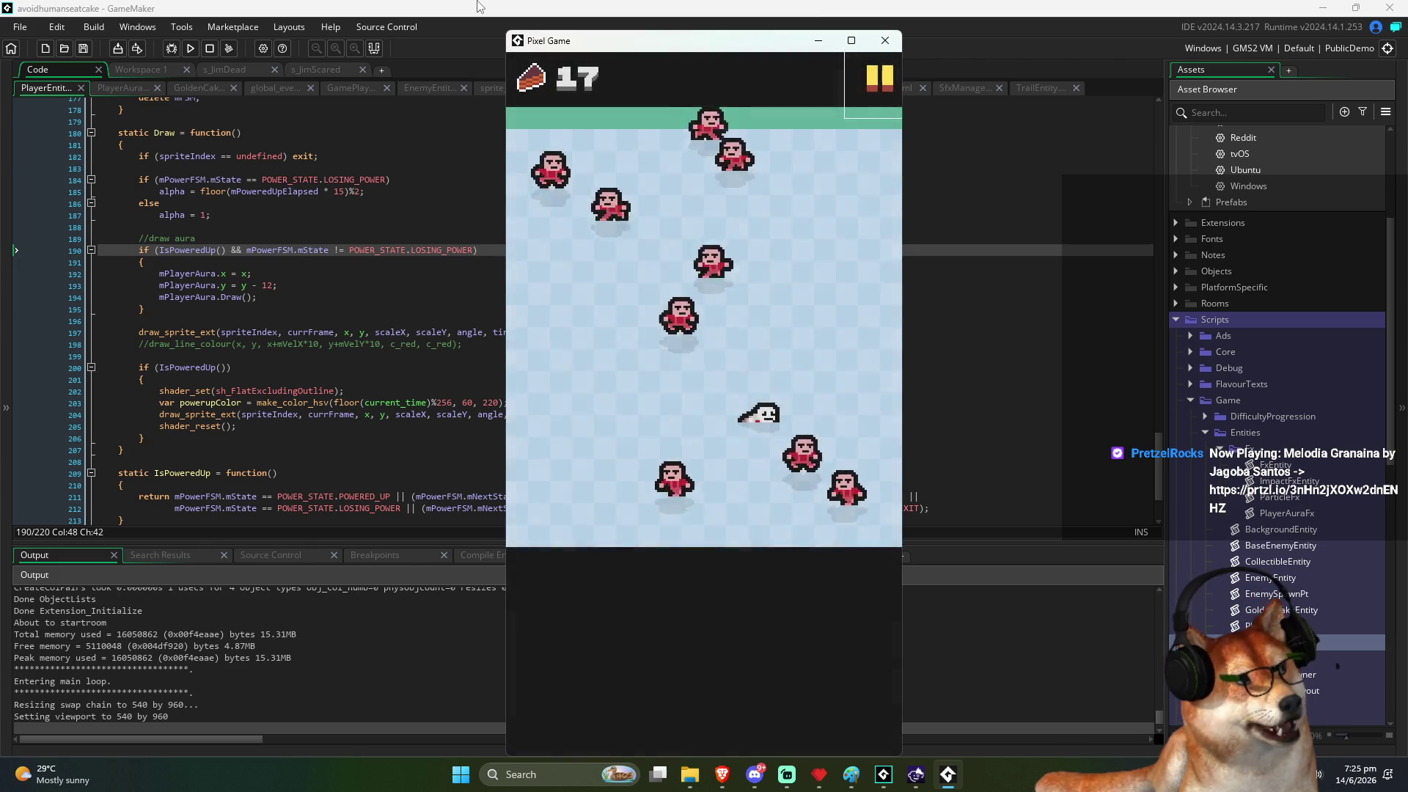
Step: Restart a fresh round after game over, play to 31 cakes eaten, then close the game window
key(space)
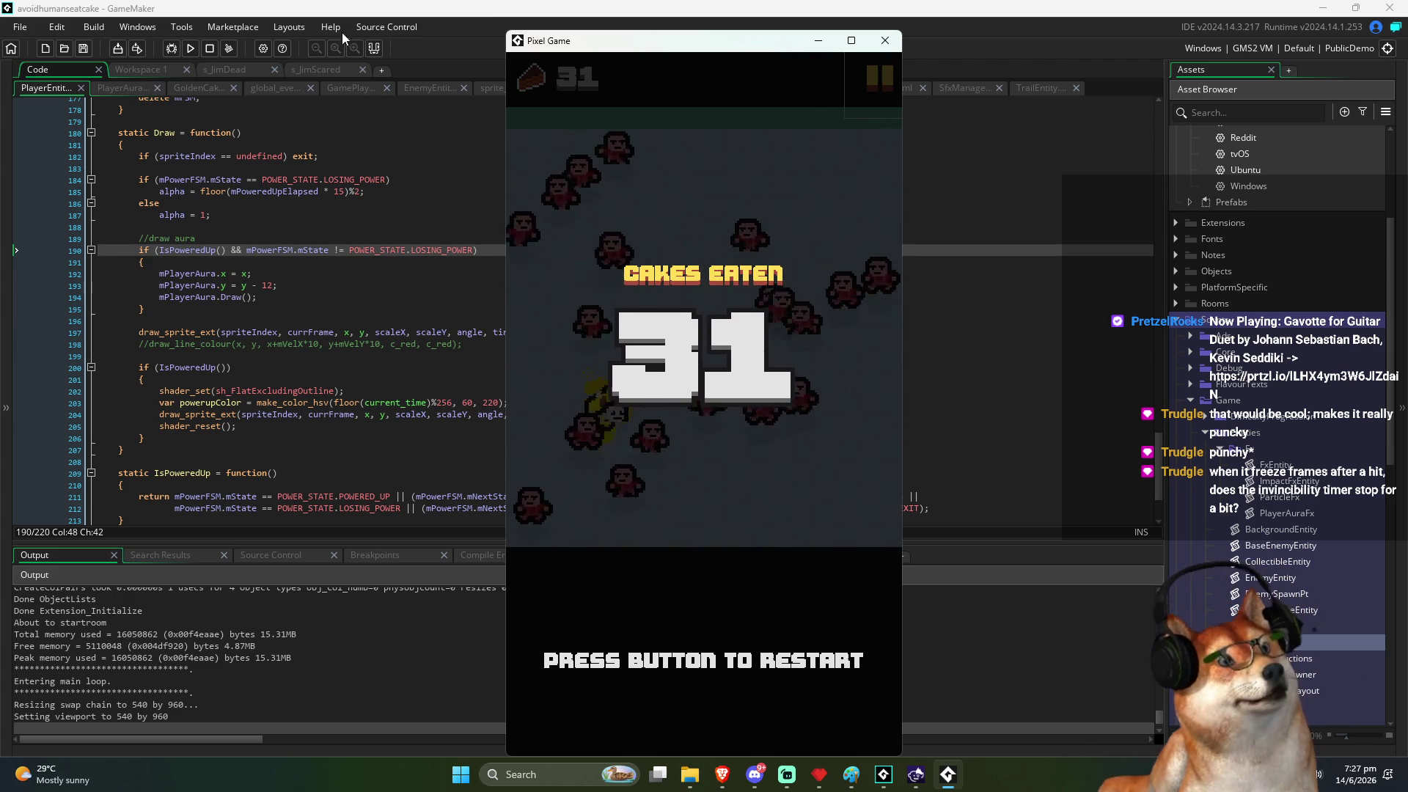
click(885, 40)
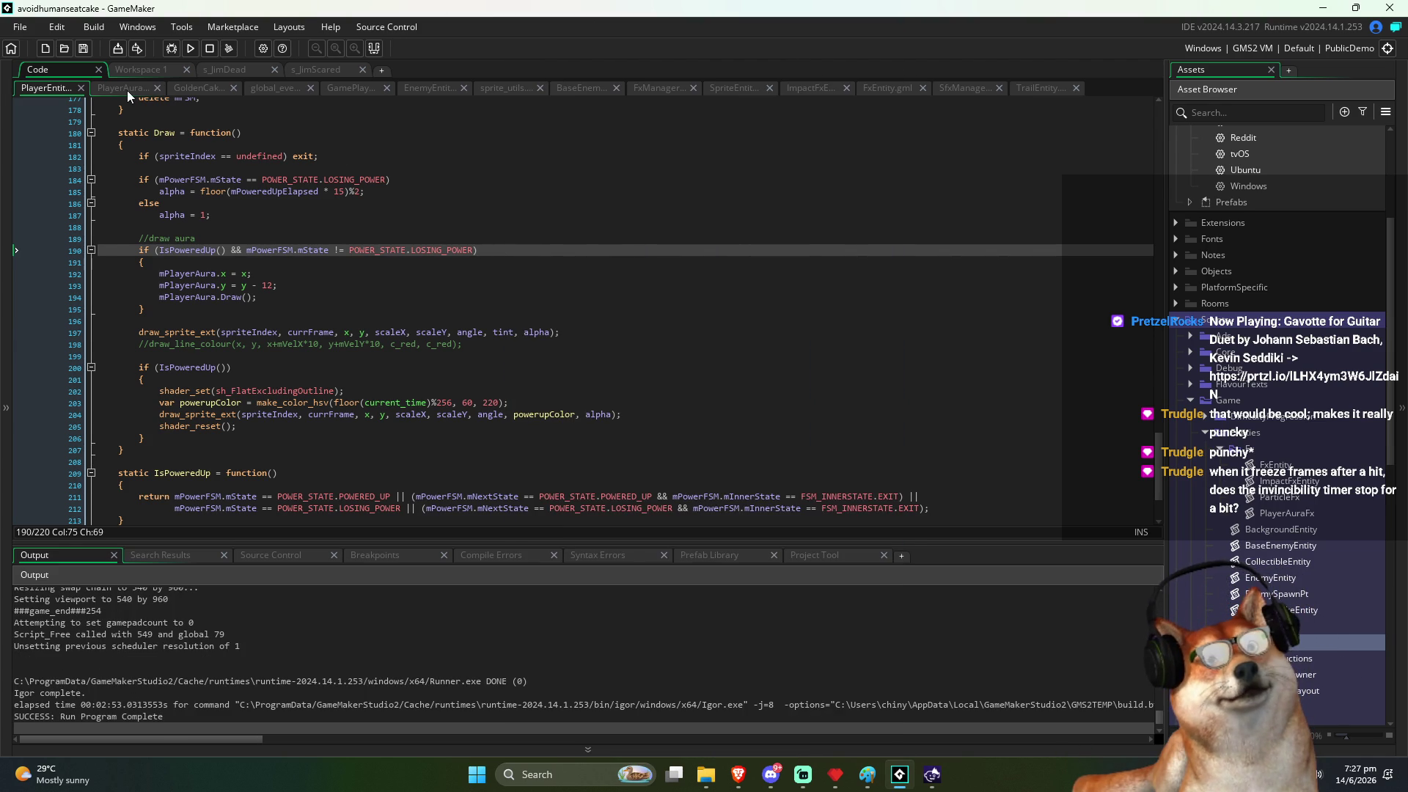
Step: Open the GamePlay script and find the freeze duration initialisation and the GameUpdate function
click(349, 87)
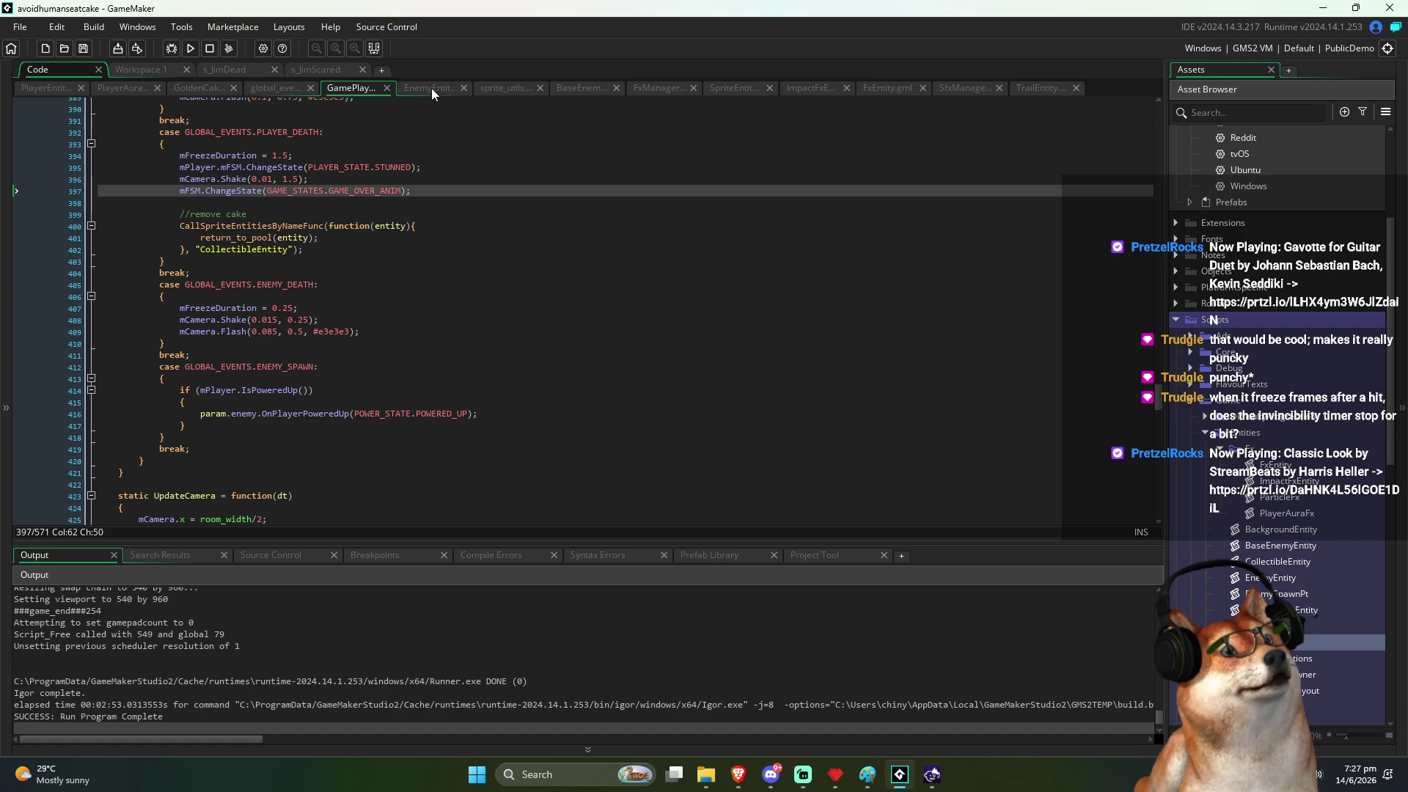
click(504, 222)
drag(1164, 407, 1184, 111)
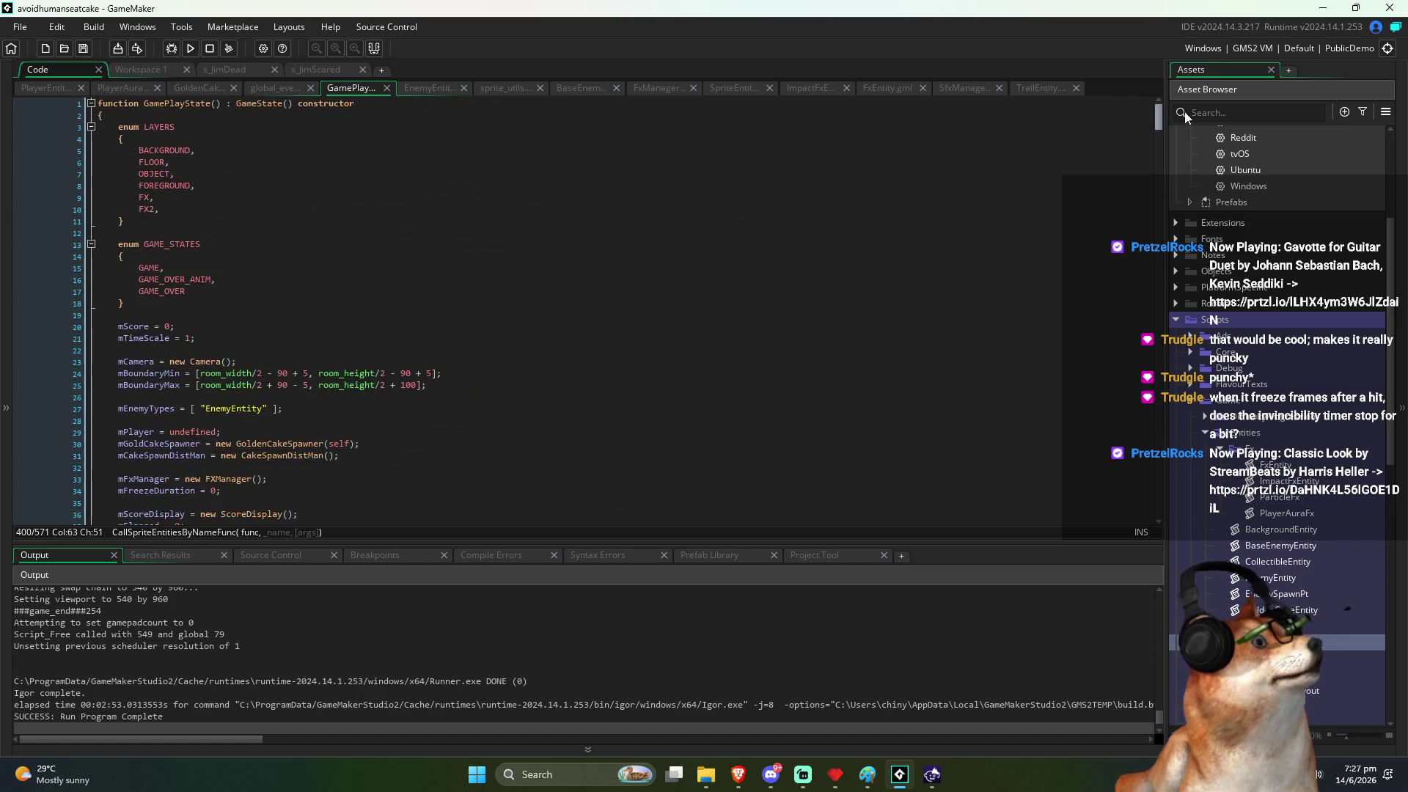
scroll(469, 330, down, 10)
scroll(470, 330, up, 5)
click(174, 285)
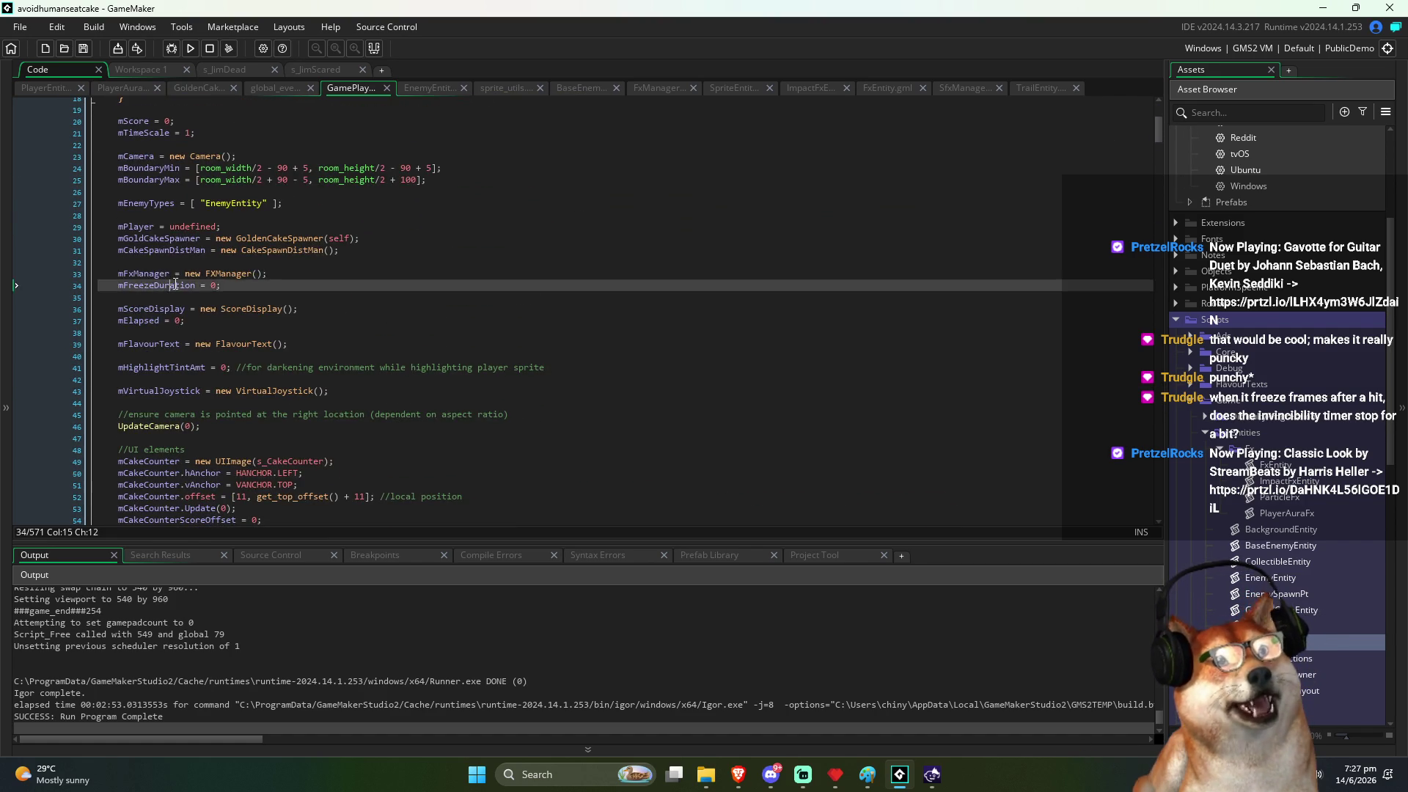
scroll(175, 284, down, 15)
double_click(139, 165)
Step: Highlight every use of GameUpdate's time-step parameter dt2
scroll(258, 213, up, 2)
click(236, 250)
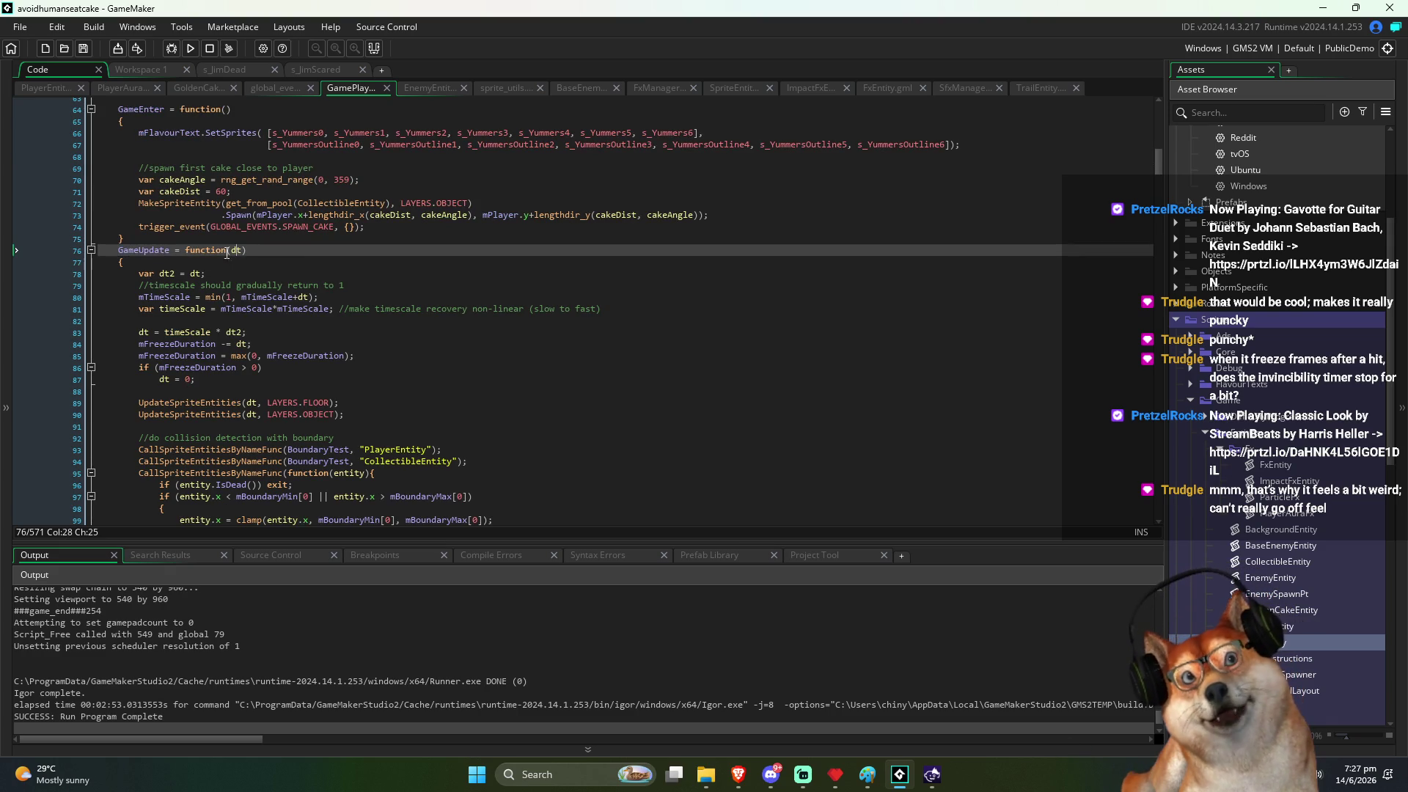
double_click(166, 273)
click(170, 275)
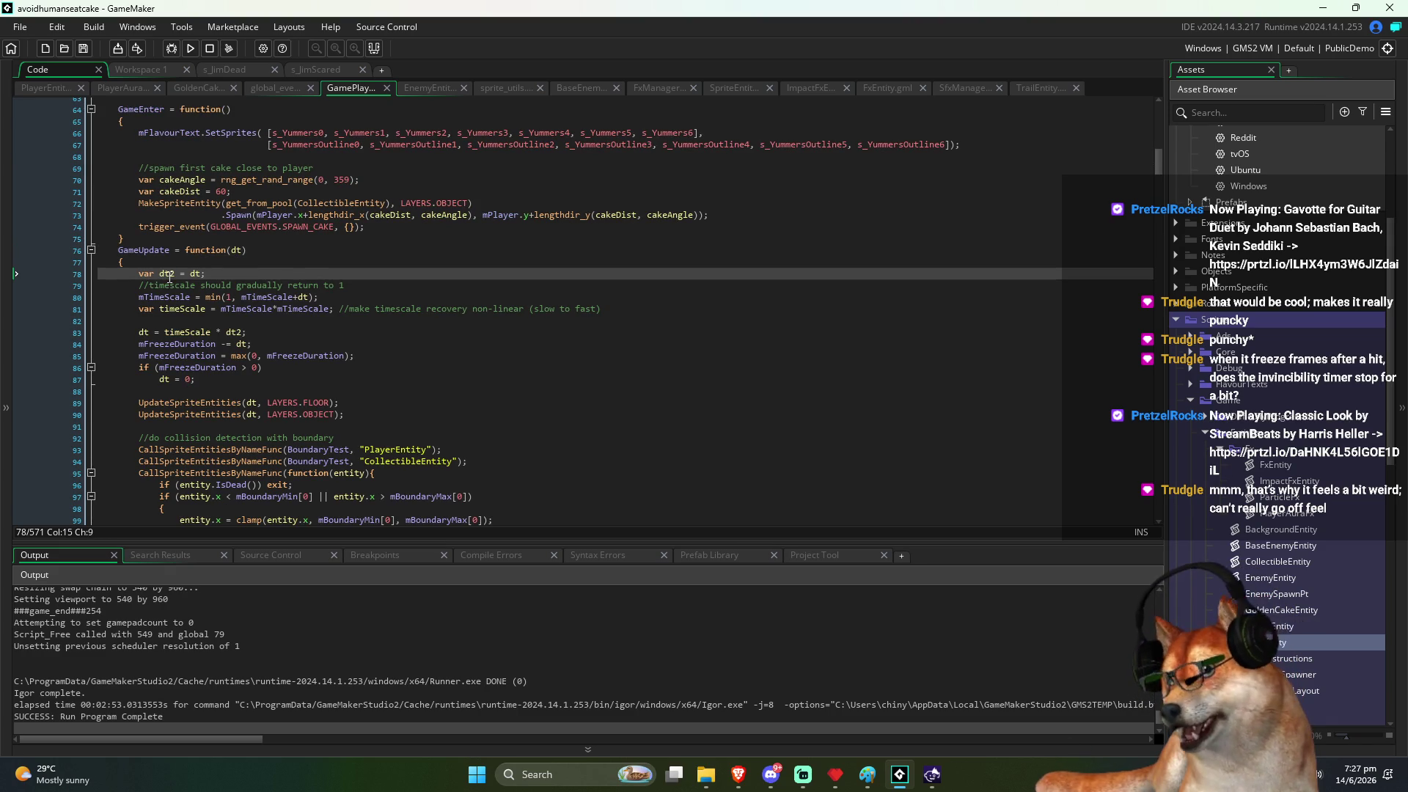
Step: Highlight dt and the statement that sets it to zero while mFreezeDuration is above 0
double_click(144, 331)
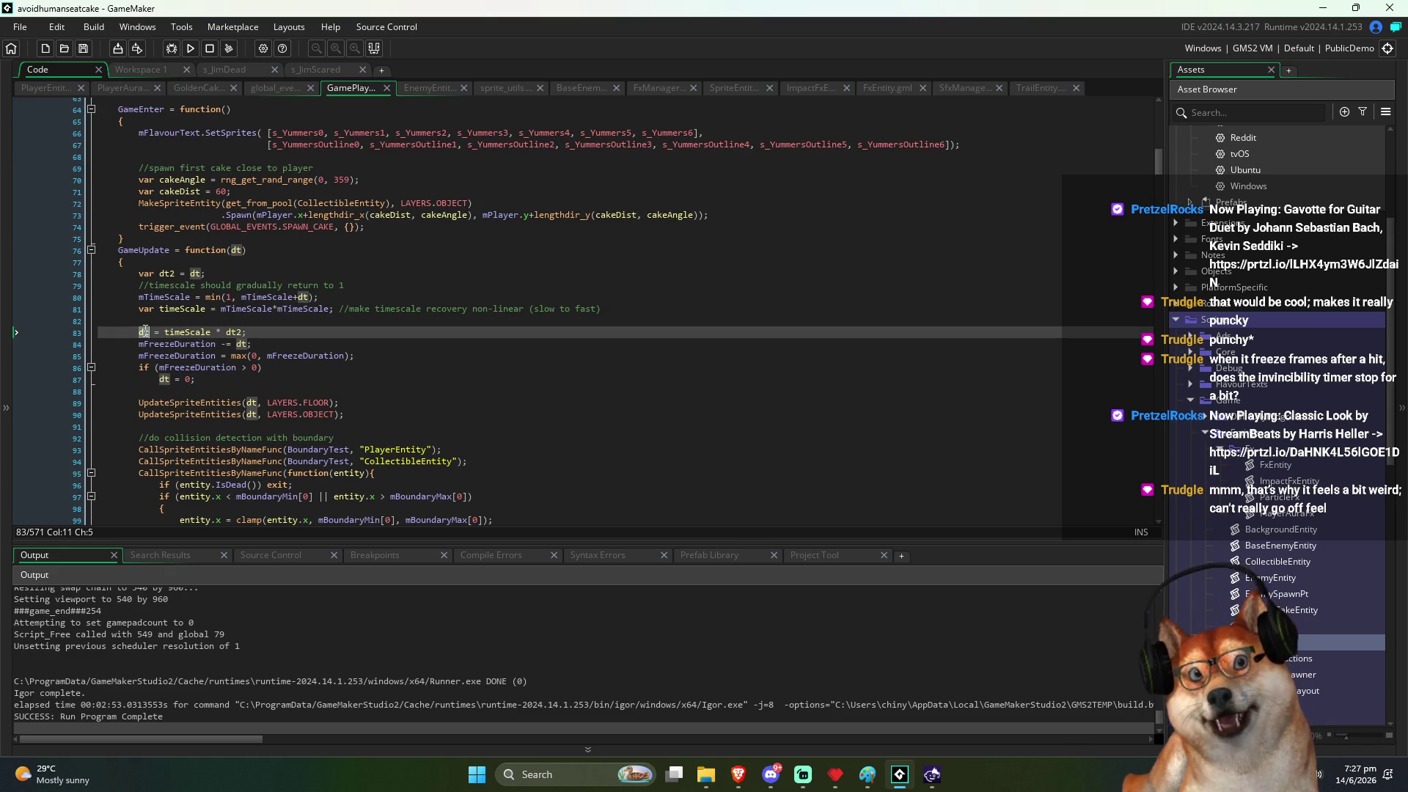
click(164, 379)
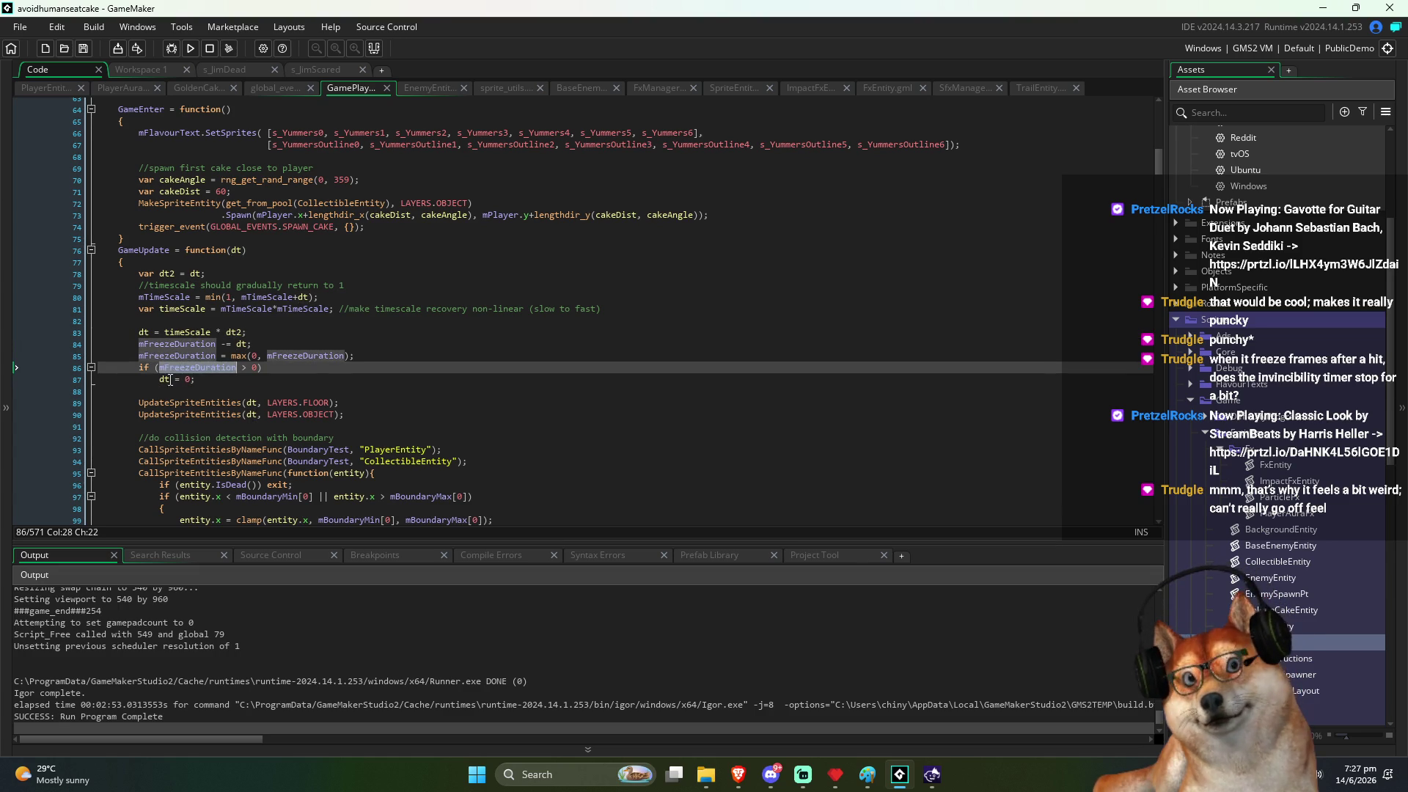
drag(164, 378, 203, 380)
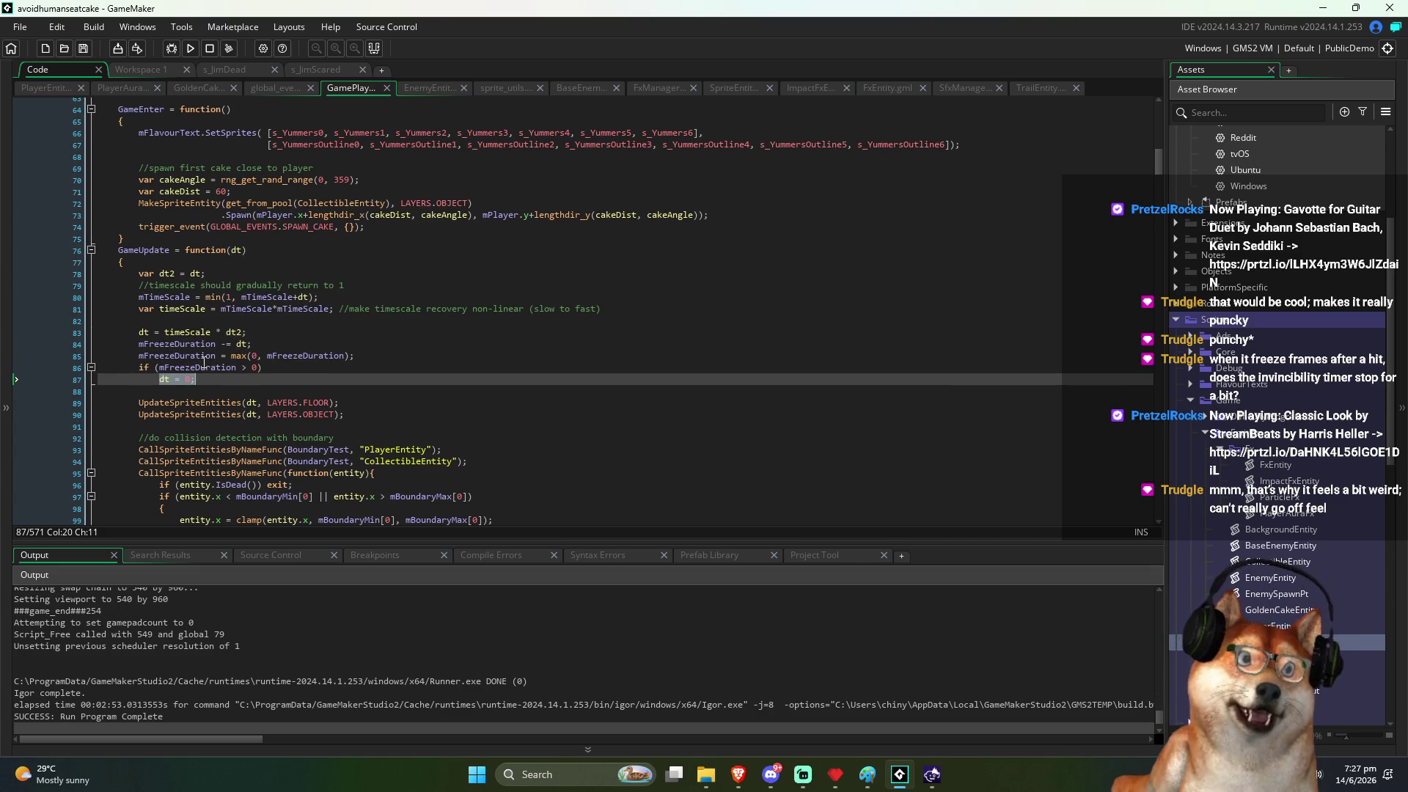
click(167, 379)
double_click(167, 379)
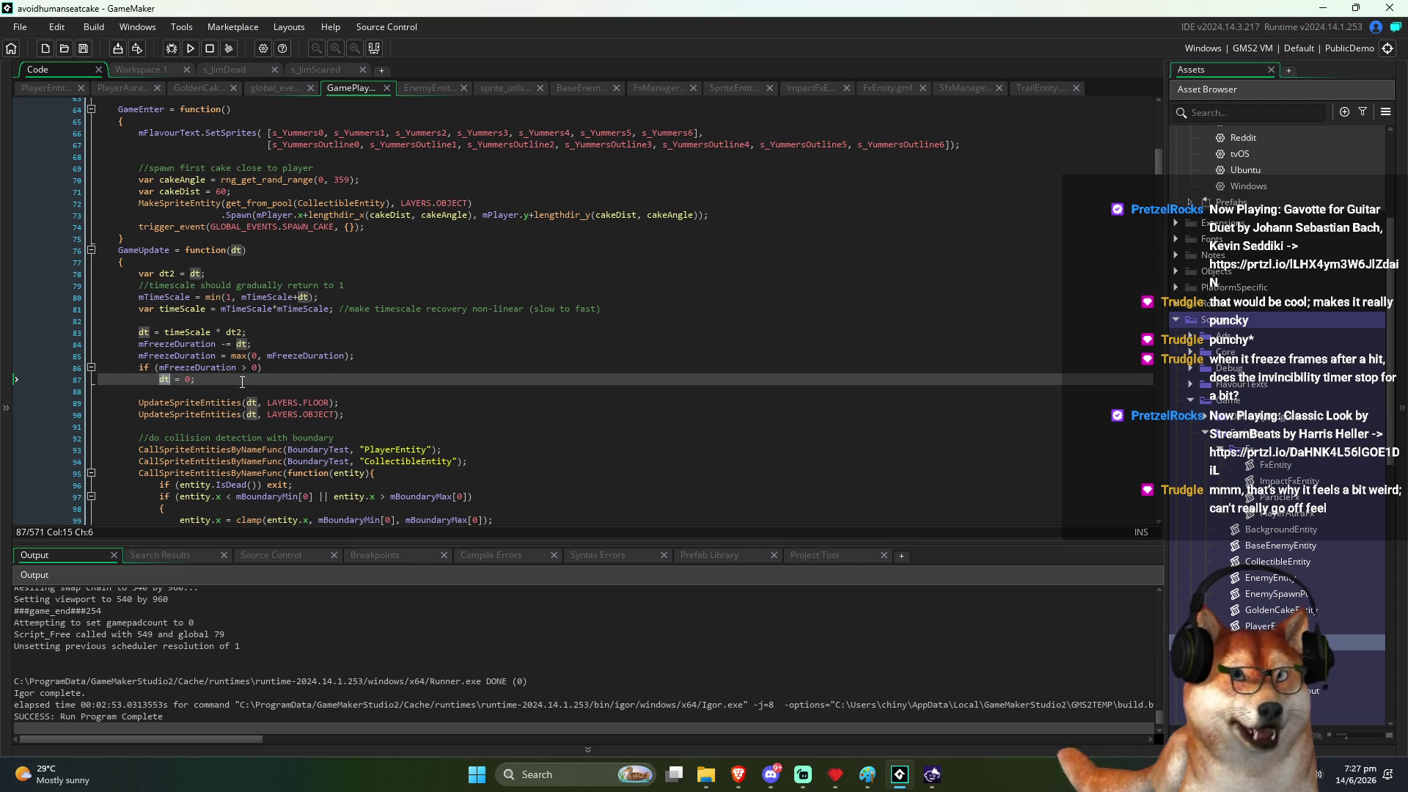
scroll(396, 394, down, 3)
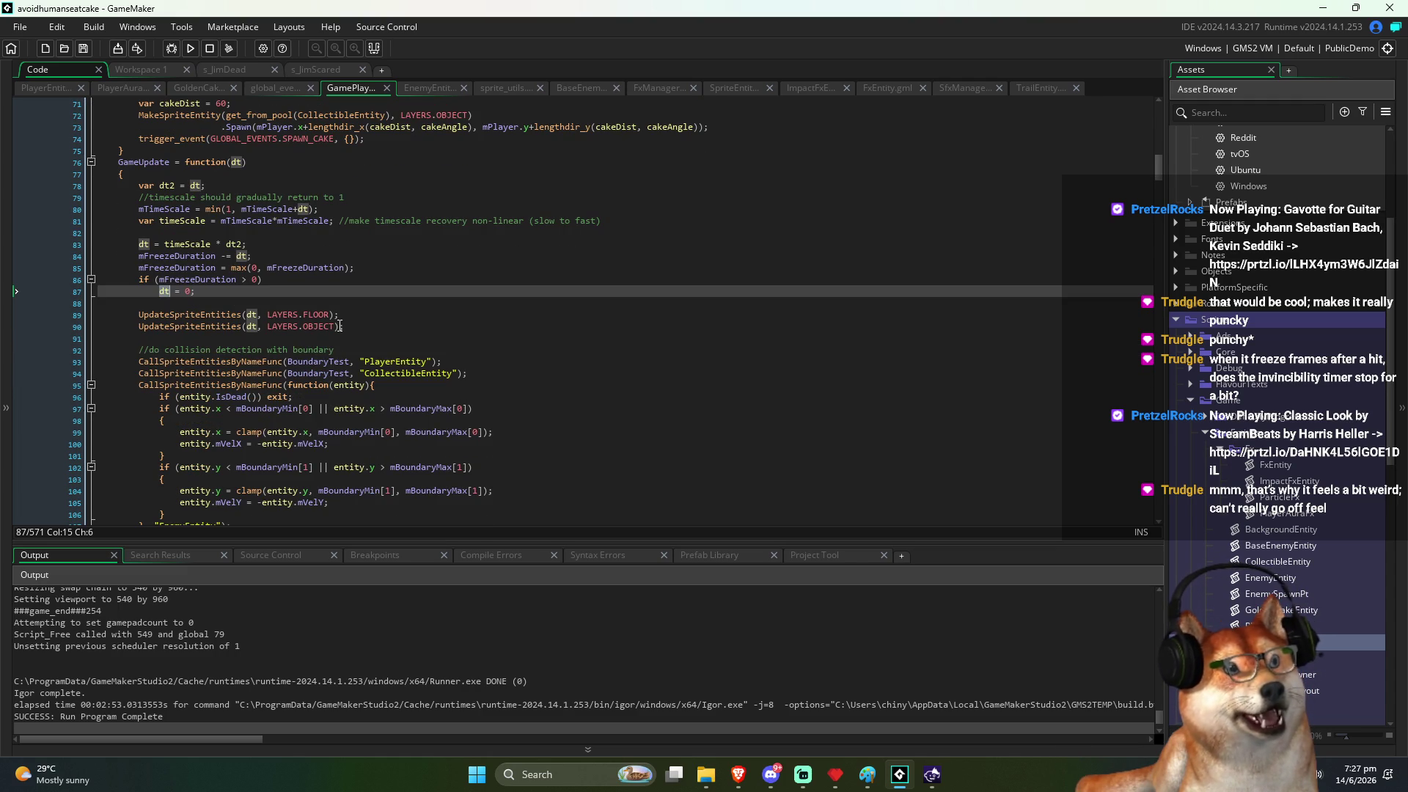
click(179, 327)
double_click(251, 327)
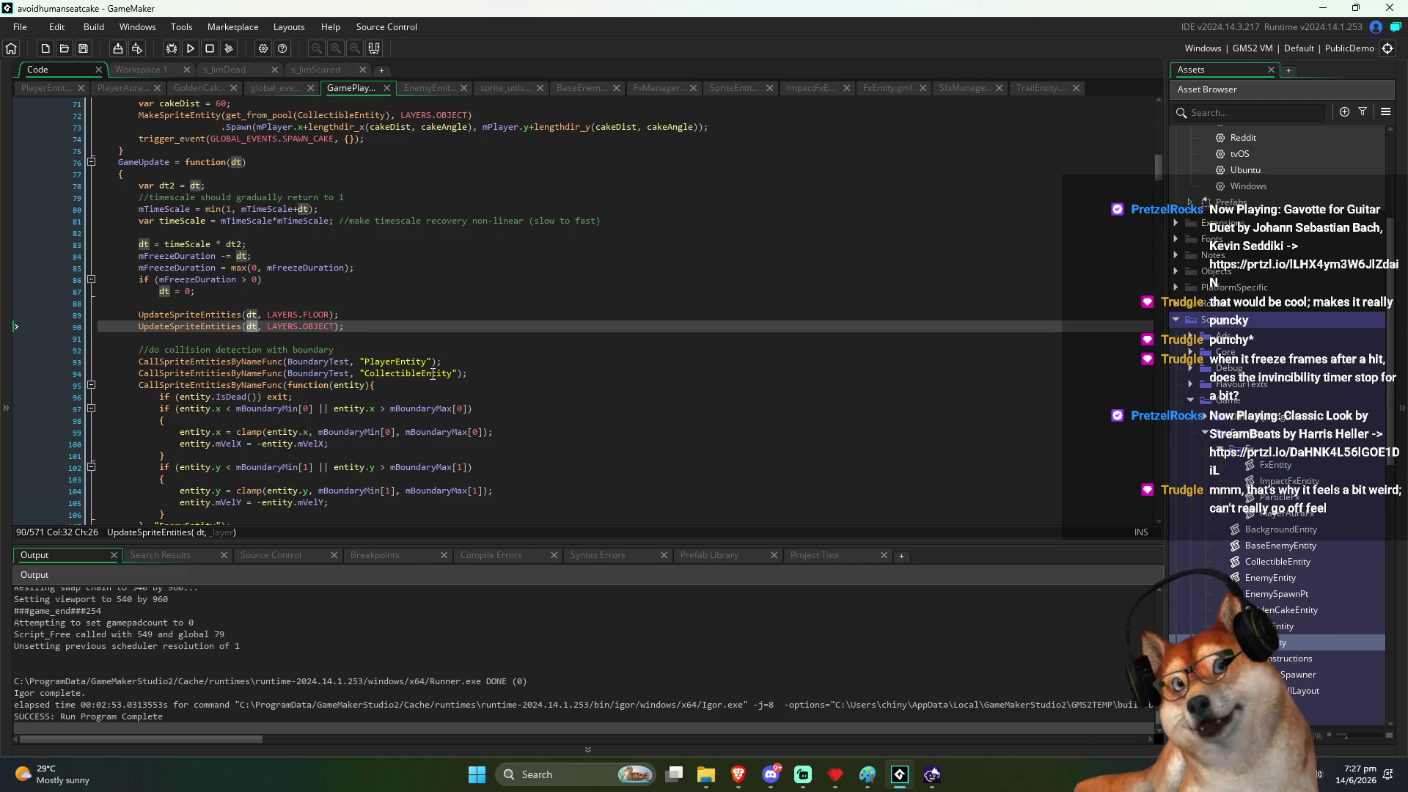
double_click(326, 327)
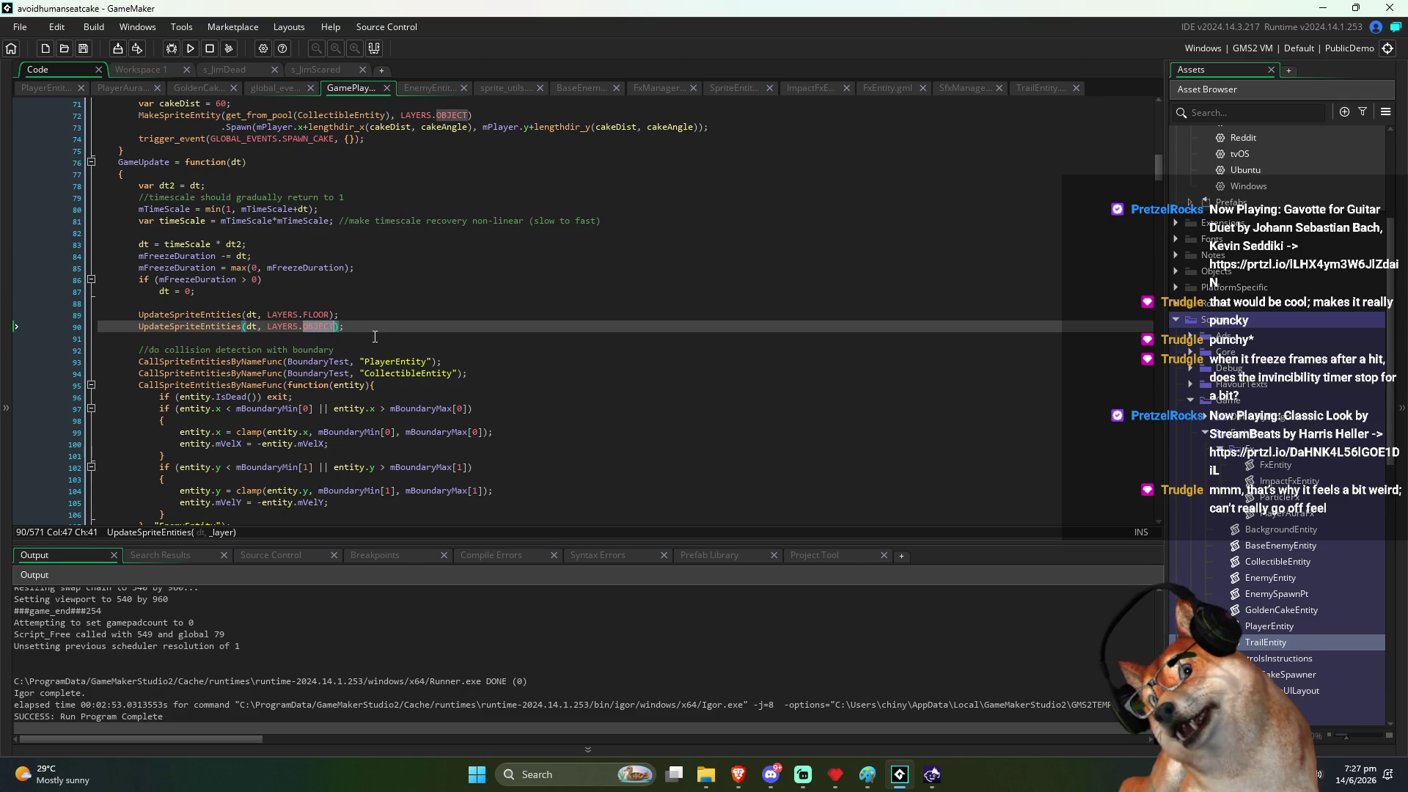
double_click(251, 327)
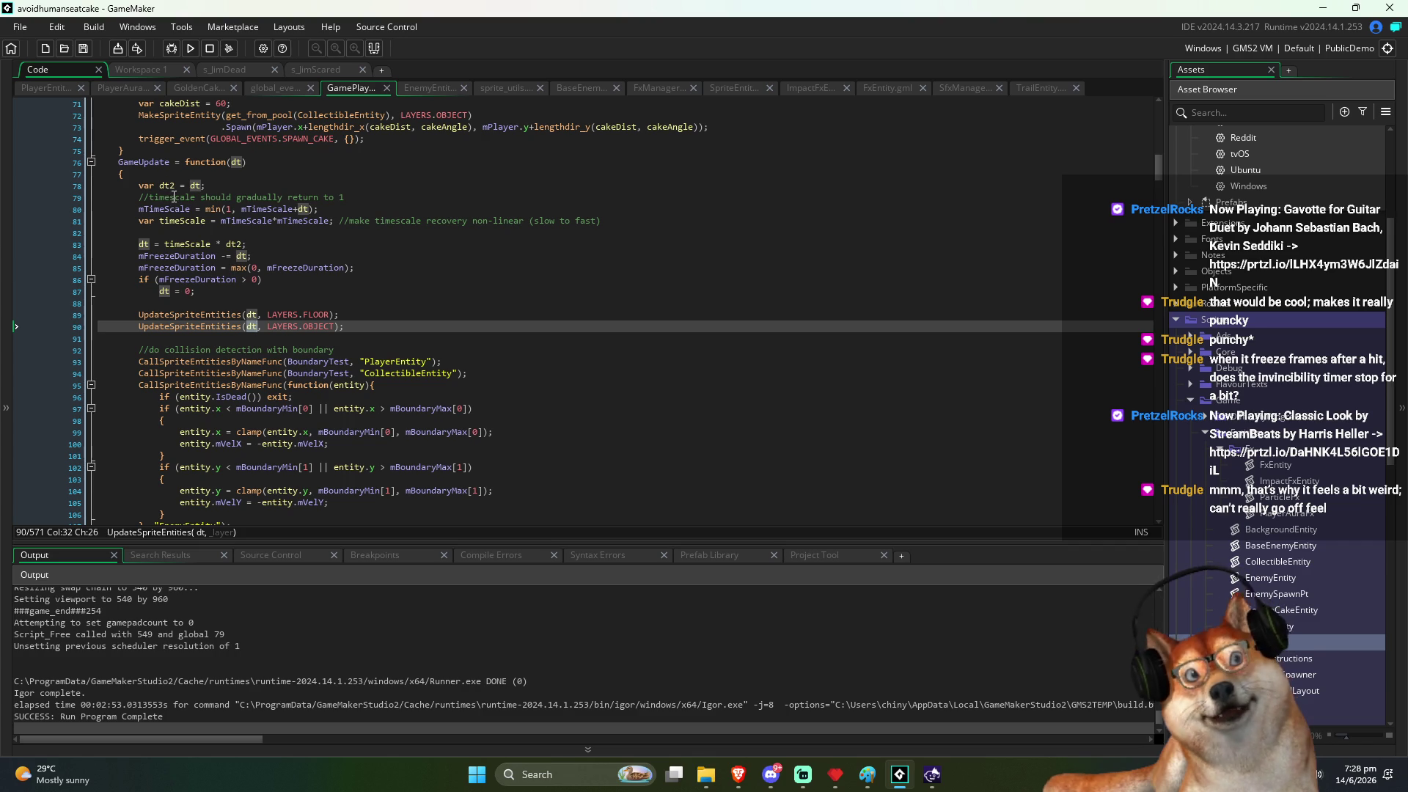
double_click(167, 186)
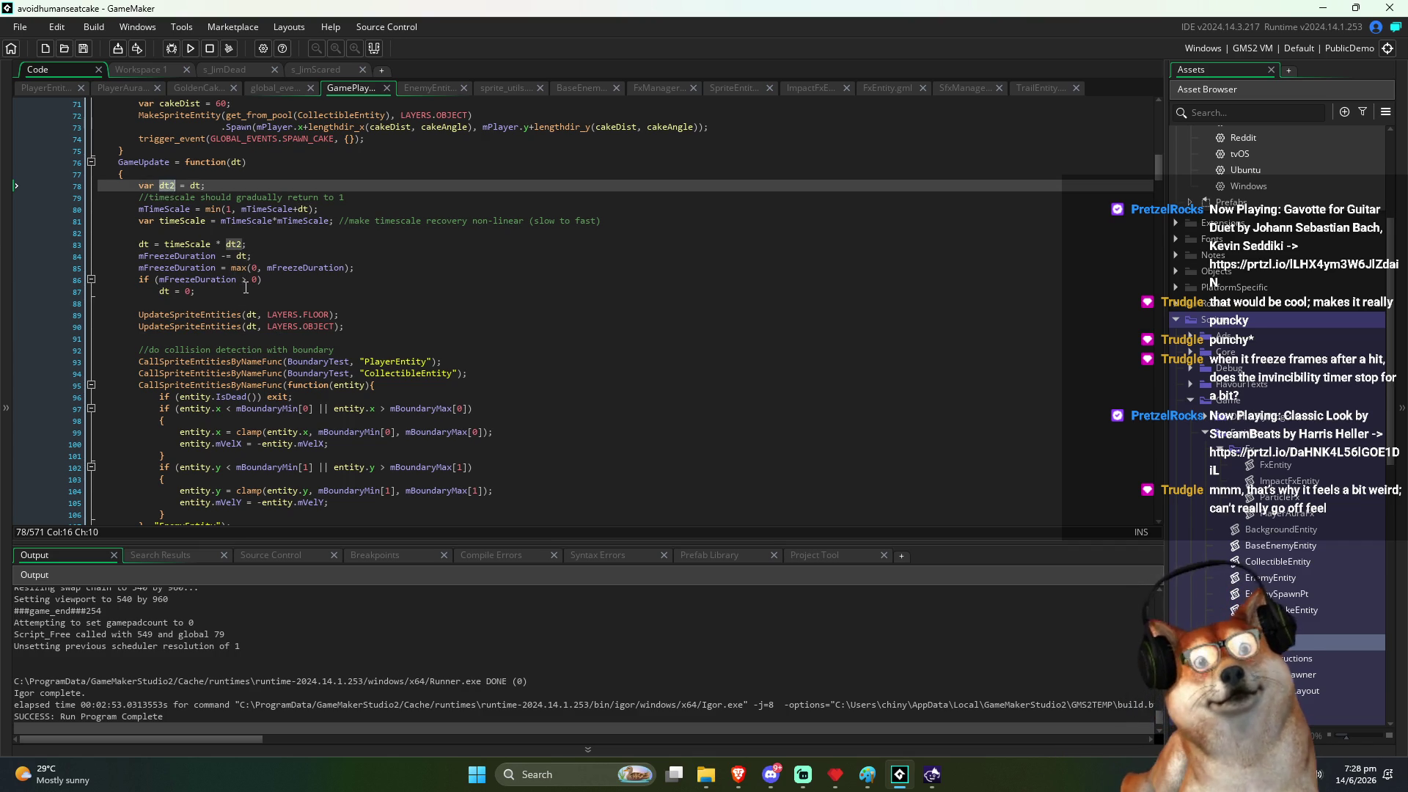
scroll(278, 217, down, 1)
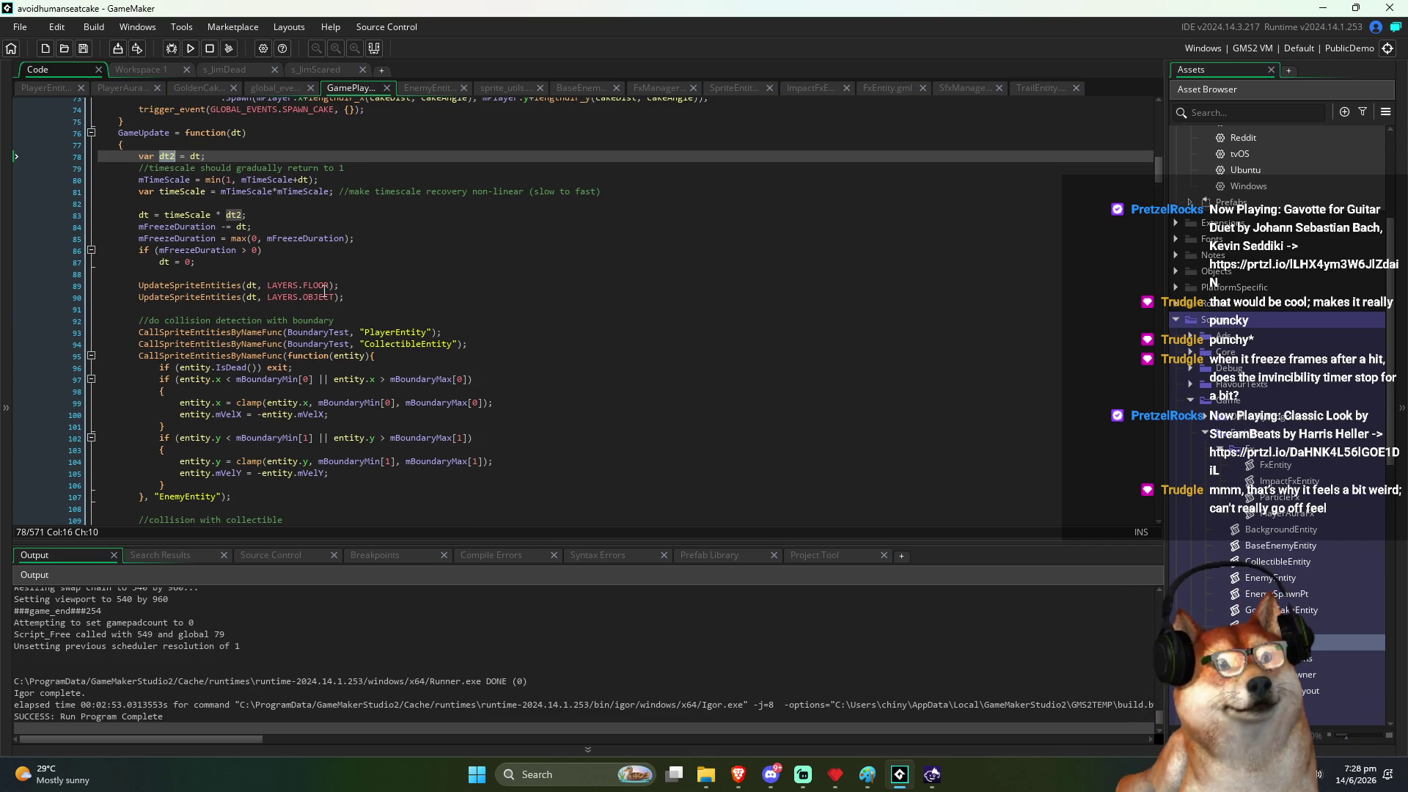
scroll(294, 301, up, 1)
scroll(252, 315, down, 1)
scroll(252, 315, down, 3)
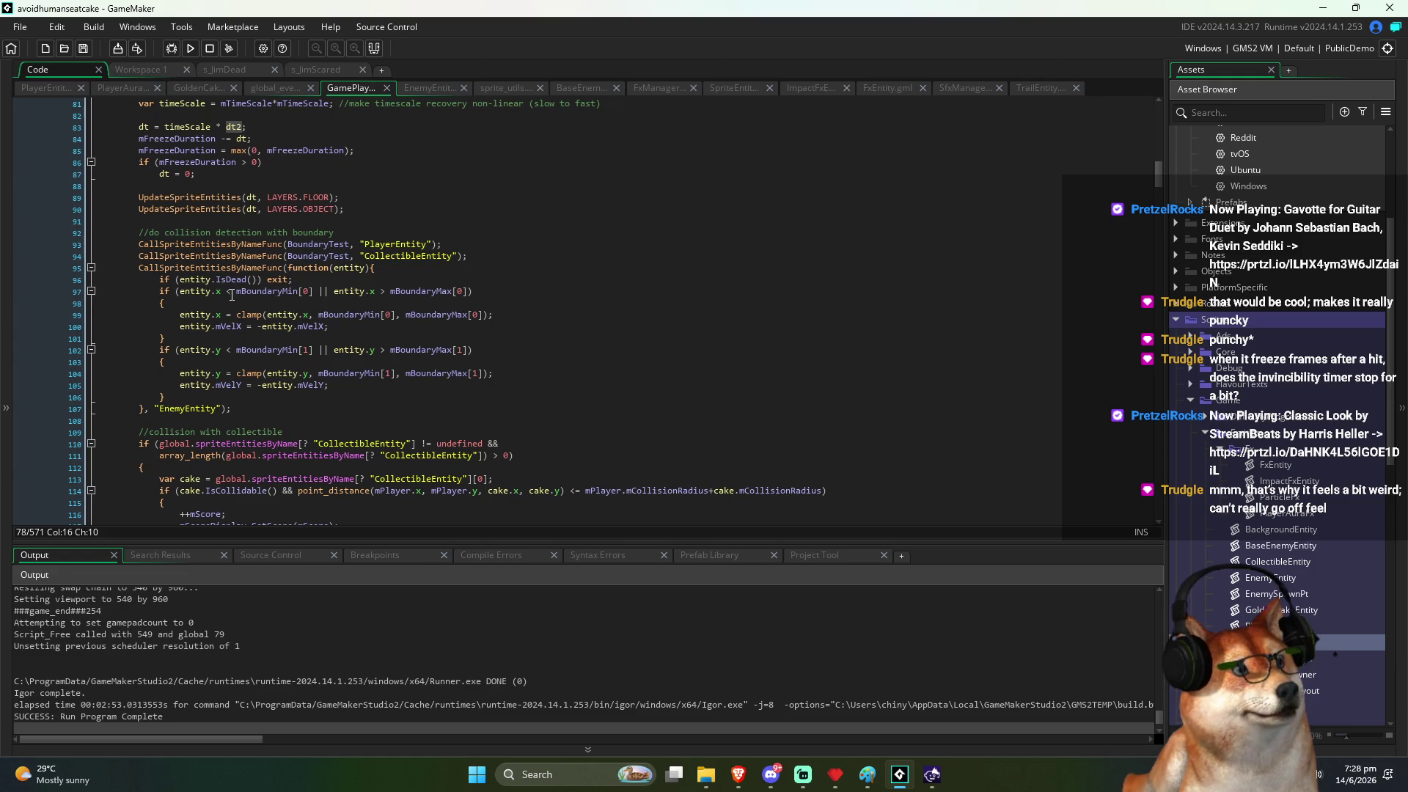
scroll(316, 362, down, 14)
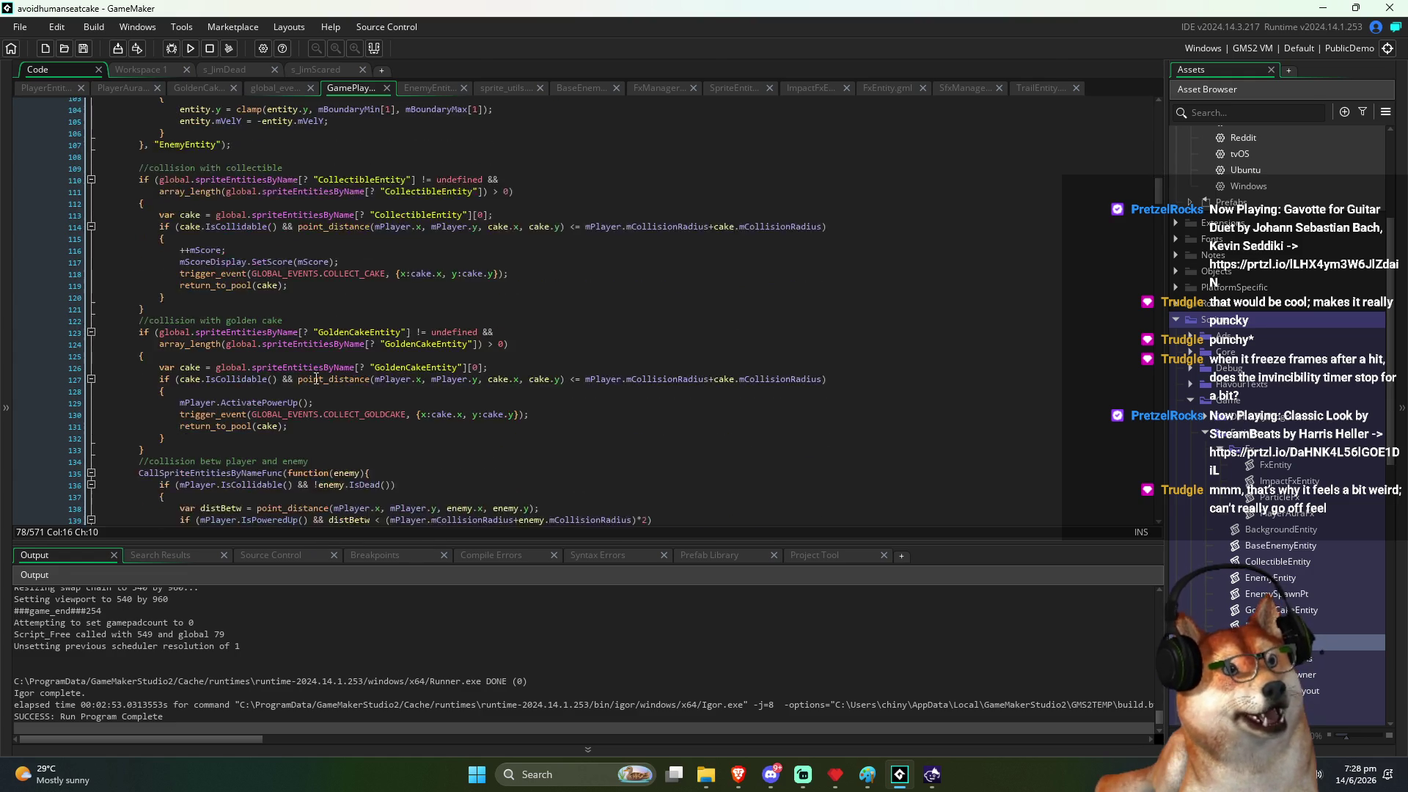
scroll(314, 374, down, 6)
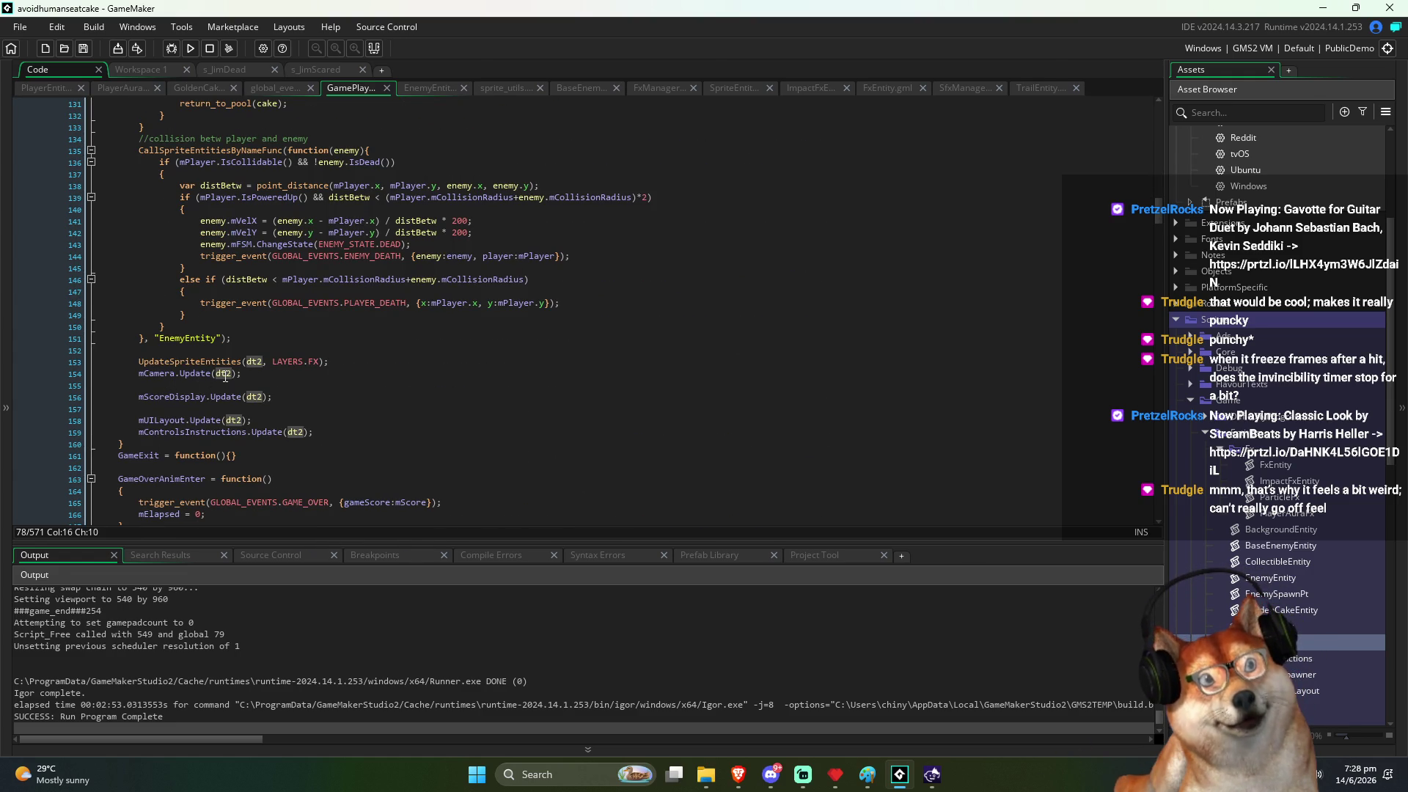
click(258, 363)
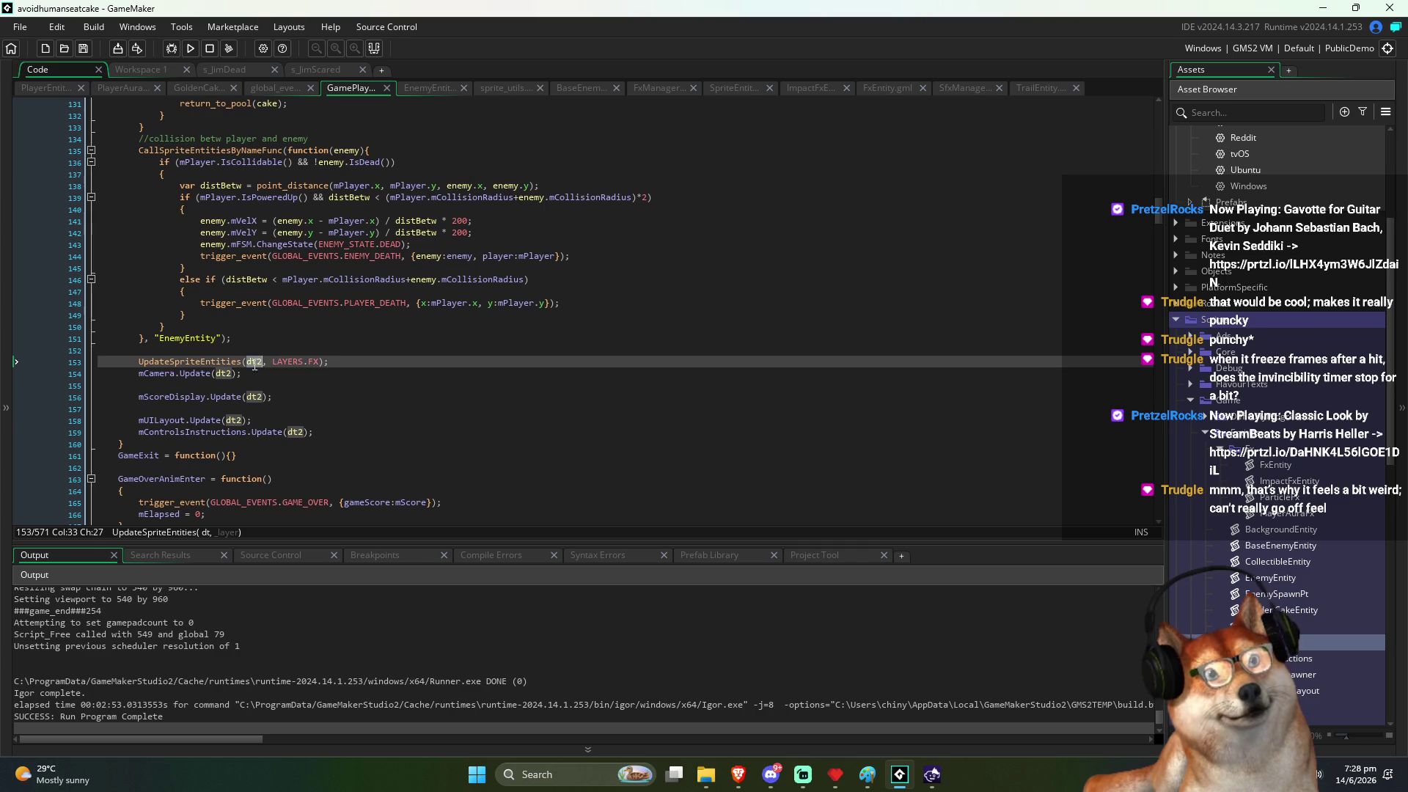
click(261, 396)
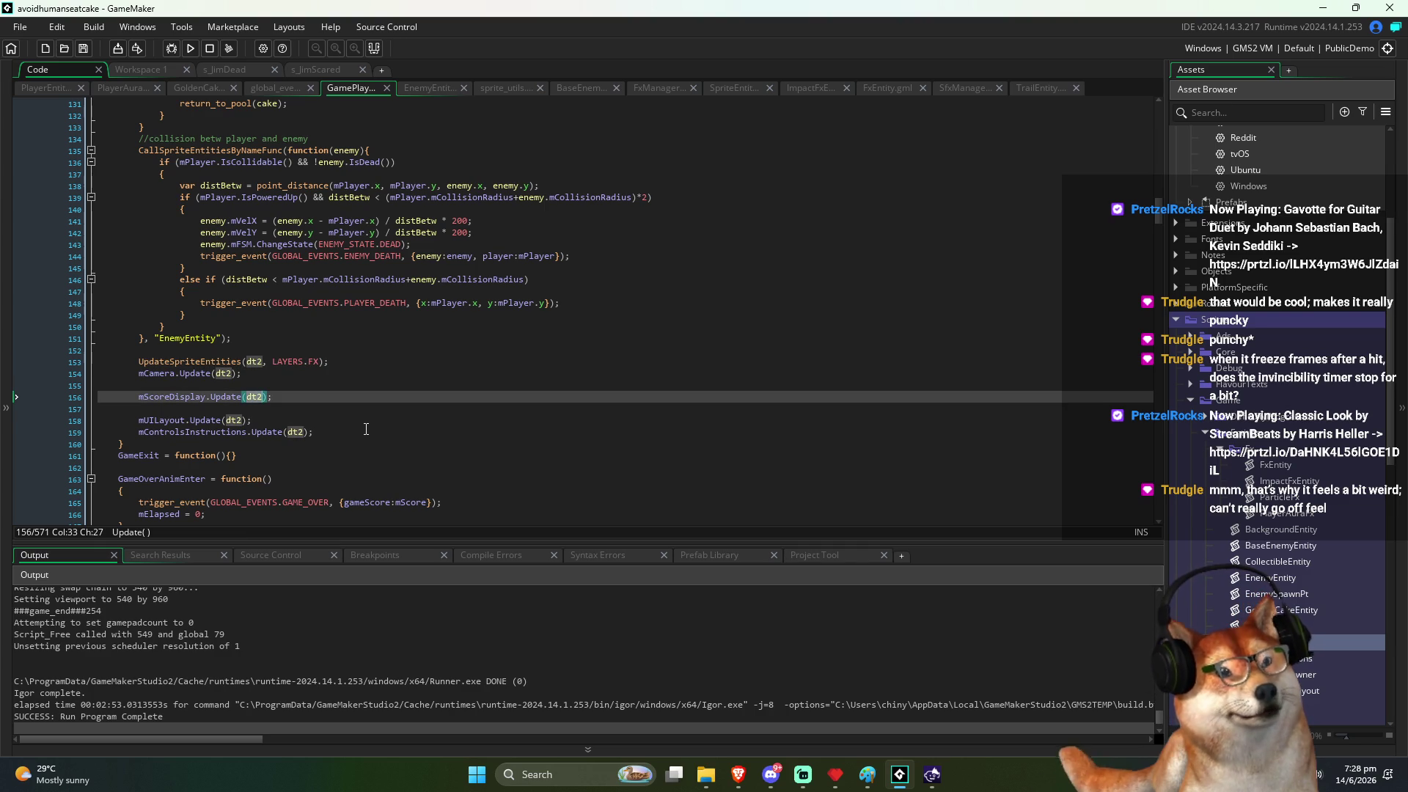
click(343, 399)
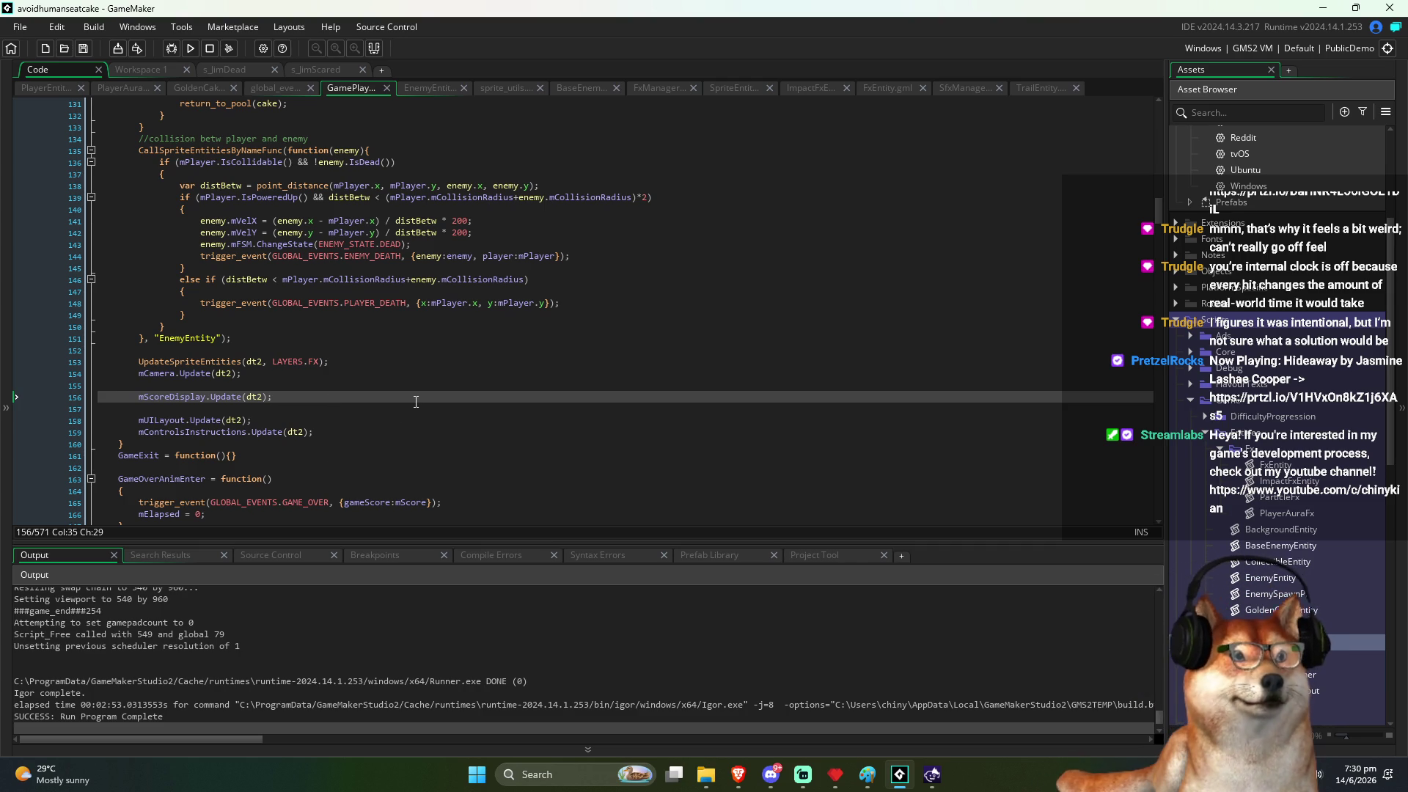
click(380, 409)
drag(10, 409, 31, 385)
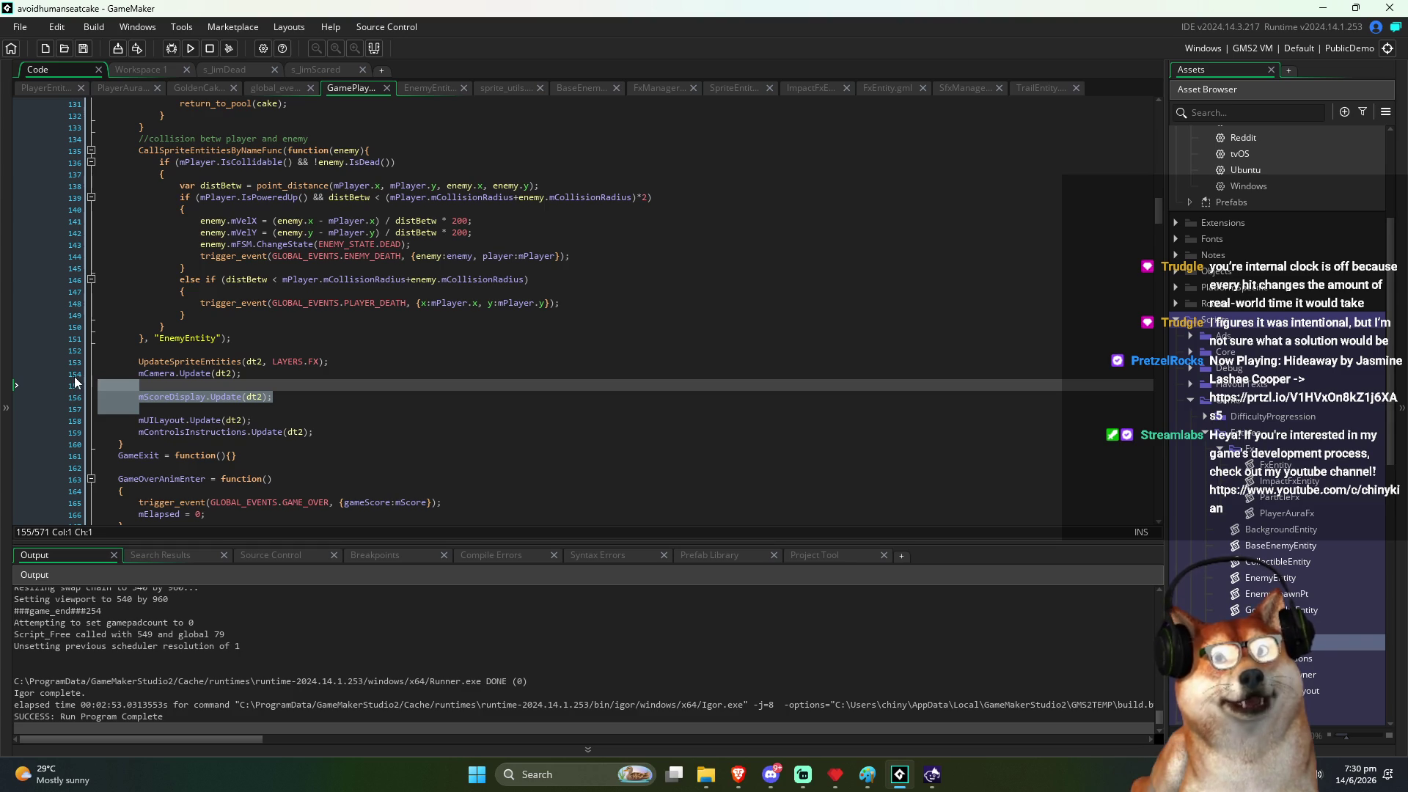
scroll(255, 426, up, 6)
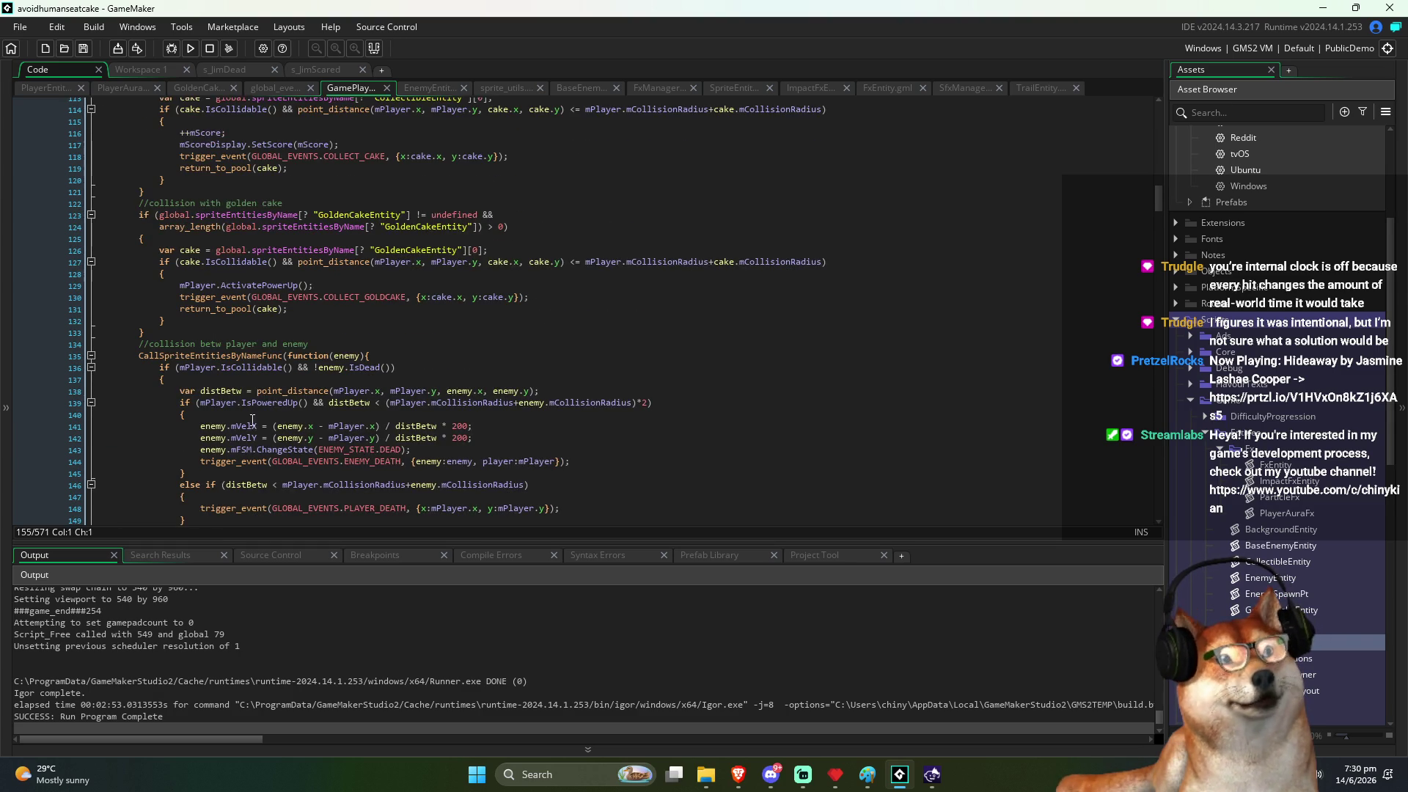
click(223, 335)
scroll(223, 336, up, 2)
click(233, 282)
scroll(233, 282, up, 2)
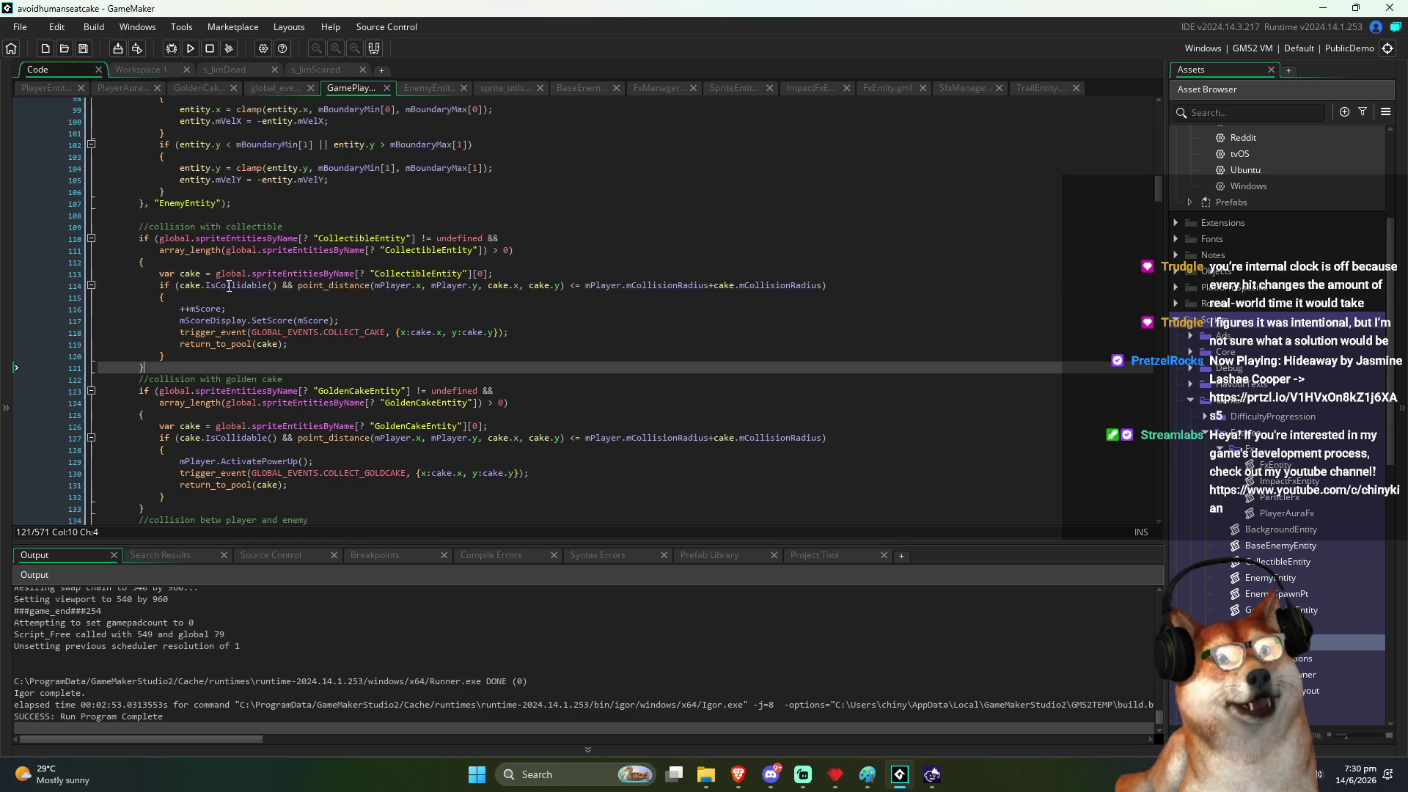
scroll(233, 282, up, 2)
click(261, 264)
scroll(261, 264, up, 3)
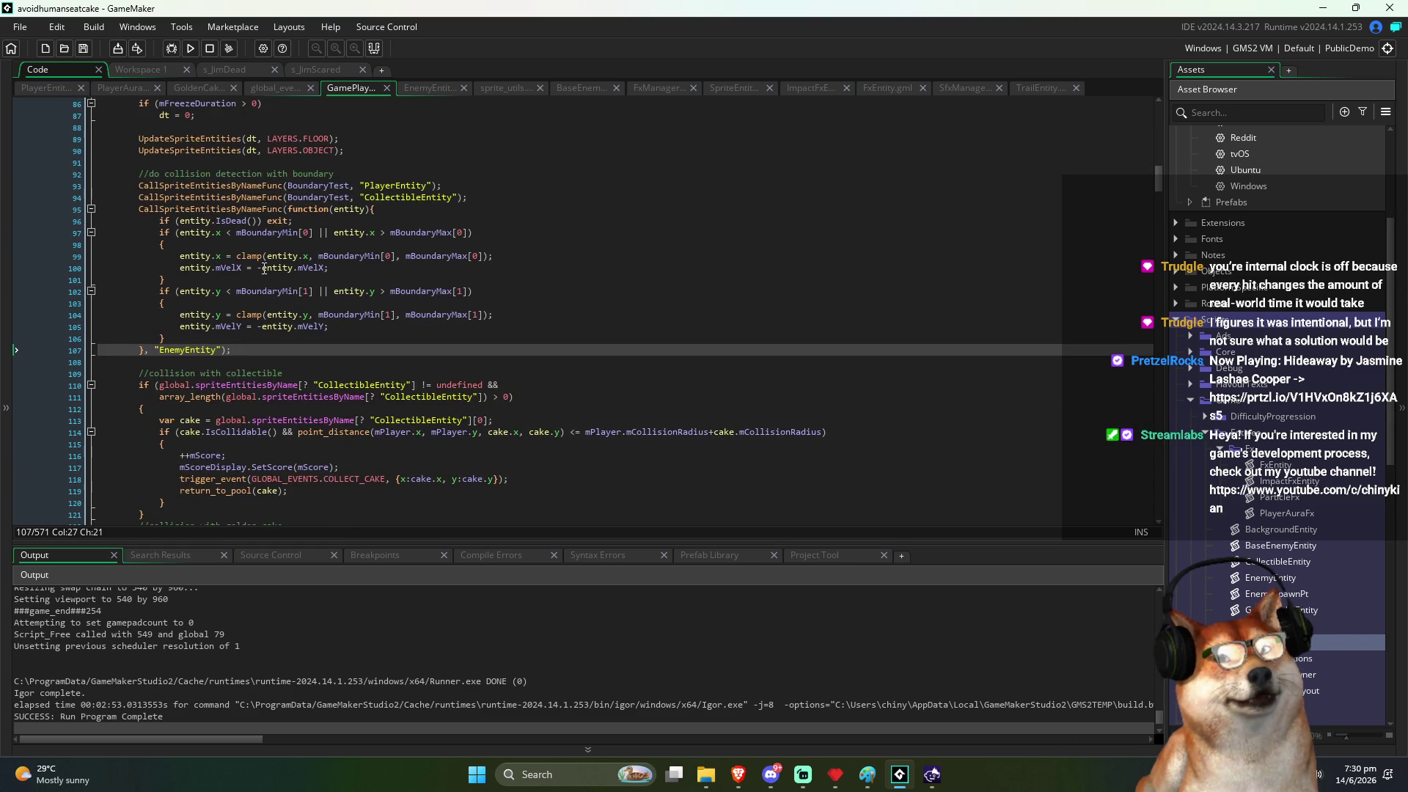
scroll(265, 270, up, 2)
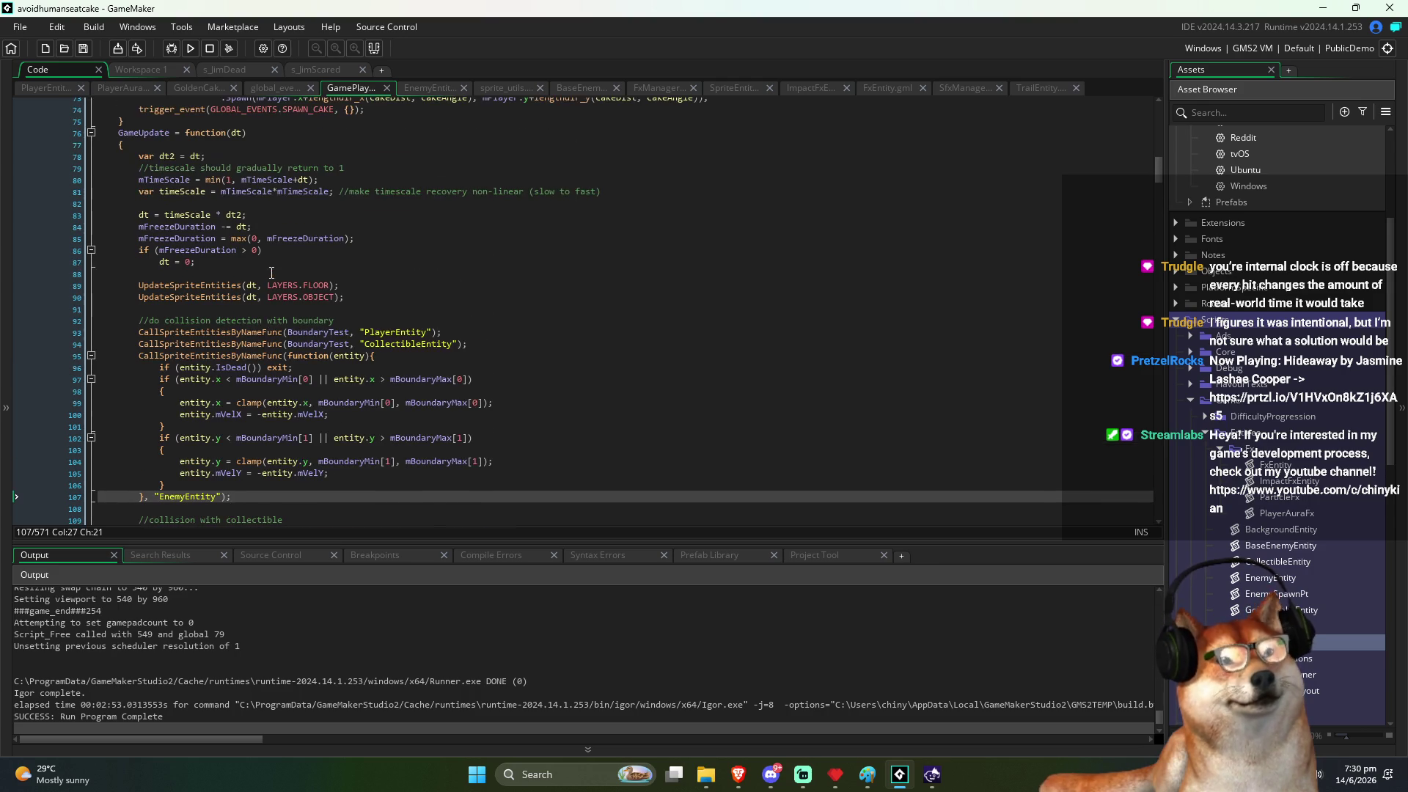
click(375, 312)
drag(300, 274, 299, 312)
click(299, 312)
shift+click(65, 271)
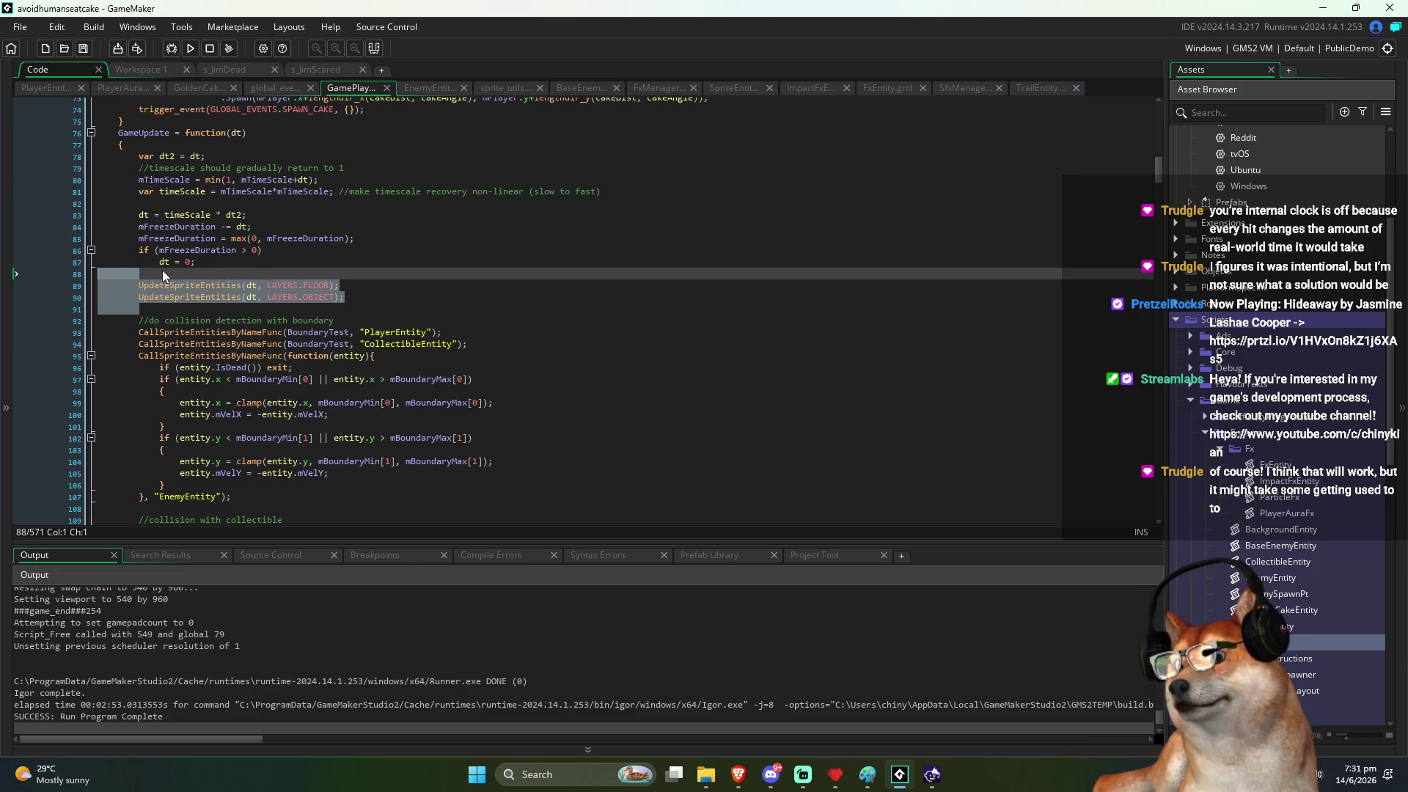
drag(162, 272, 148, 313)
click(148, 313)
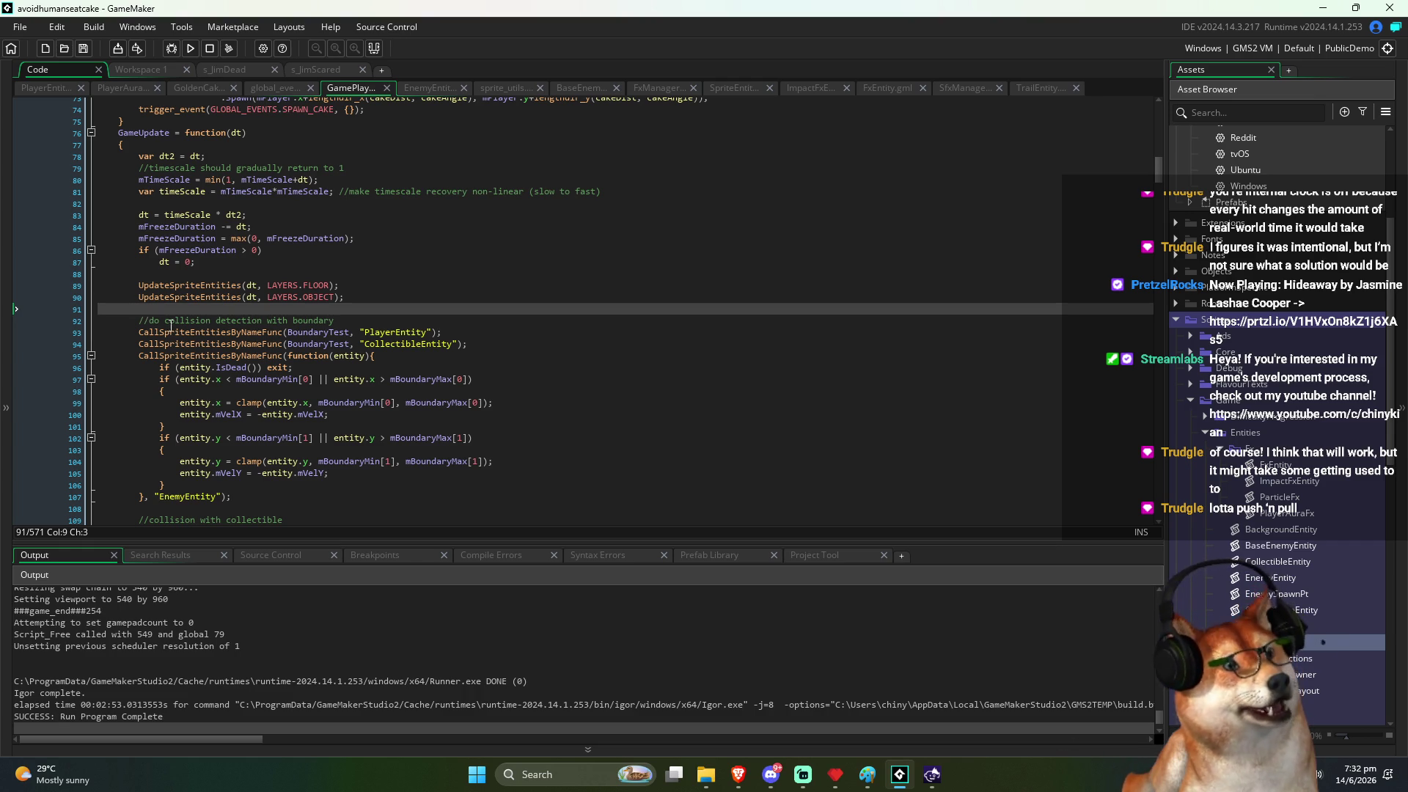
key(Up)
key(Up)
scroll(242, 322, up, 2)
click(325, 321)
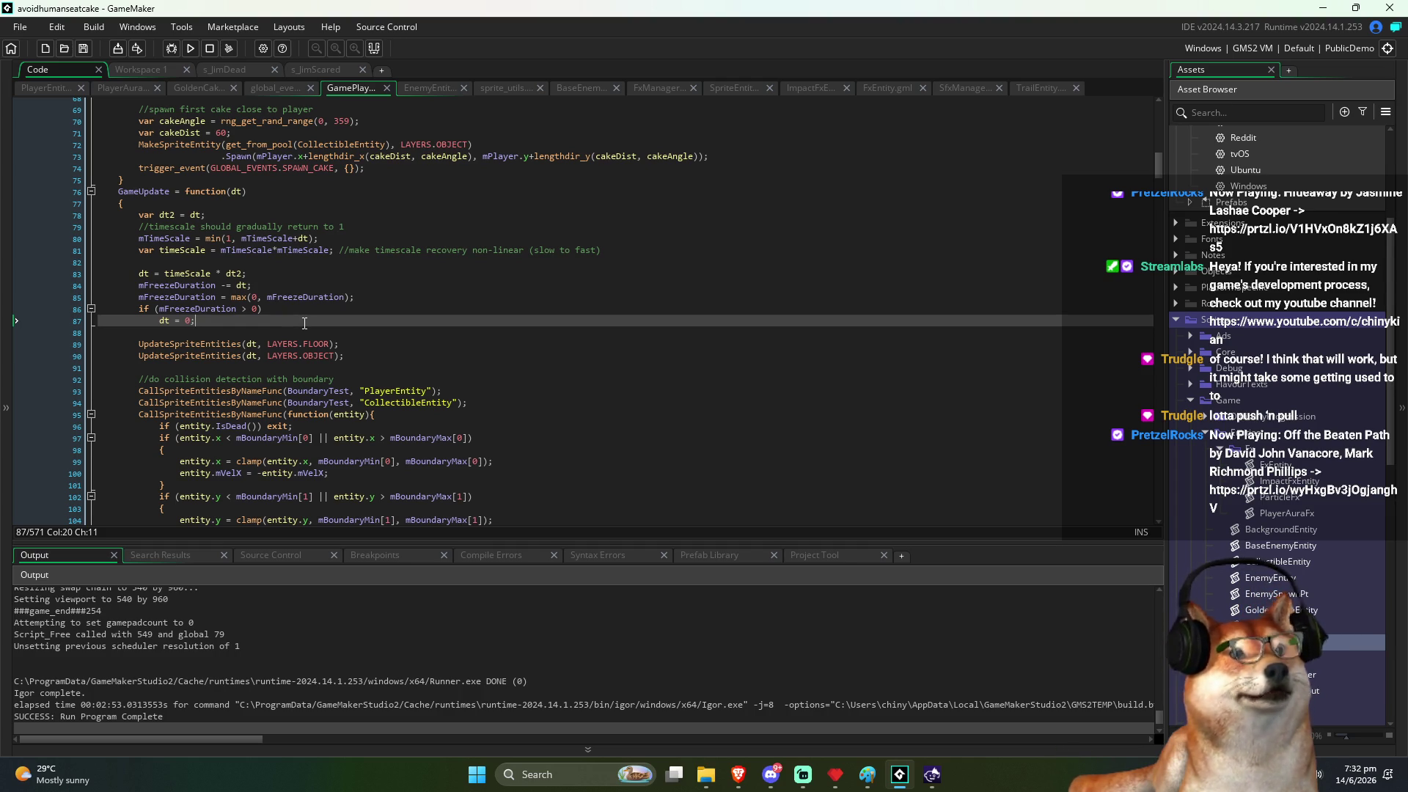
scroll(308, 323, down, 1)
click(390, 310)
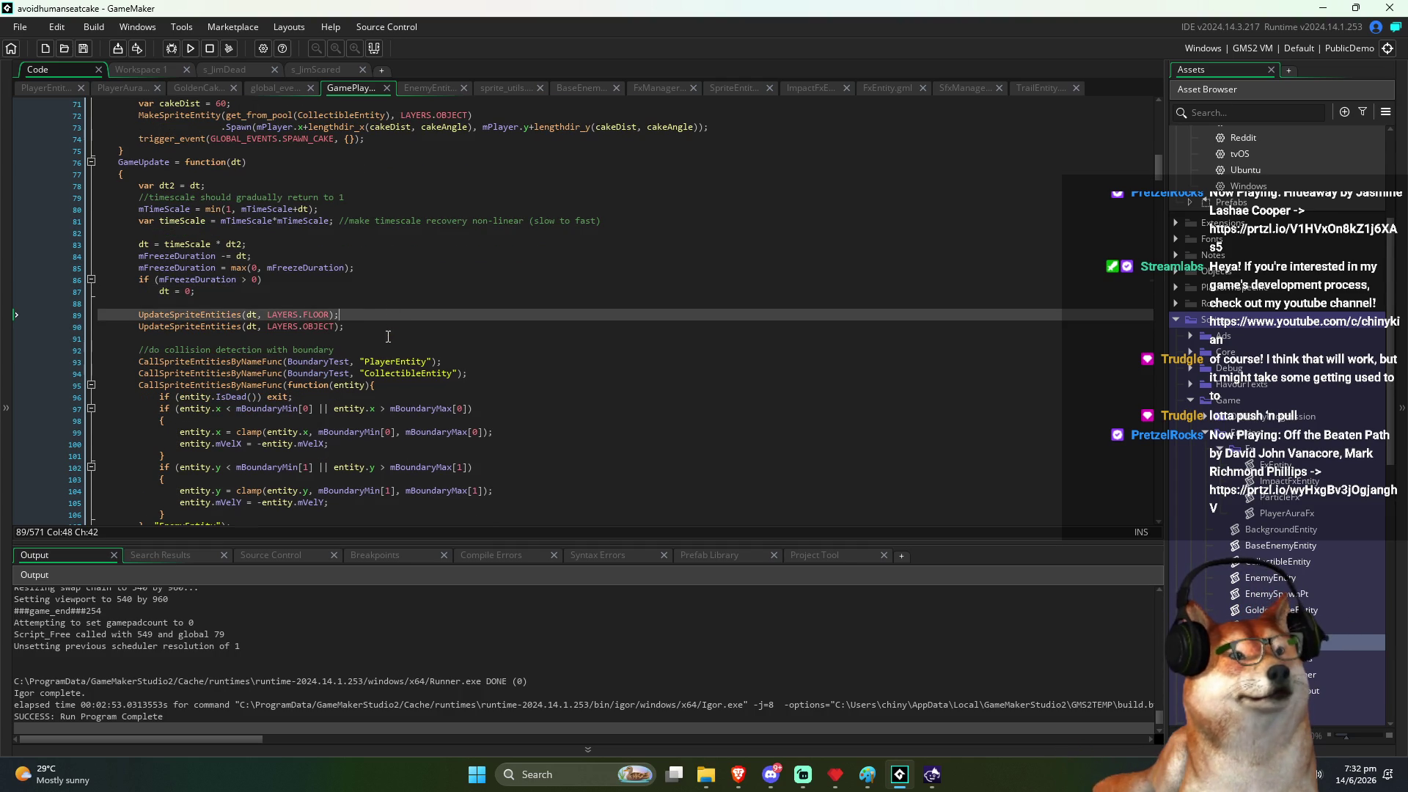
scroll(391, 312, down, 1)
click(392, 314)
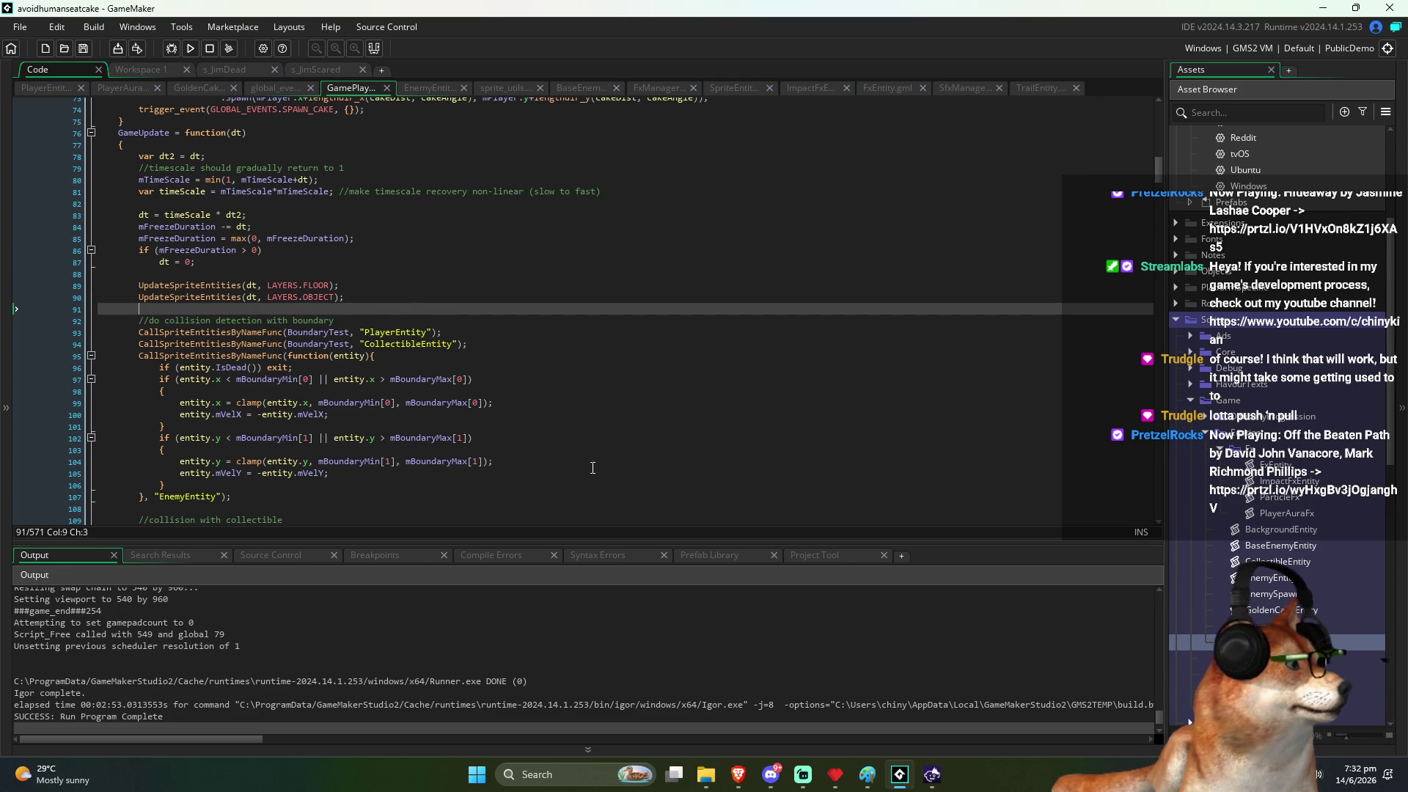
Step: In Pyxel Edit, dismiss the foreground colour picker and save AVOID_HUMANS_EAT_CAKE.pyxel
click(842, 780)
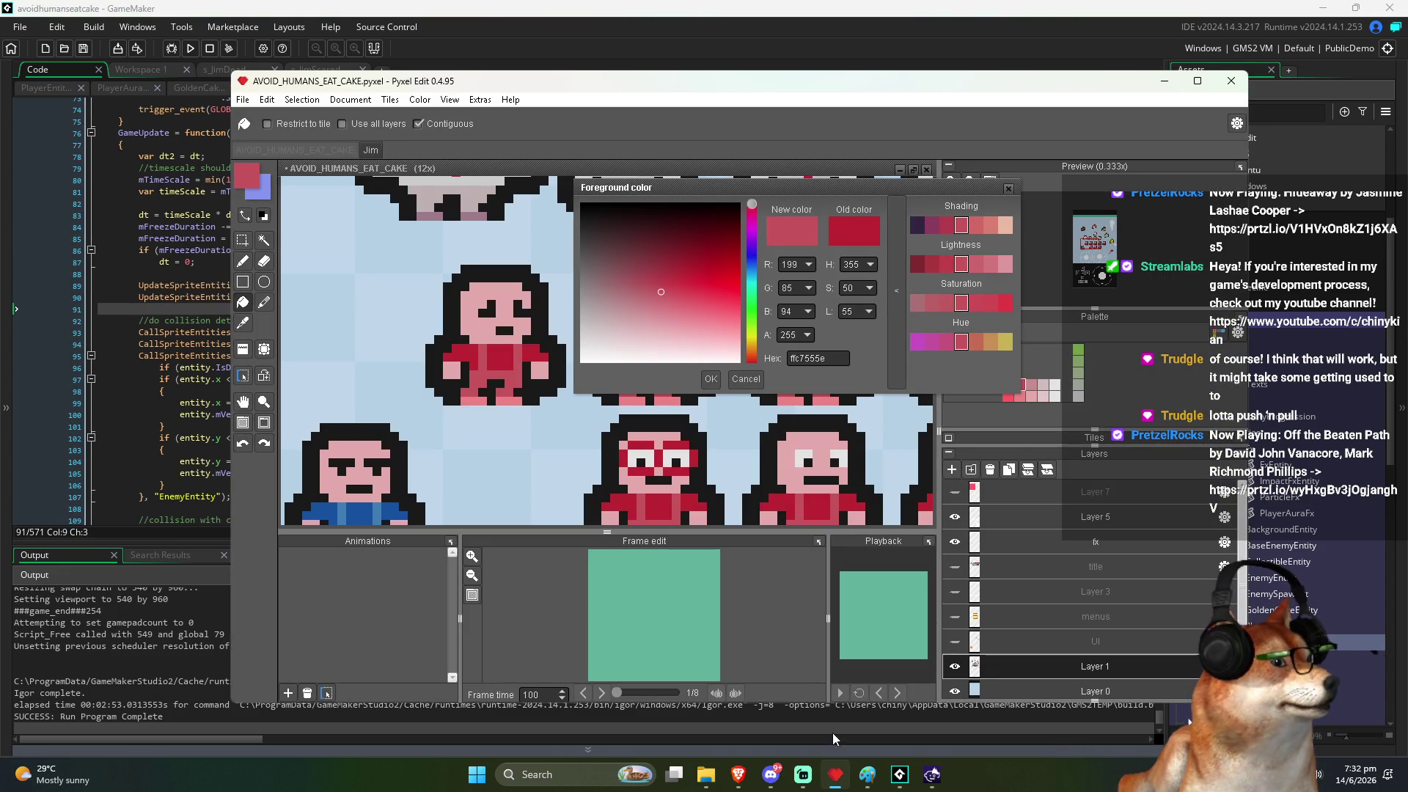
click(1008, 189)
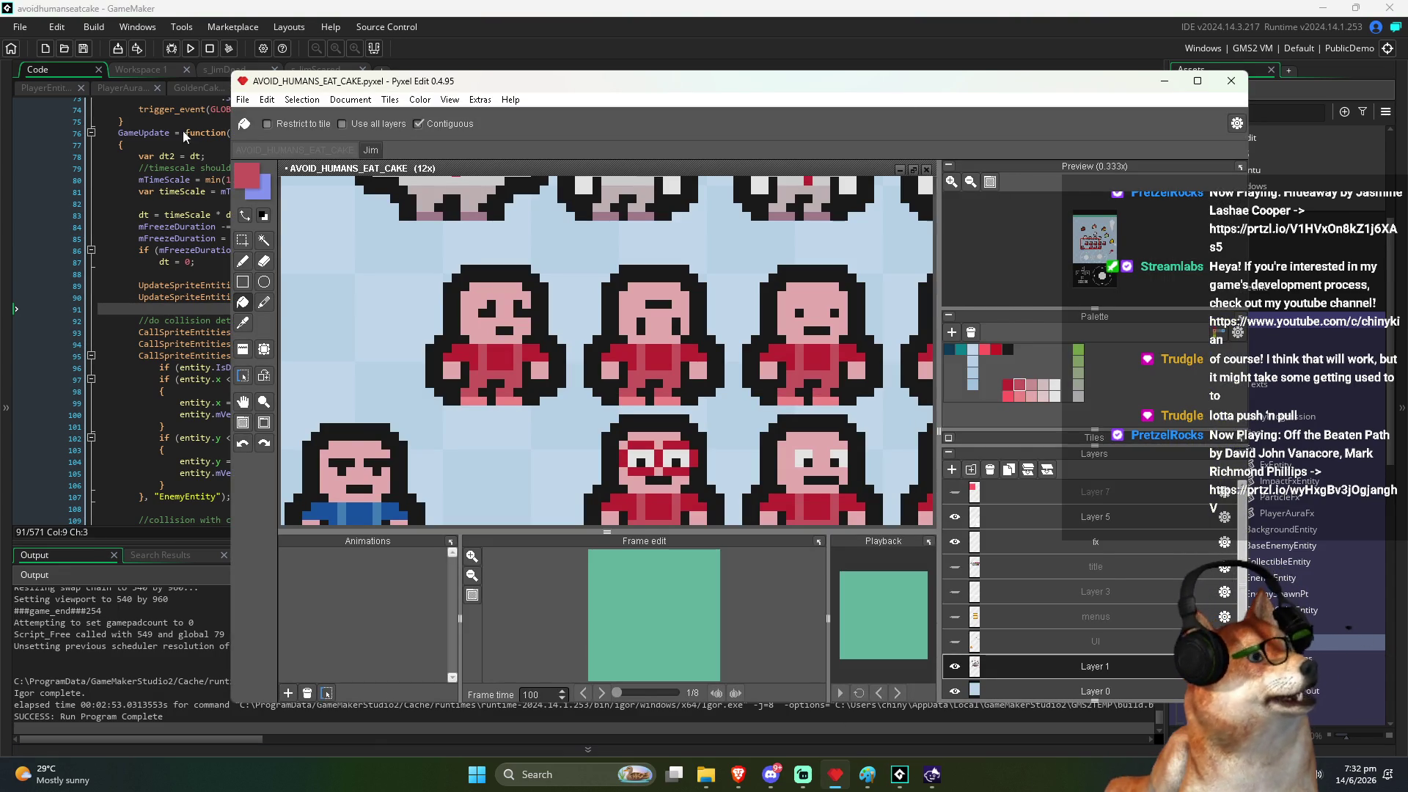
click(242, 99)
click(297, 150)
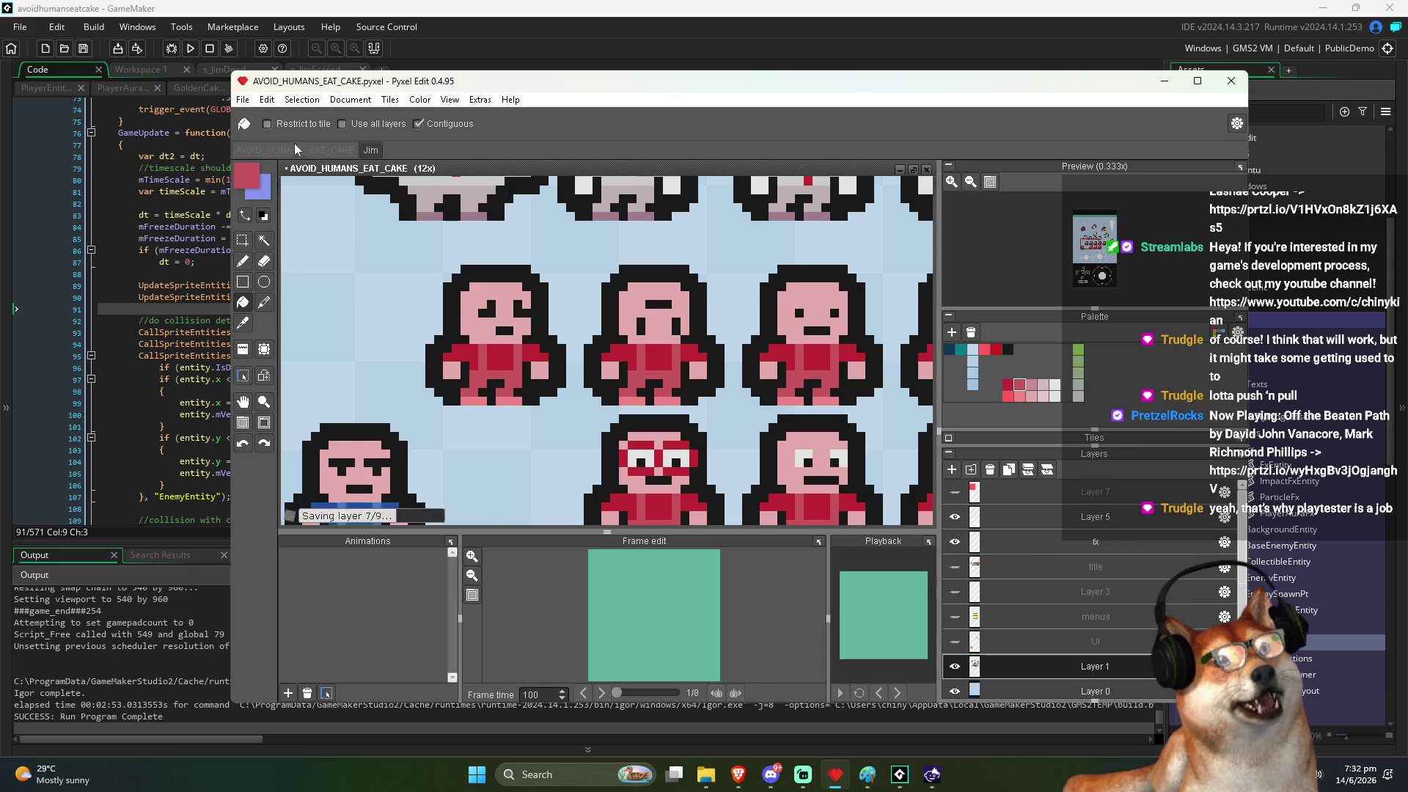
Step: Maximize the window and pan across the character, cake and touch-control sprites
double_click(345, 80)
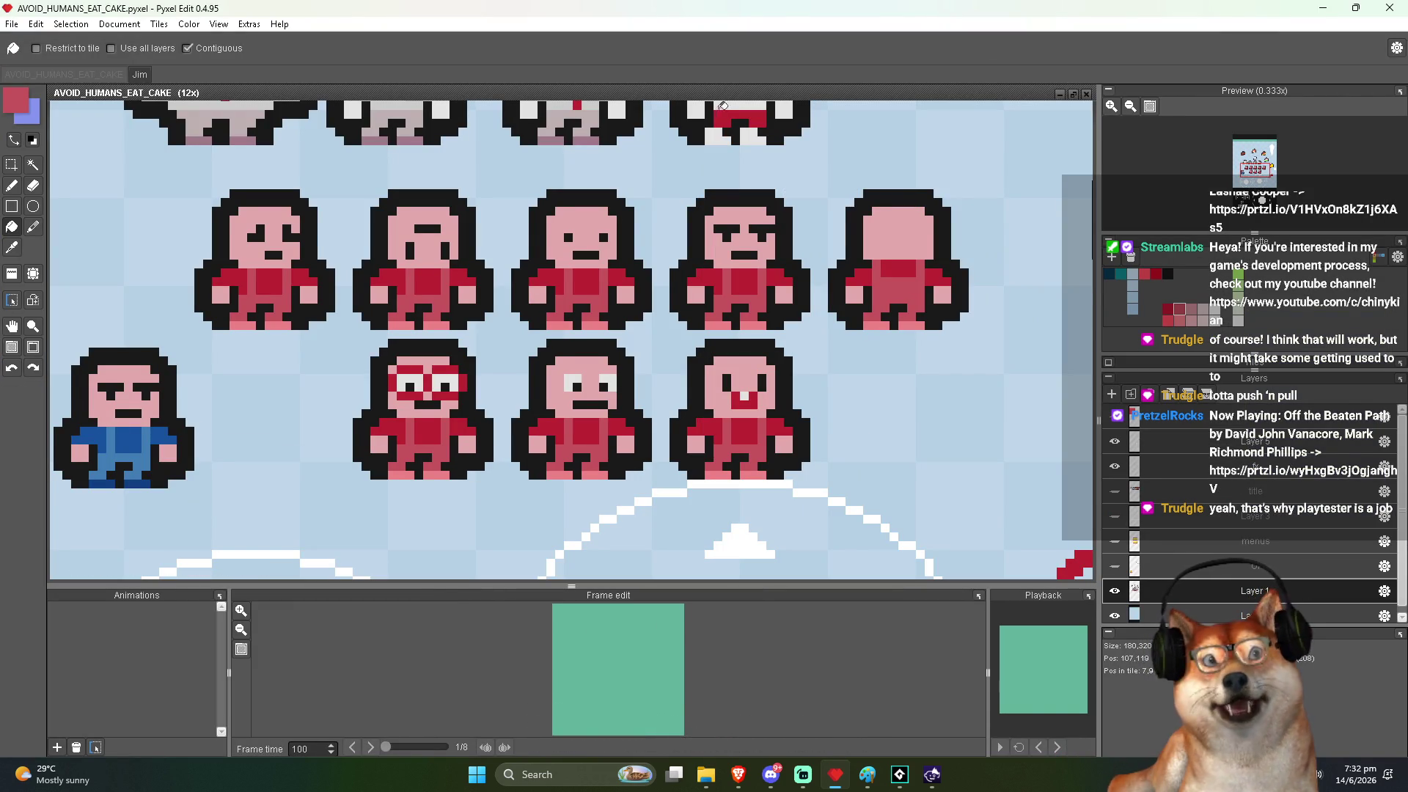
drag(450, 233, 520, 309)
scroll(520, 309, down, 1)
mouse_move(598, 272)
mouse_down()
mouse_move(599, 375)
mouse_move(571, 319)
mouse_move(577, 333)
mouse_move(557, 339)
mouse_move(580, 375)
mouse_move(563, 350)
mouse_move(585, 286)
mouse_up()
scroll(597, 325, down, 1)
scroll(571, 319, down, 1)
scroll(577, 337, down, 1)
scroll(555, 347, down, 1)
scroll(564, 350, down, 1)
key(f)
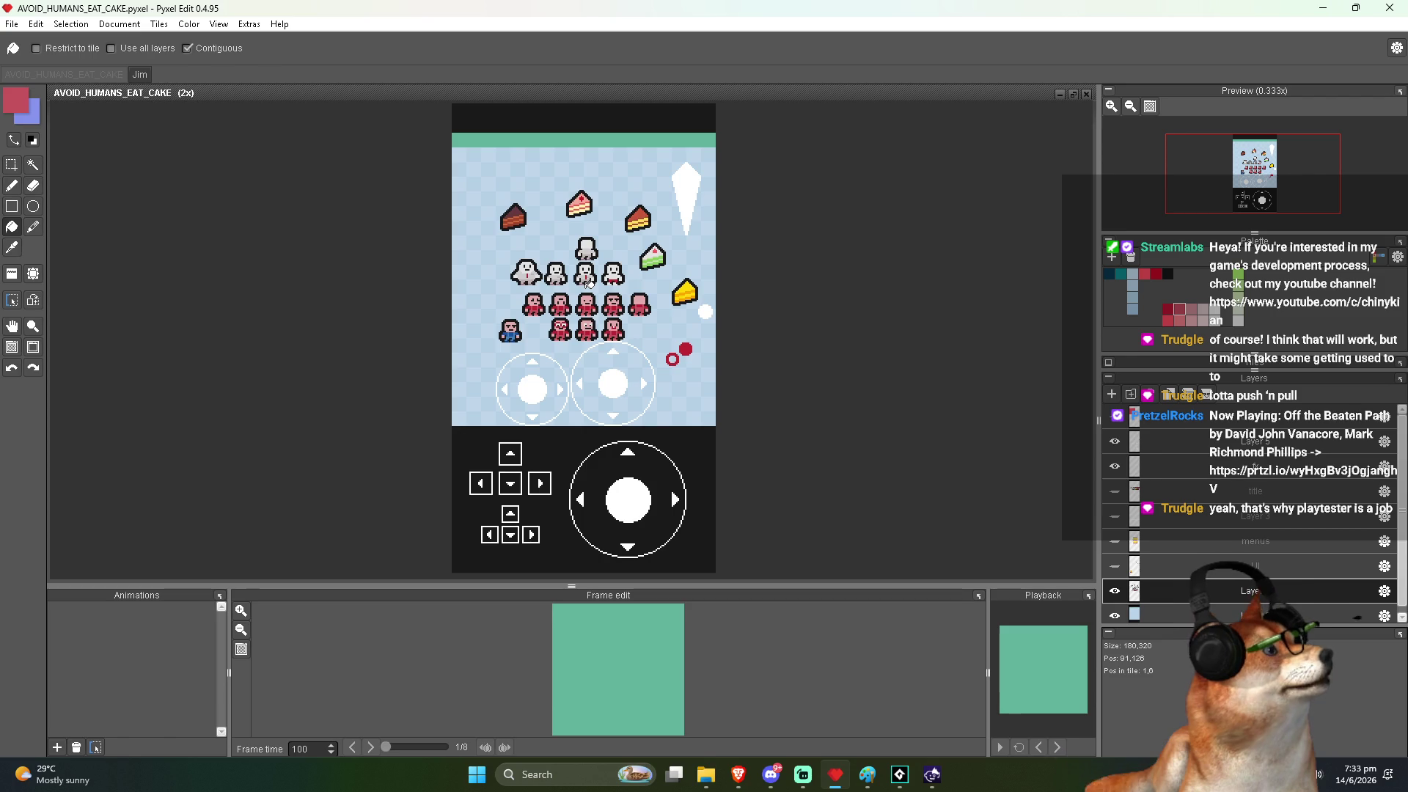